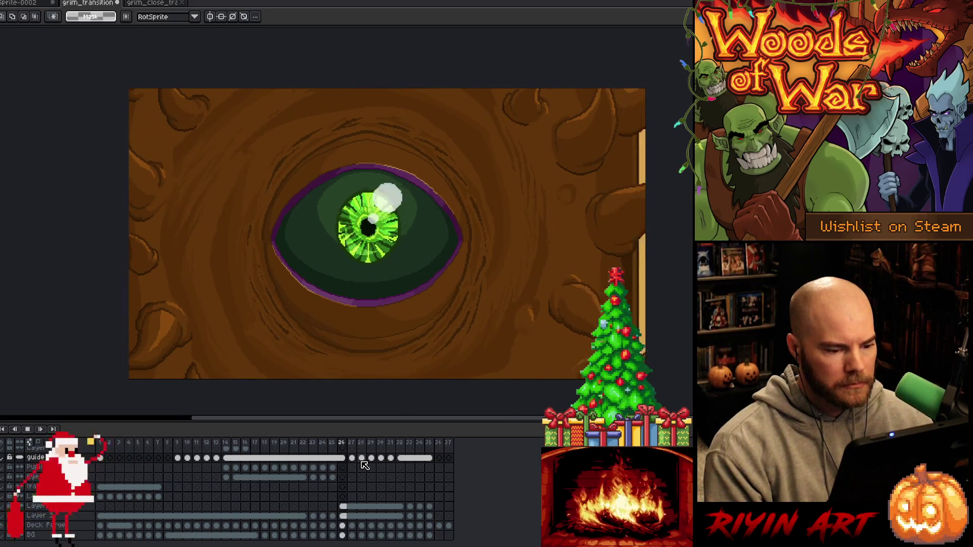
# Stop playback, select the plank cels in frames 30–37, and step through from frame 27
pyautogui.press('Return')
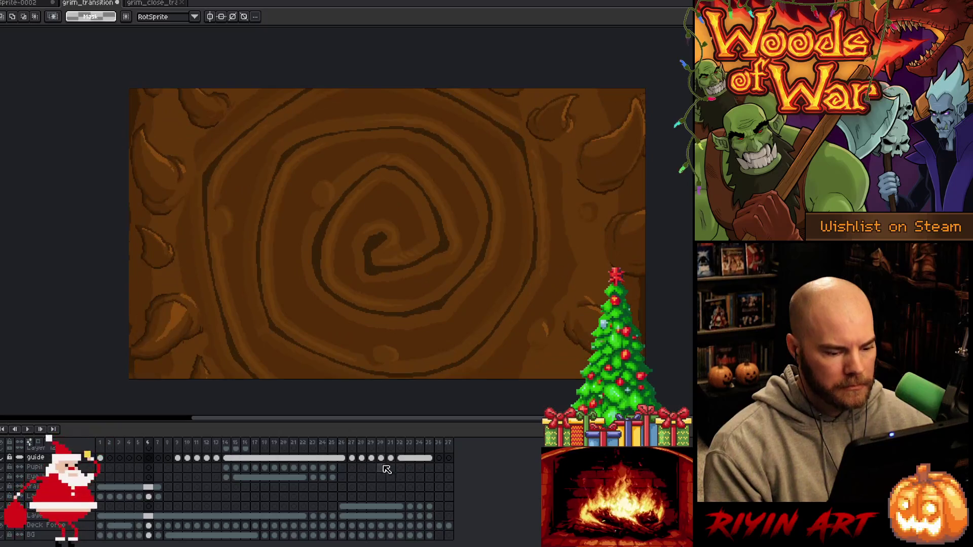
pyautogui.scroll(3, 385, 501)
pyautogui.moveTo(450, 500); pyautogui.dragTo(361, 489)
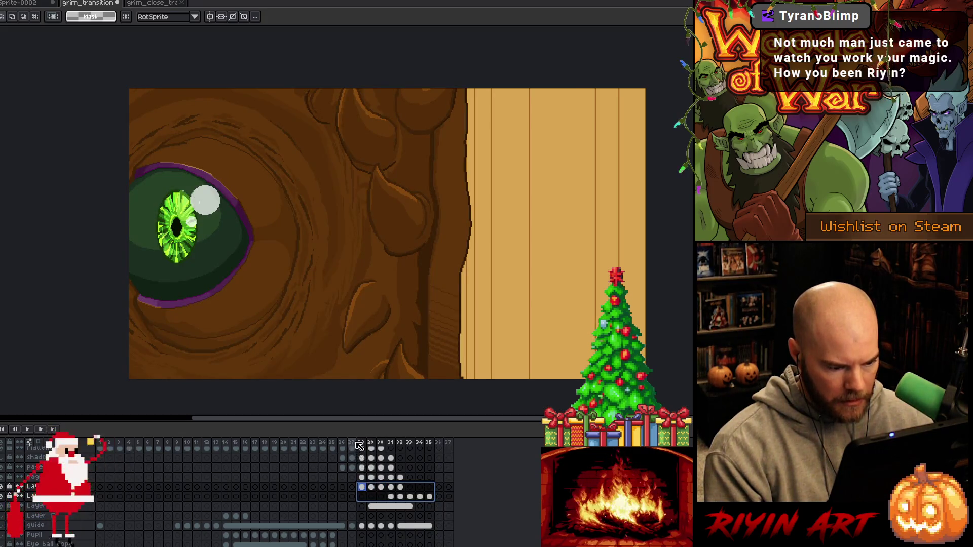
pyautogui.click(355, 444)
pyautogui.press('Right')
pyautogui.press('Right')
pyautogui.press('Right')
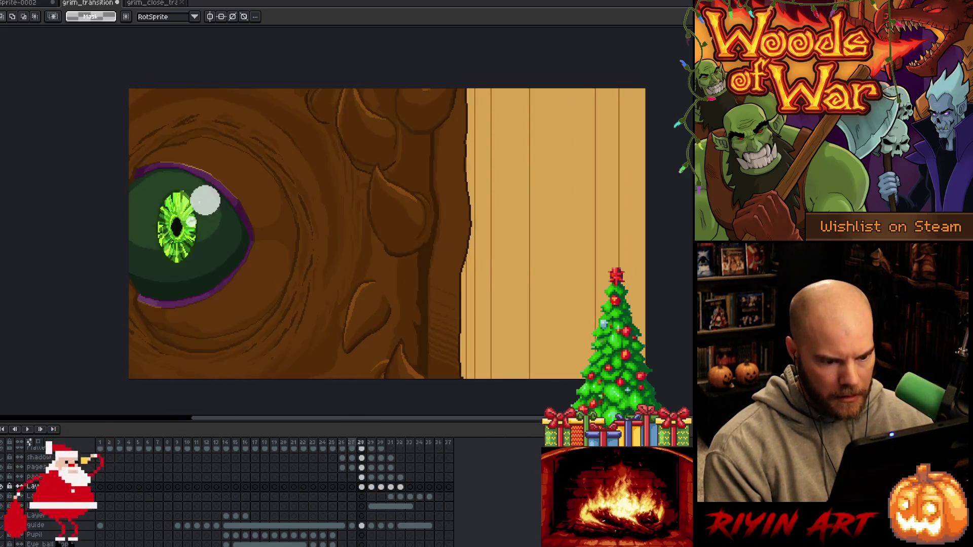
# Shift the cels in frames 28–32 two frames later and preview the new timing
pyautogui.moveTo(362, 488); pyautogui.dragTo(420, 488)
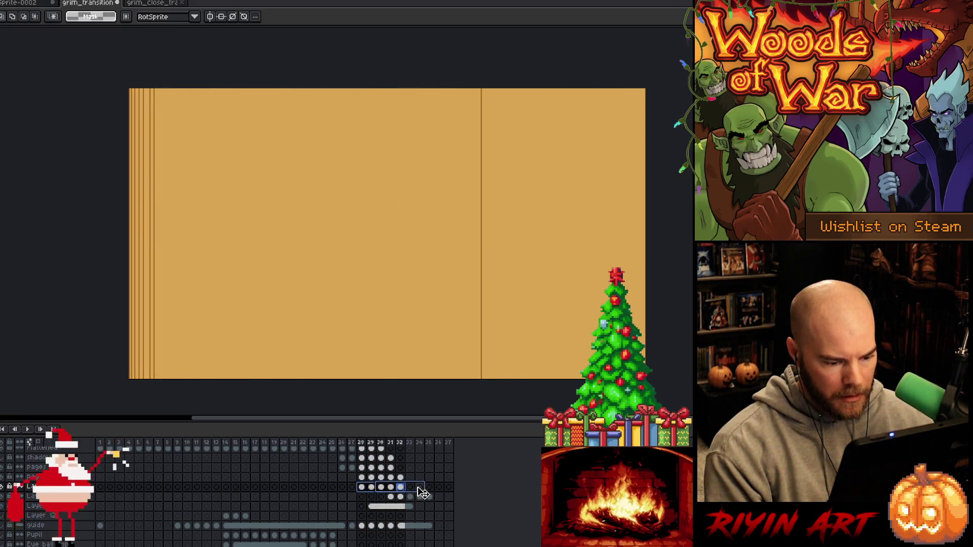
pyautogui.click(370, 446)
pyautogui.press('Return')
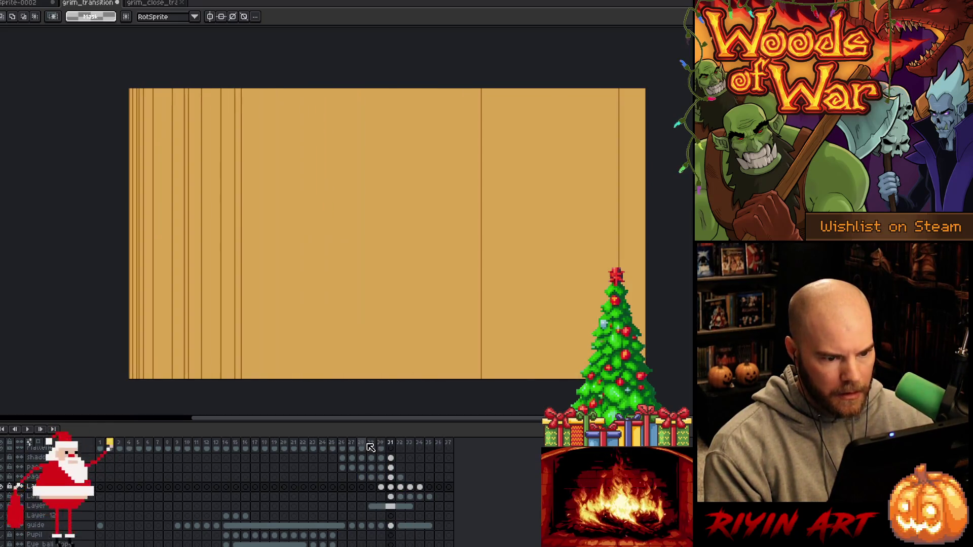
pyautogui.press('Left')
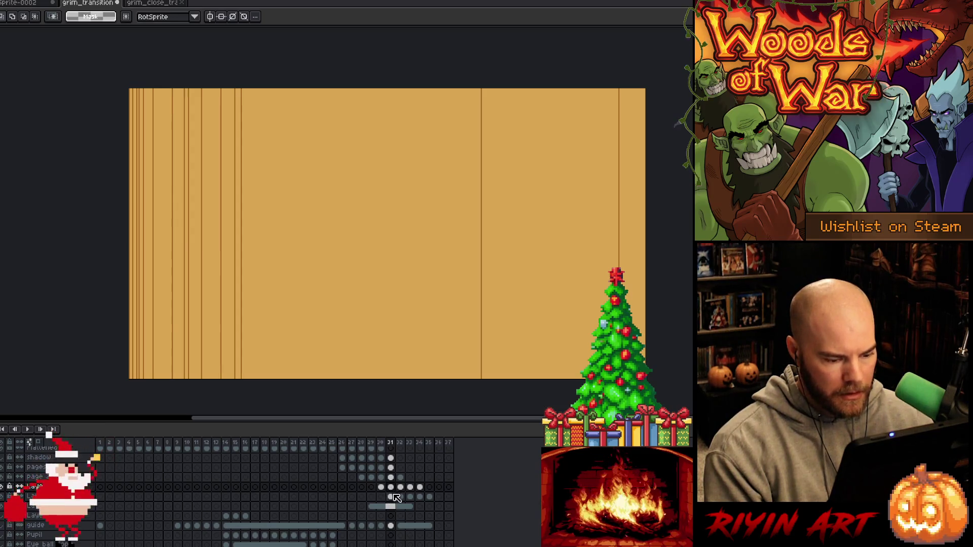
pyautogui.moveTo(390, 497); pyautogui.dragTo(438, 500)
pyautogui.press('Return')
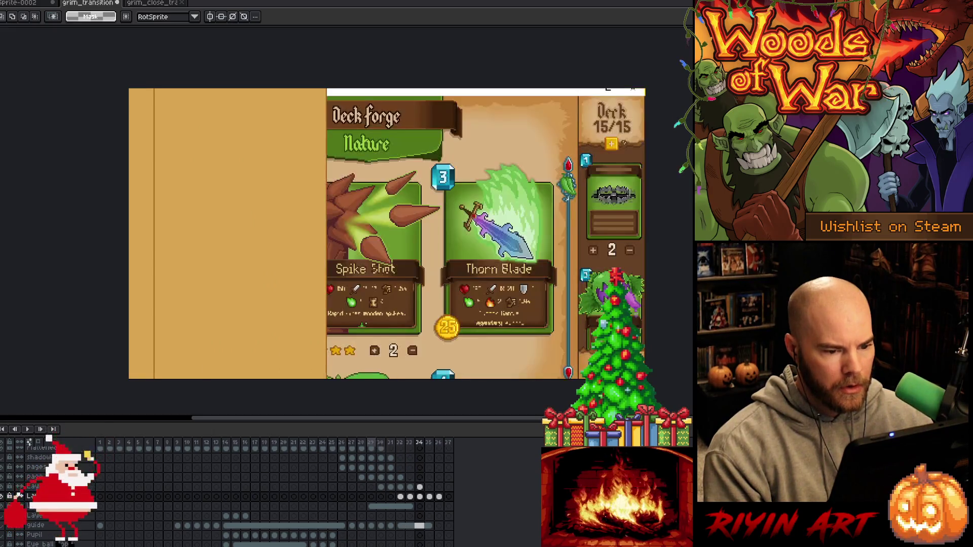
# Paste the deck screen image into the Layer cels at frames 33 and 32, then play to check
pyautogui.press('Return')
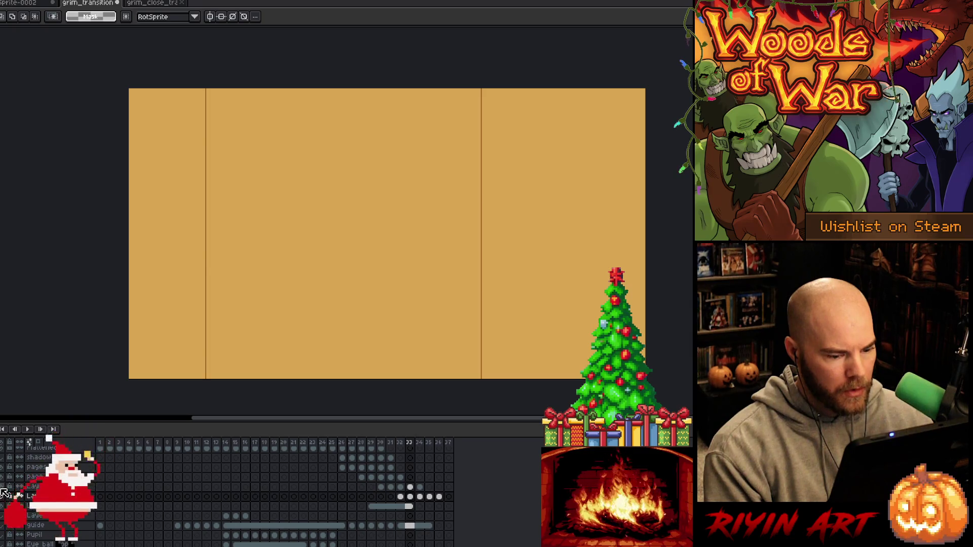
pyautogui.press('Left')
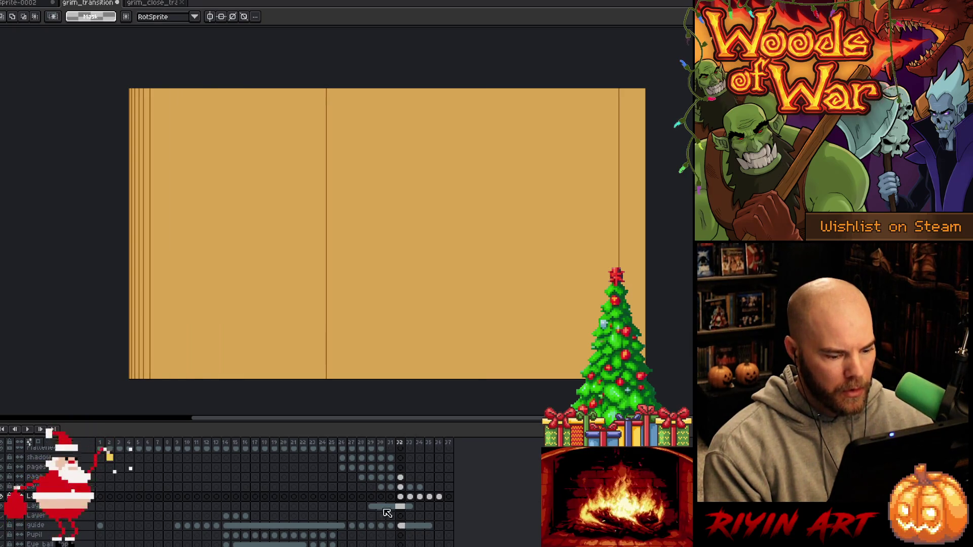
pyautogui.click(409, 506)
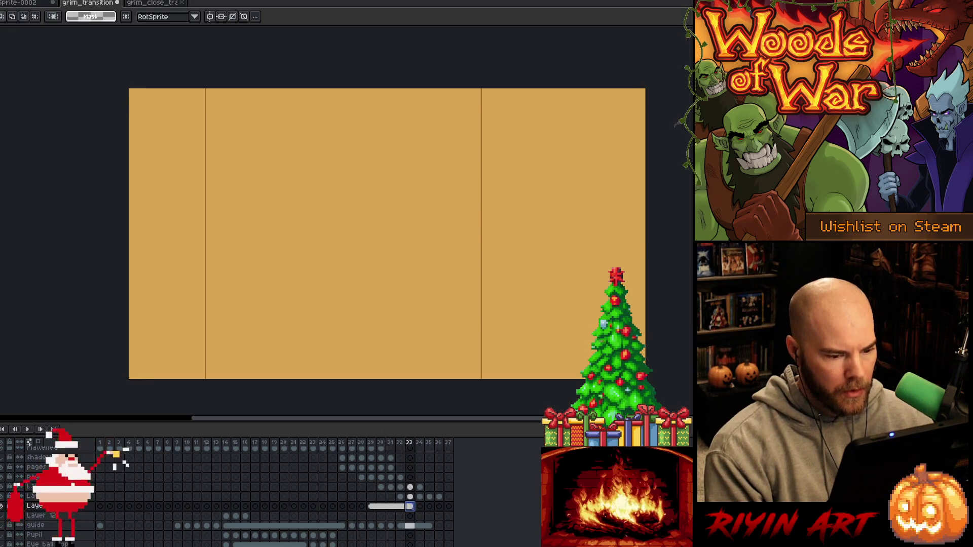
pyautogui.hotkey('ctrl', 'v')
pyautogui.click(402, 508)
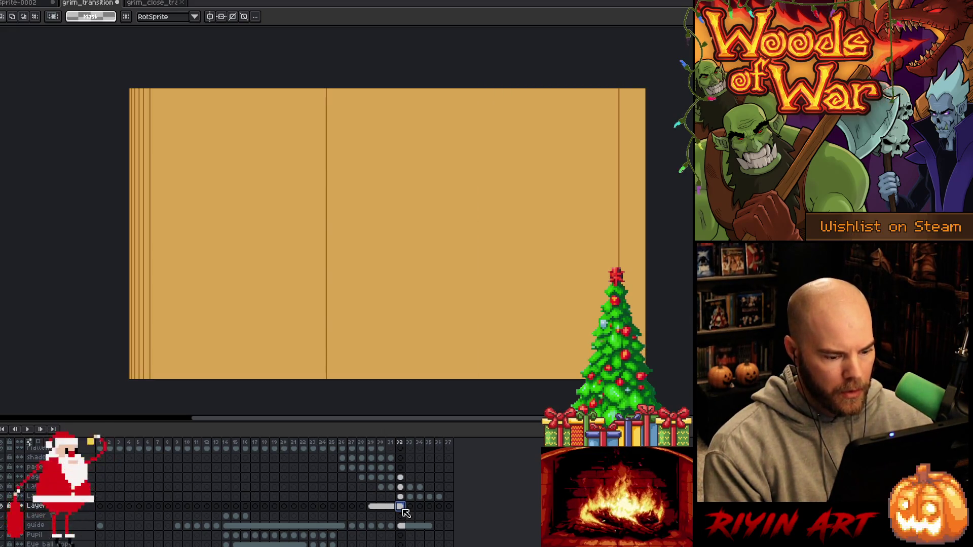
pyautogui.hotkey('ctrl', 'v')
pyautogui.press('Return')
pyautogui.press('Return')
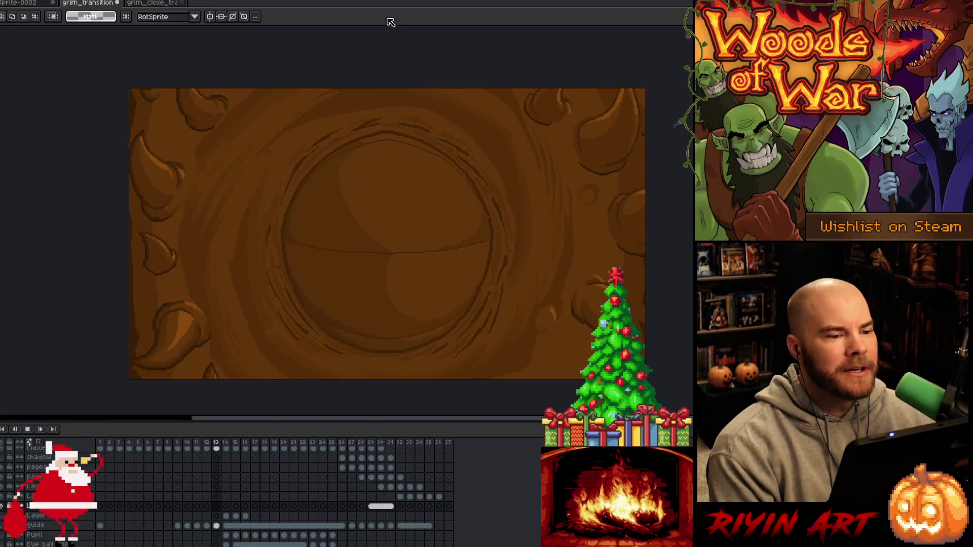
pyautogui.press('space')
pyautogui.moveTo(408, 241); pyautogui.dragTo(378, 232)
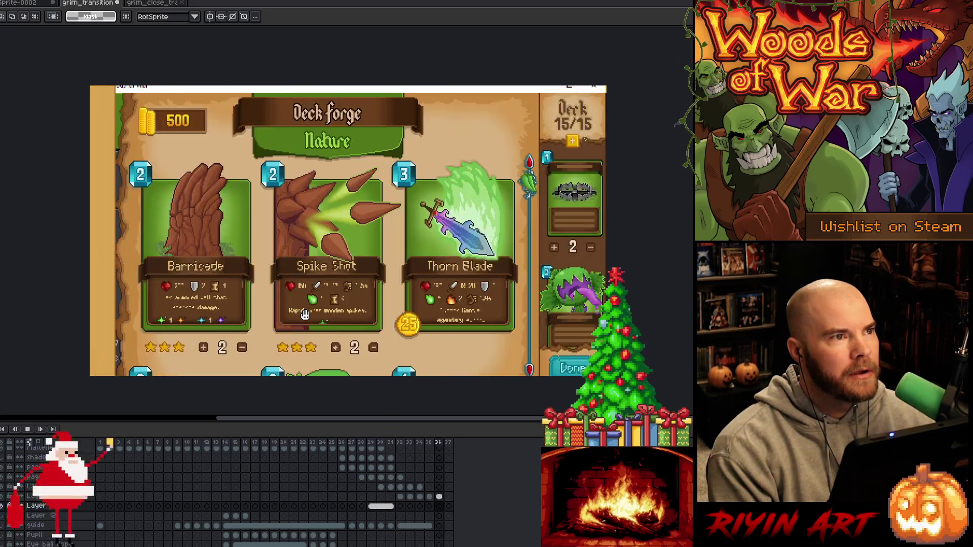
pyautogui.click(343, 444)
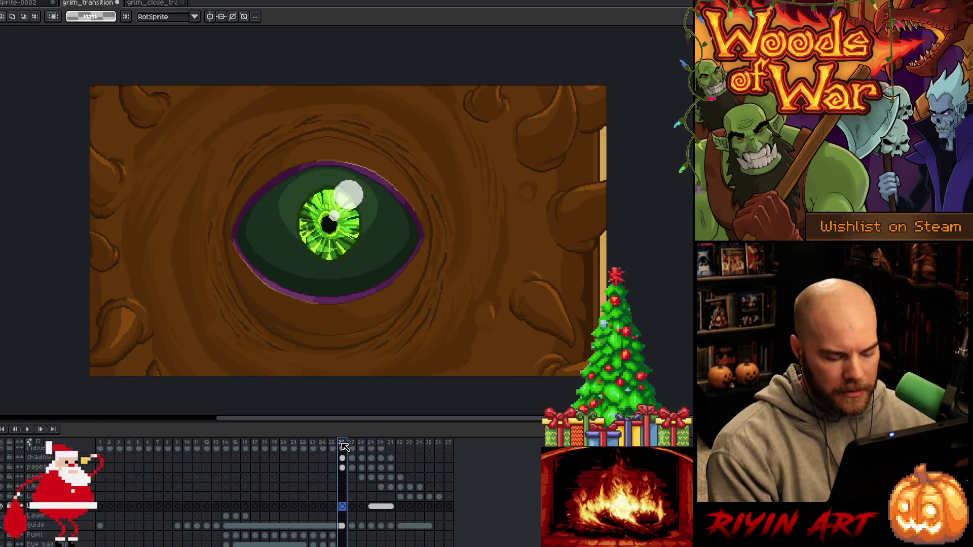
pyautogui.press('Right')
pyautogui.press('Right')
pyautogui.press('Right')
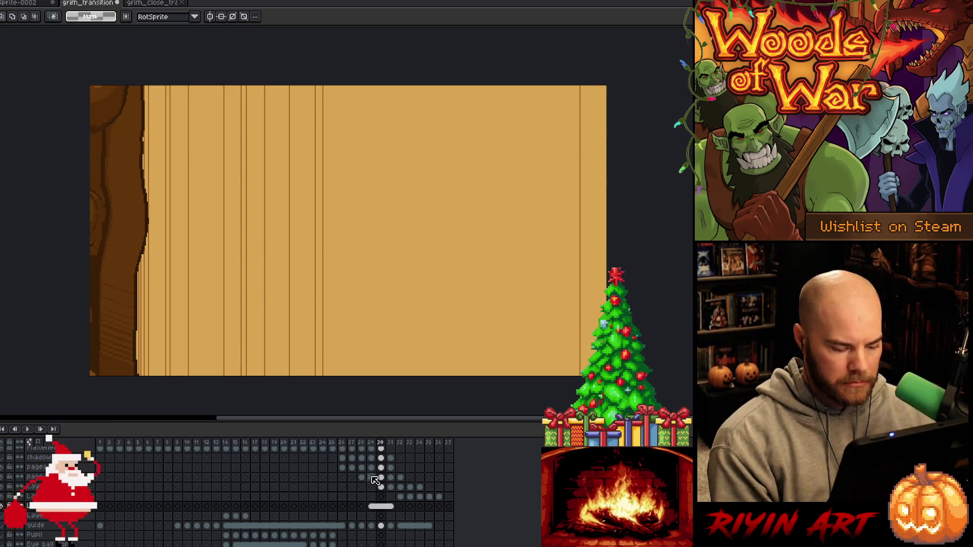
pyautogui.press('Left')
pyautogui.press('Left')
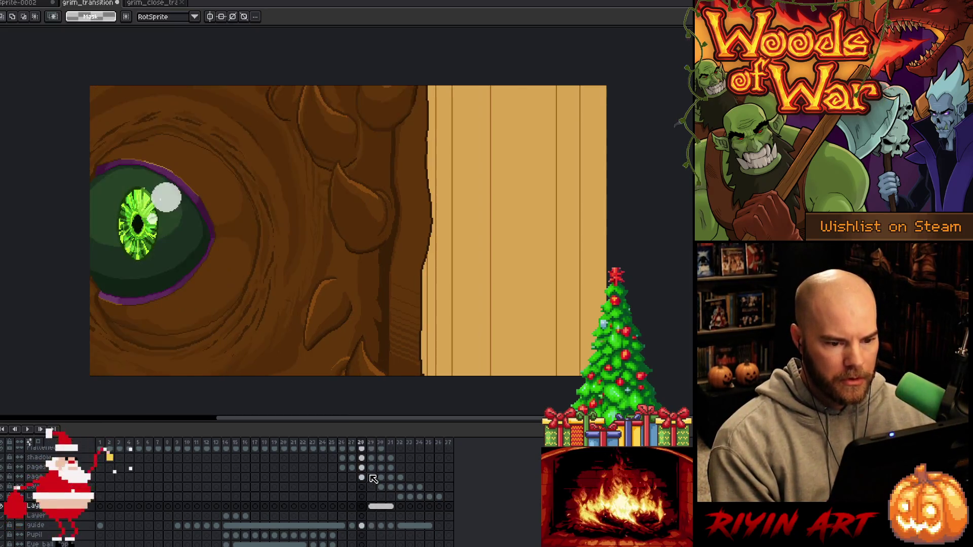
pyautogui.press('Right')
pyautogui.press('Left')
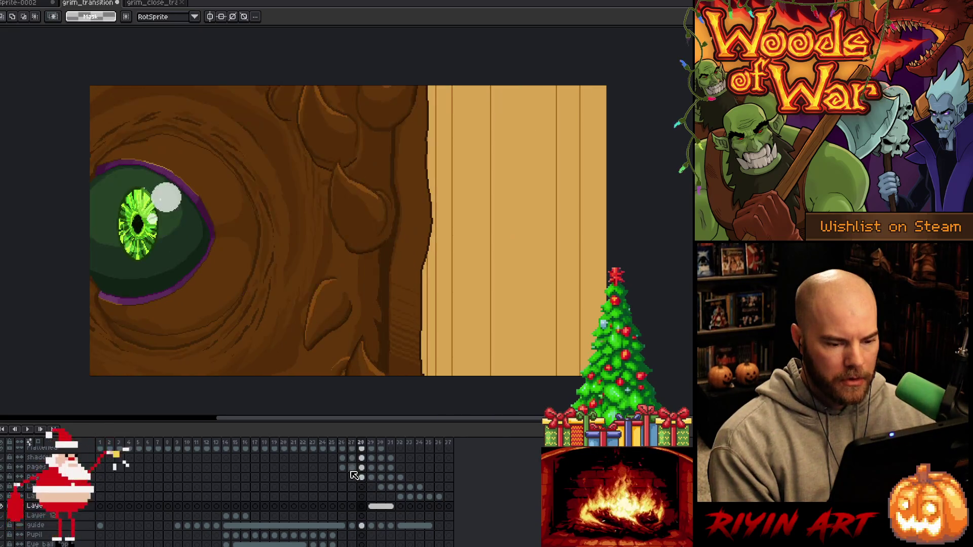
pyautogui.press('Right')
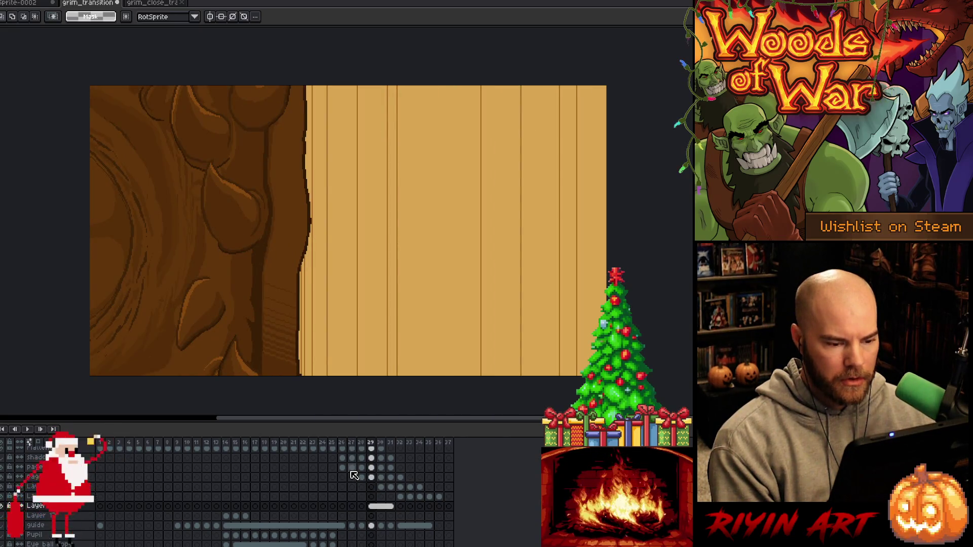
pyautogui.press('Left')
pyautogui.press('Right')
pyautogui.press('Right')
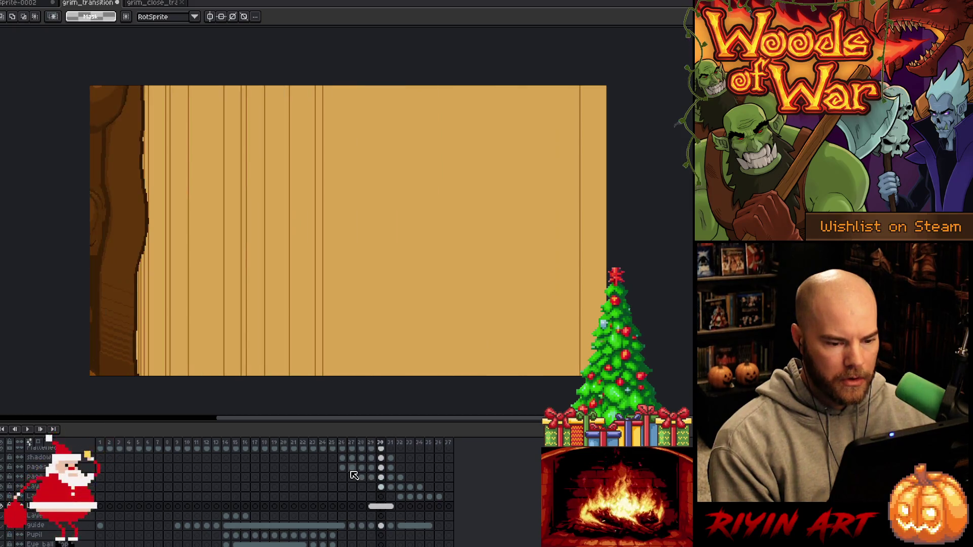
pyautogui.click(382, 478)
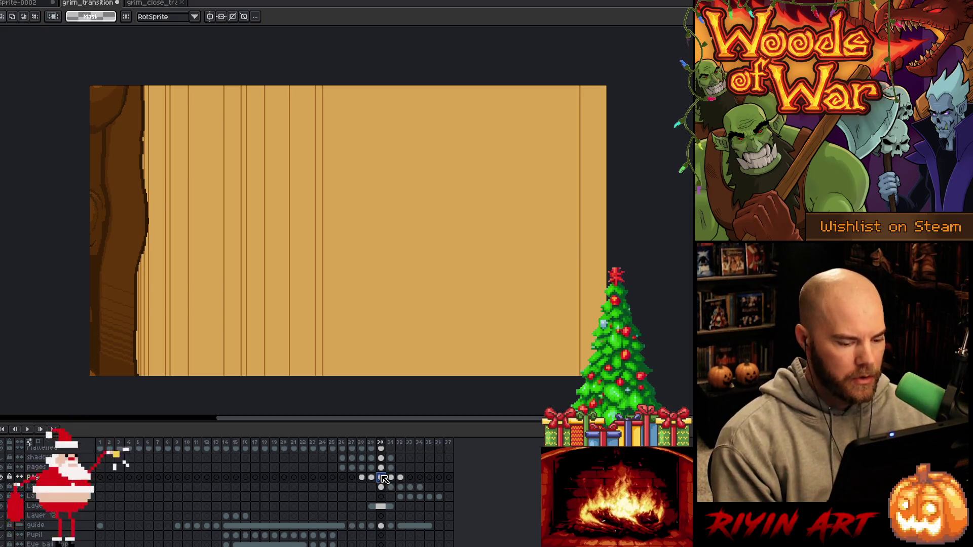
pyautogui.press('Down')
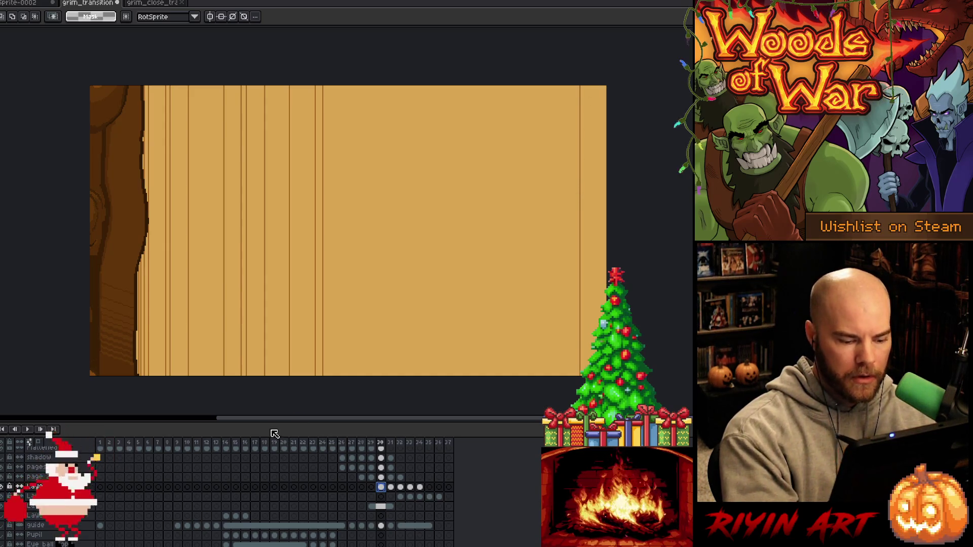
pyautogui.press('b')
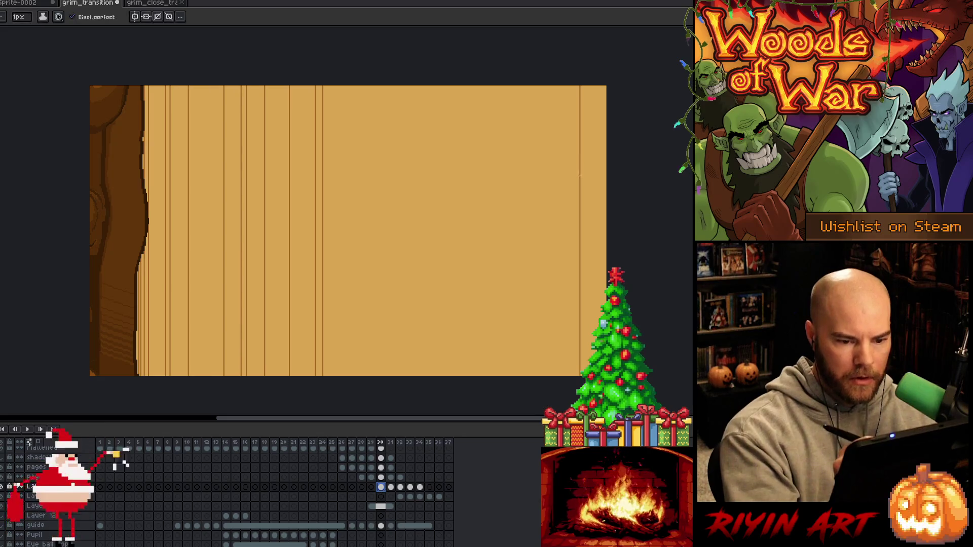
# Touch up the page edge with sampled colours and magic-wand select the jagged zigzag line
pyautogui.press('i')
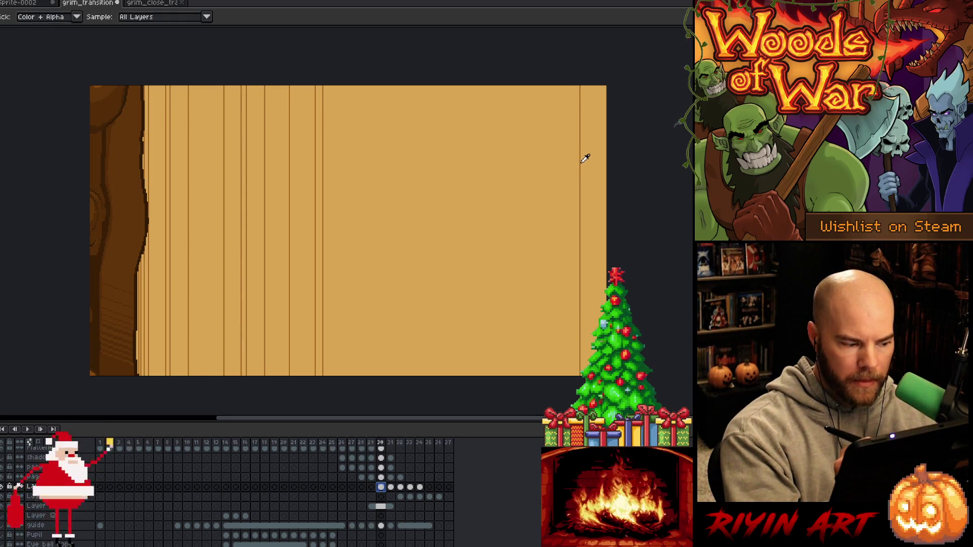
pyautogui.press('b')
pyautogui.scroll(2, 585, 159)
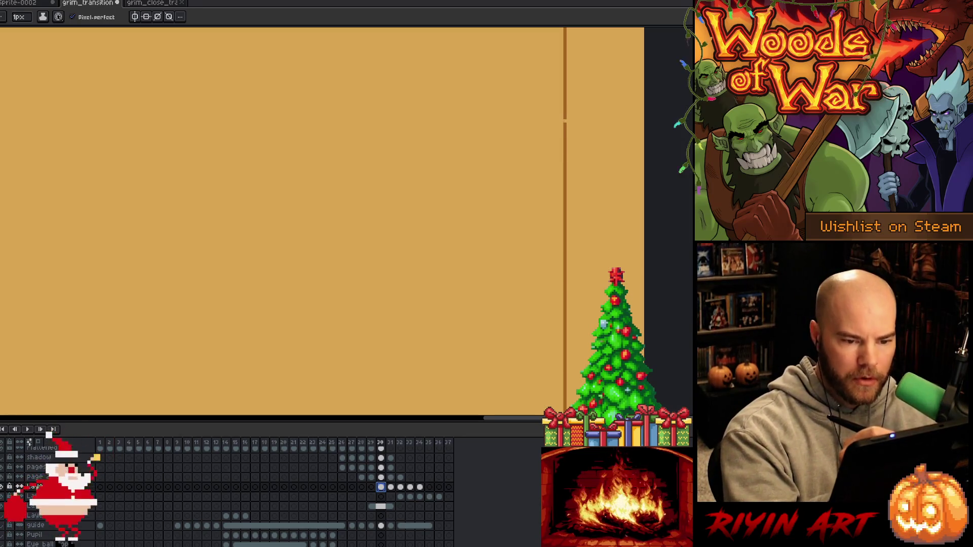
pyautogui.press('i')
pyautogui.press('b')
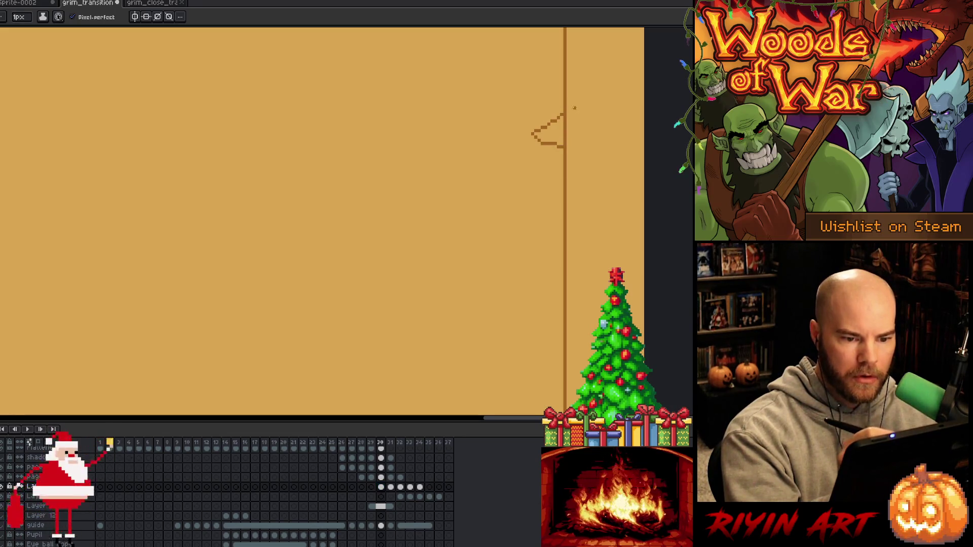
pyautogui.press('e')
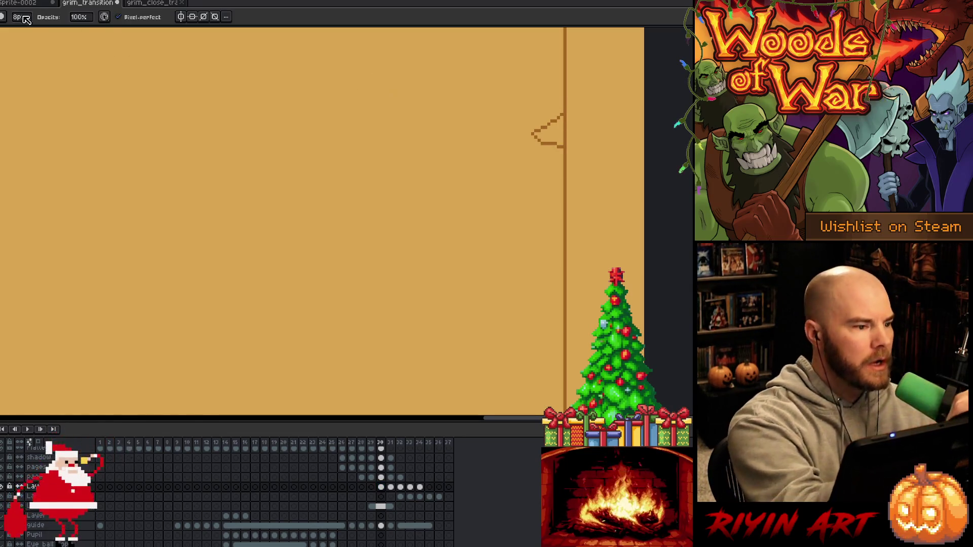
pyautogui.press('i')
pyautogui.press('b')
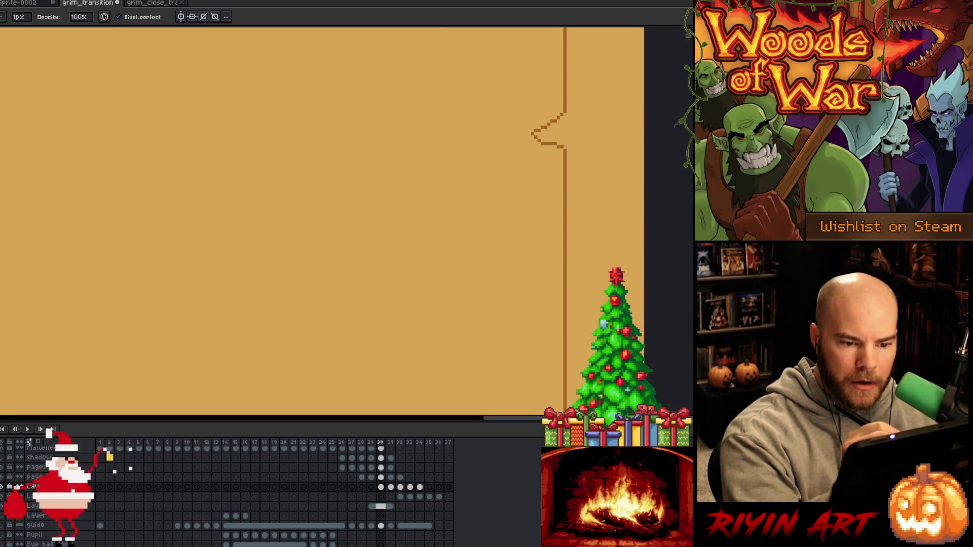
pyautogui.press('m')
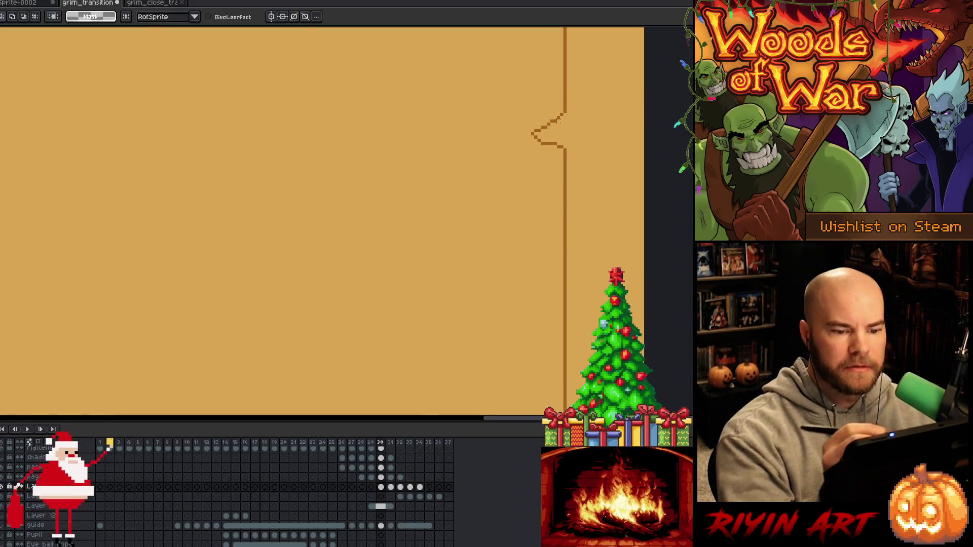
pyautogui.press('w')
pyautogui.click(557, 135)
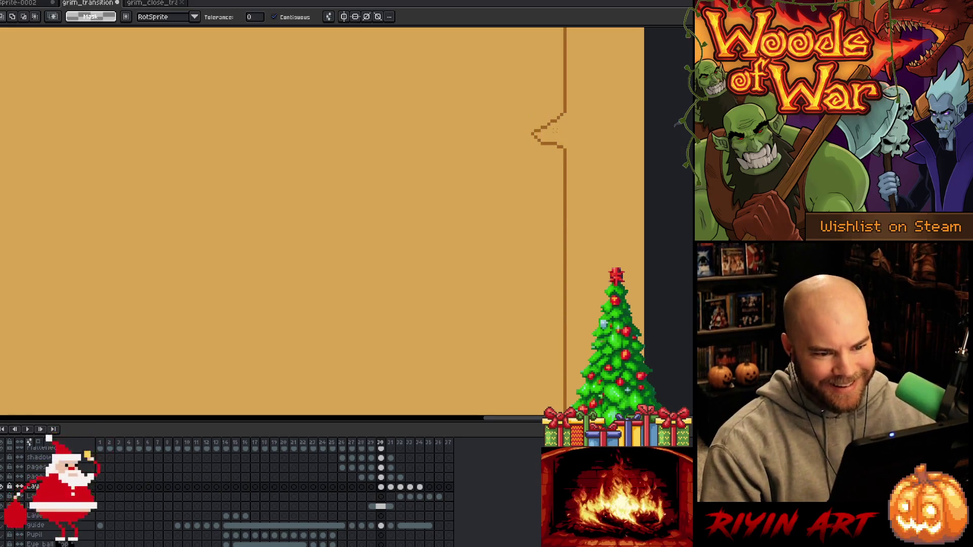
# Erase around the notch, then select the brown notch outline with the Magic Wand
pyautogui.scroll(-3, 561, 137)
pyautogui.press('b')
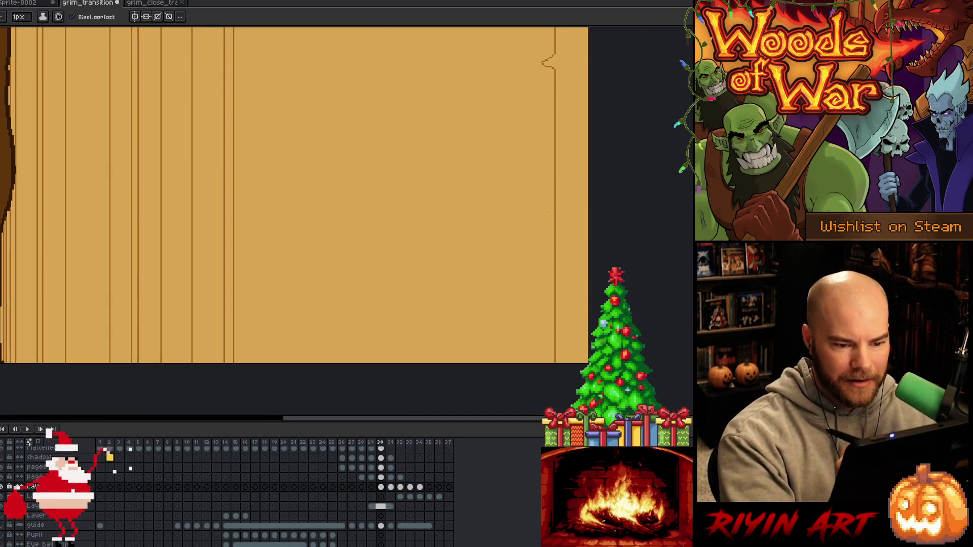
pyautogui.press('i')
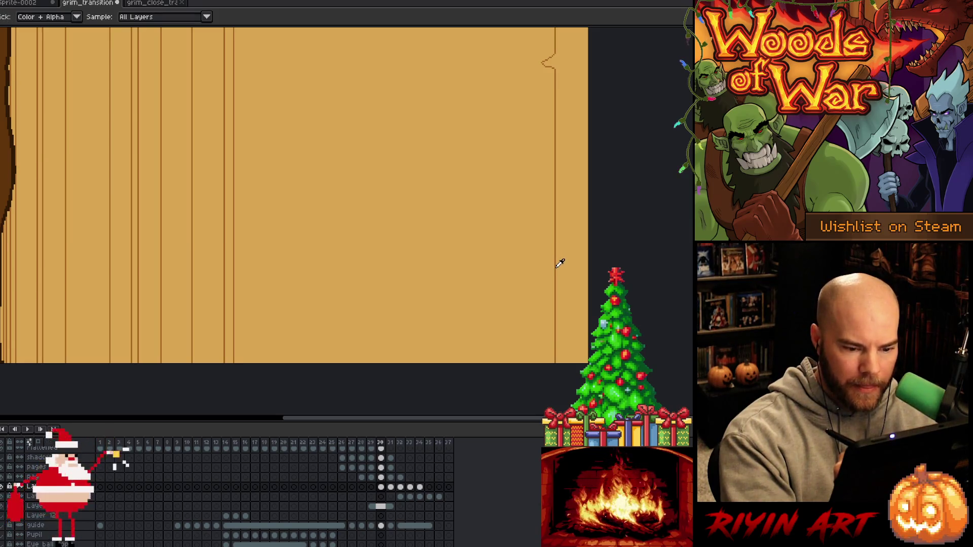
pyautogui.press('b')
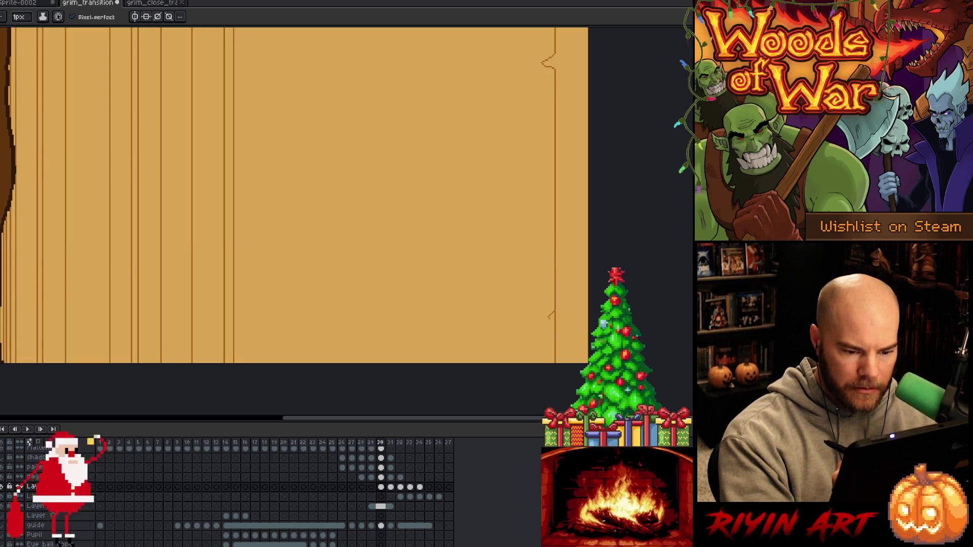
pyautogui.press('e')
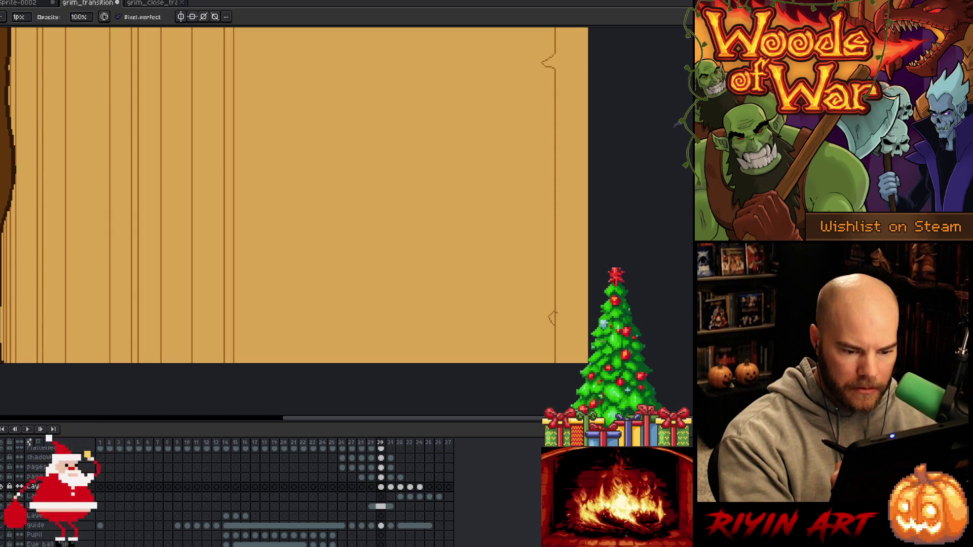
pyautogui.scroll(2, 558, 304)
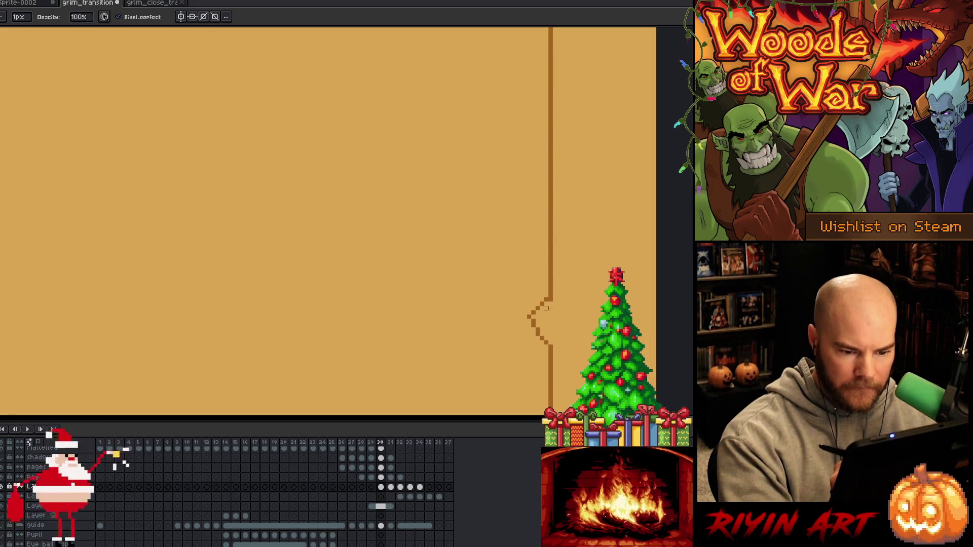
pyautogui.press('m')
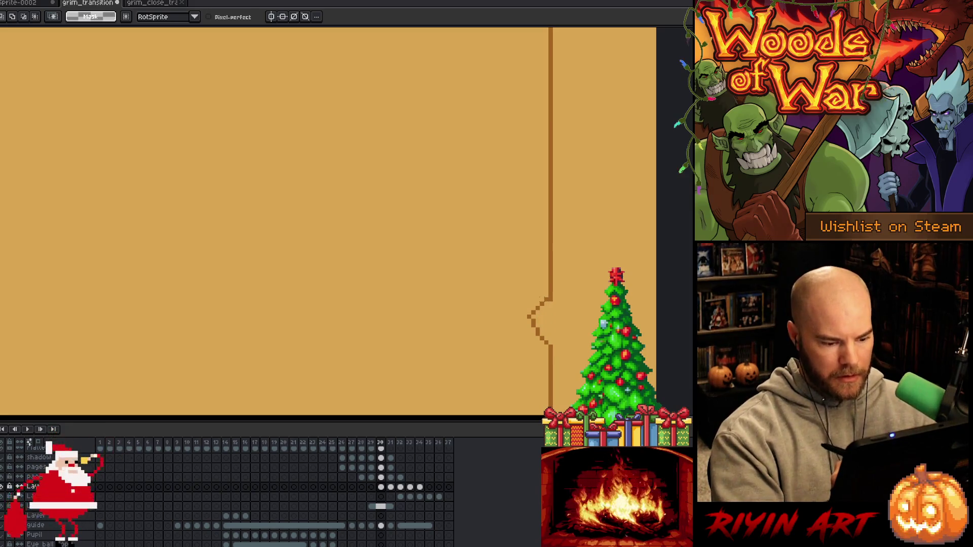
pyautogui.press('w')
pyautogui.click(540, 319)
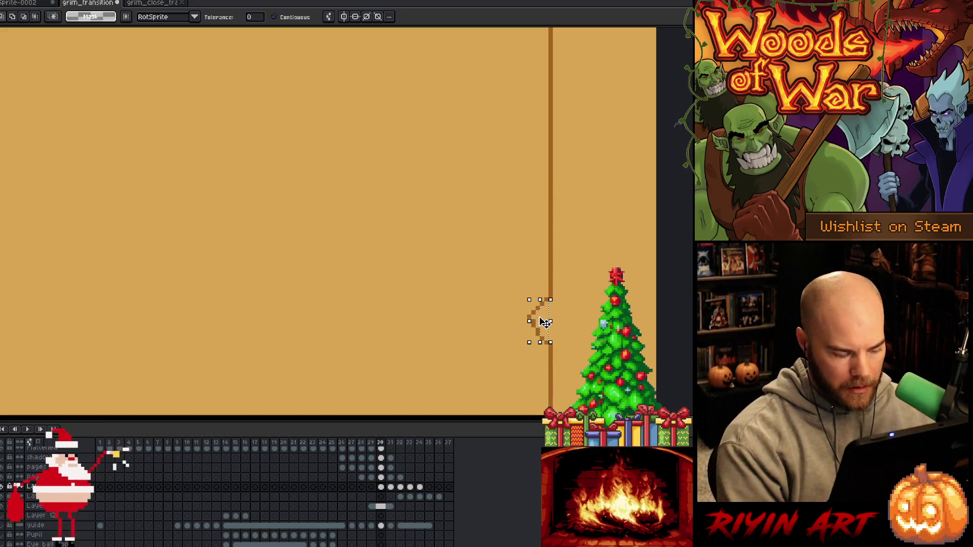
# Save the file and marquee-select the vertical notched page-edge strip on frame 30
pyautogui.scroll(-2, 527, 279)
pyautogui.scroll(3, 488, 225)
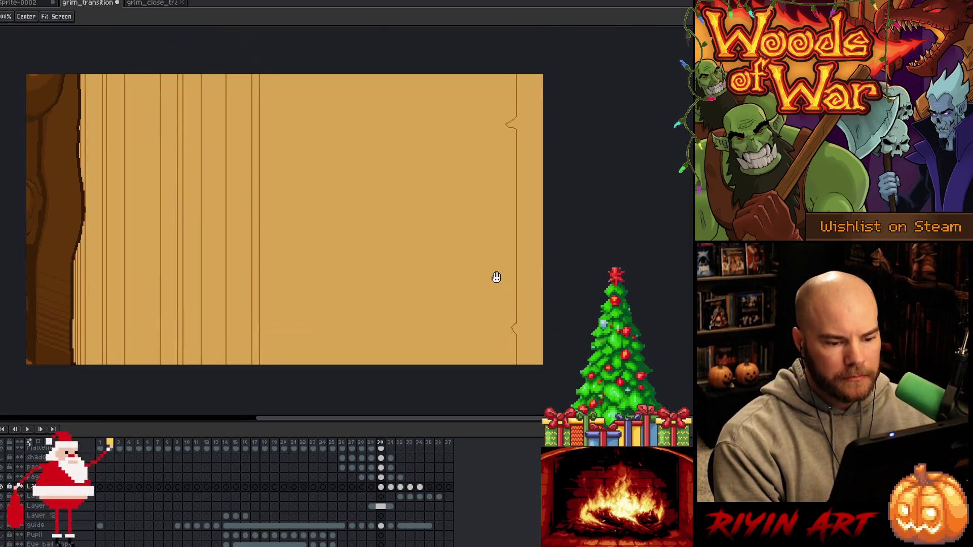
pyautogui.press('b')
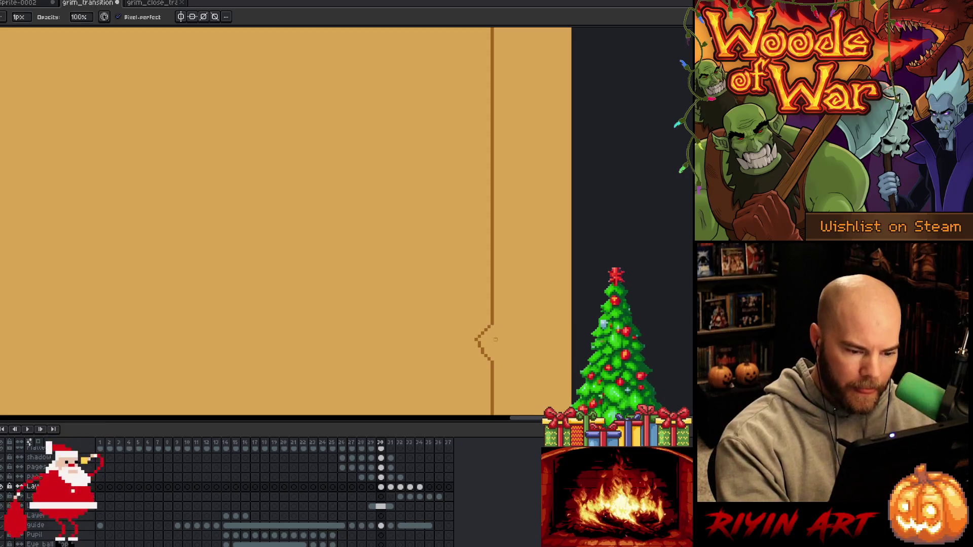
pyautogui.hotkey('ctrl', 's')
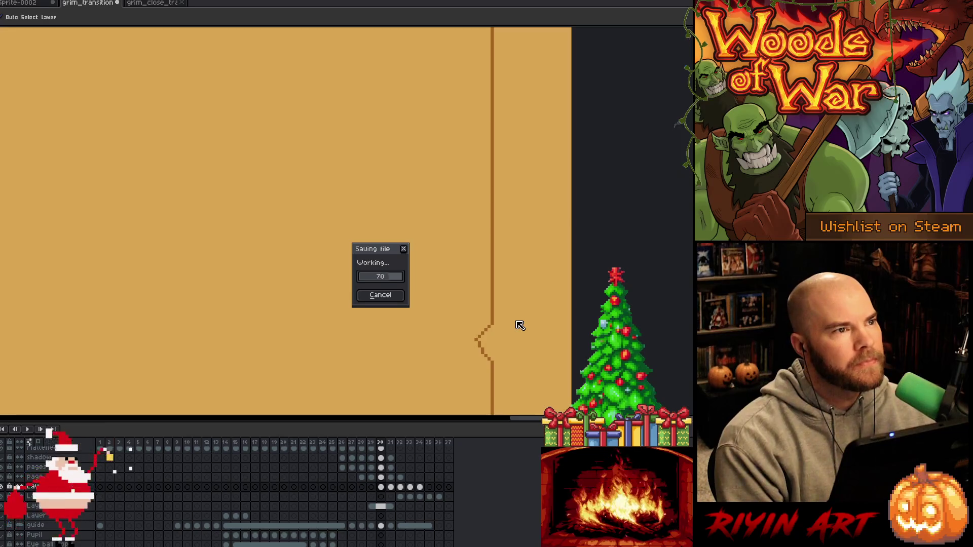
pyautogui.scroll(-2, 466, 215)
pyautogui.moveTo(467, 215); pyautogui.dragTo(476, 257)
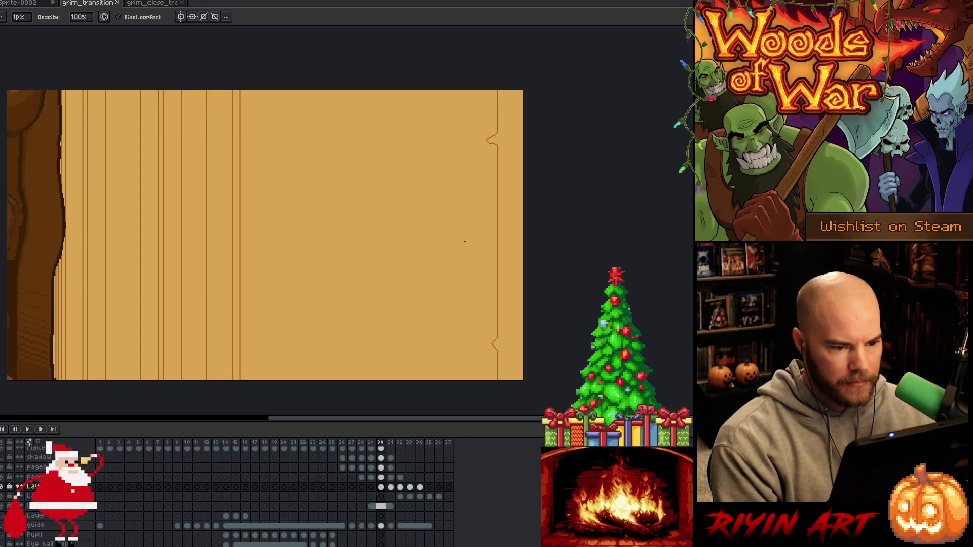
pyautogui.click(383, 487)
pyautogui.press('m')
pyautogui.moveTo(503, 89)
pyautogui.mouseDown()
pyautogui.moveTo(451, 393)
pyautogui.moveTo(478, 396)
pyautogui.mouseUp()
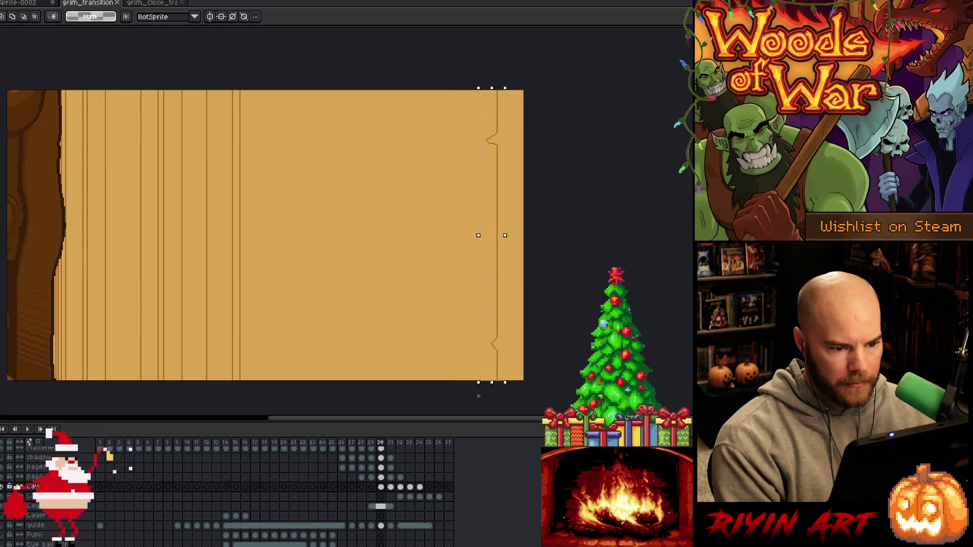
# Shift the page strip progressively left on frames 31 and 32
pyautogui.click(390, 487)
pyautogui.hotkey('shift', 'Left')
pyautogui.hotkey('shift', 'Left')
pyautogui.hotkey('shift', 'Left')
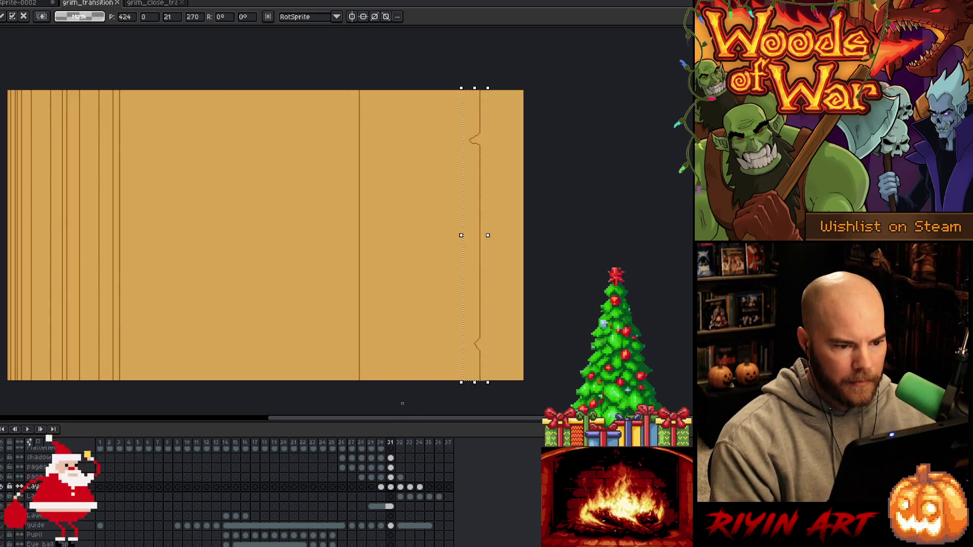
pyautogui.press('Right')
pyautogui.press('Right')
pyautogui.press('Right')
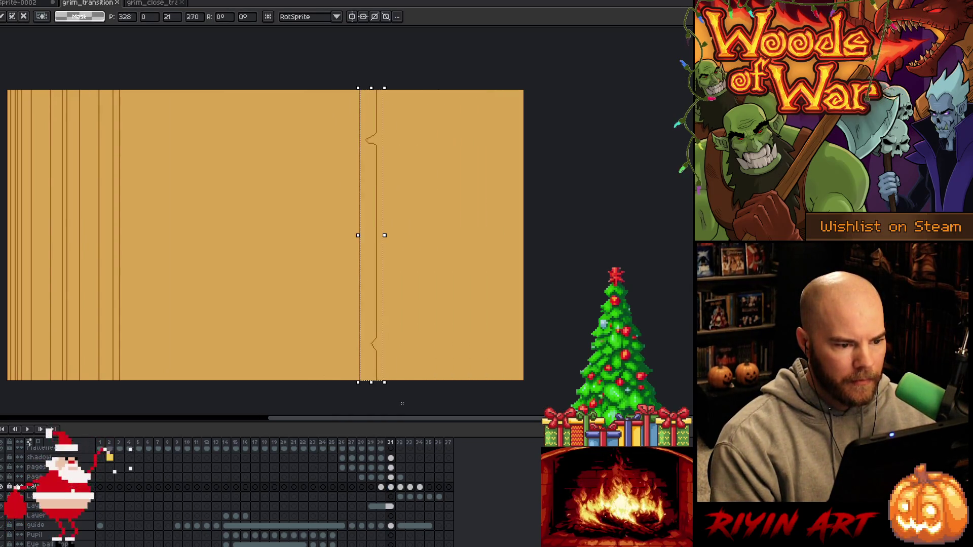
pyautogui.press('Left')
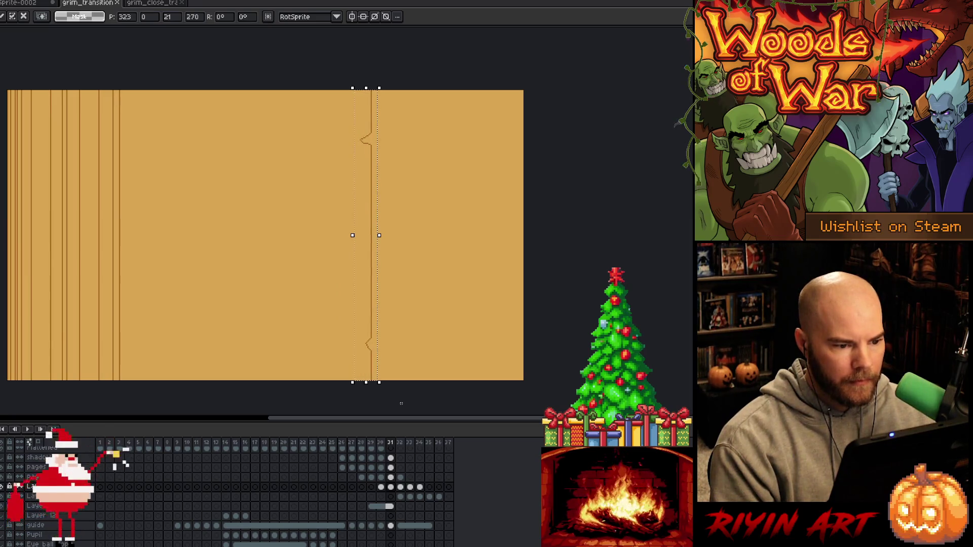
pyautogui.click(400, 487)
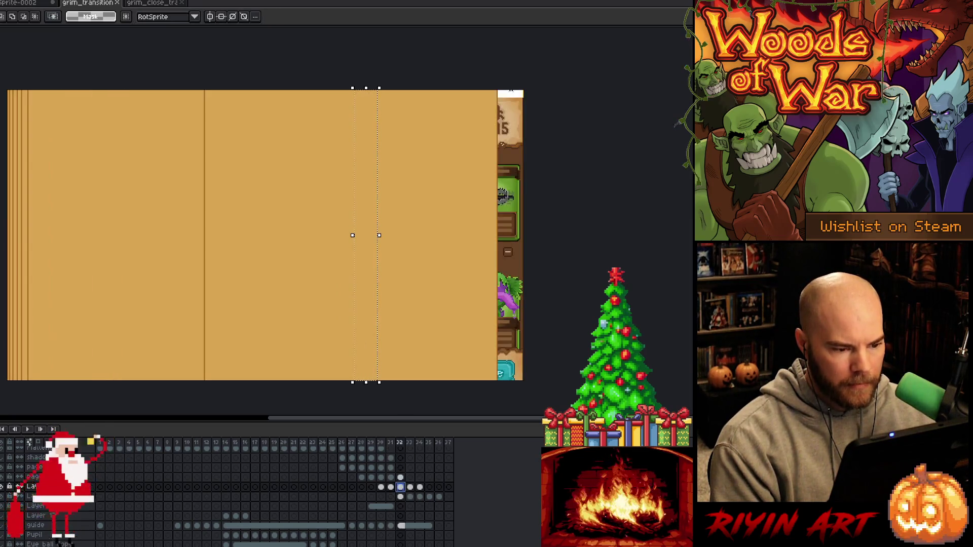
pyautogui.moveTo(366, 235)
pyautogui.mouseDown()
pyautogui.moveTo(471, 235)
pyautogui.moveTo(214, 235)
pyautogui.mouseUp()
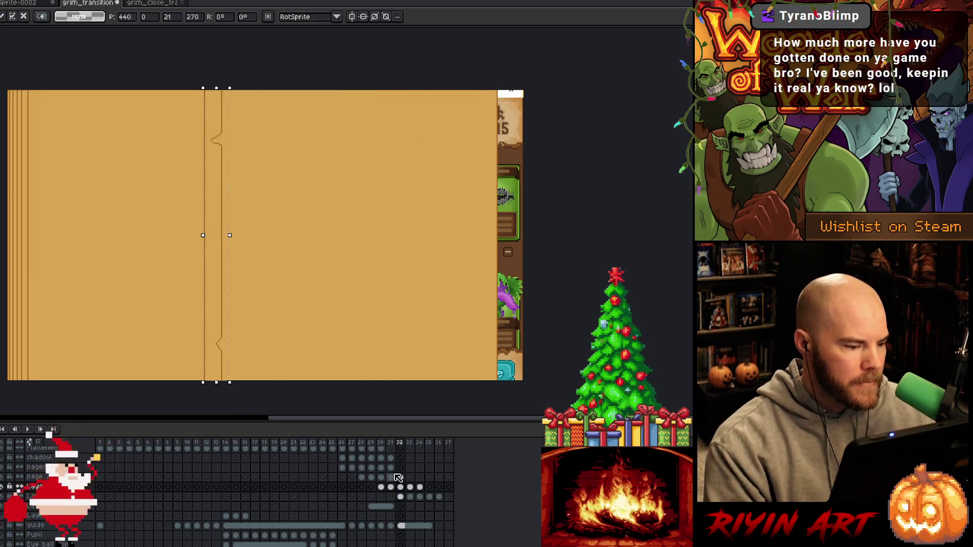
pyautogui.press('Left')
pyautogui.press('Left')
pyautogui.press('Left')
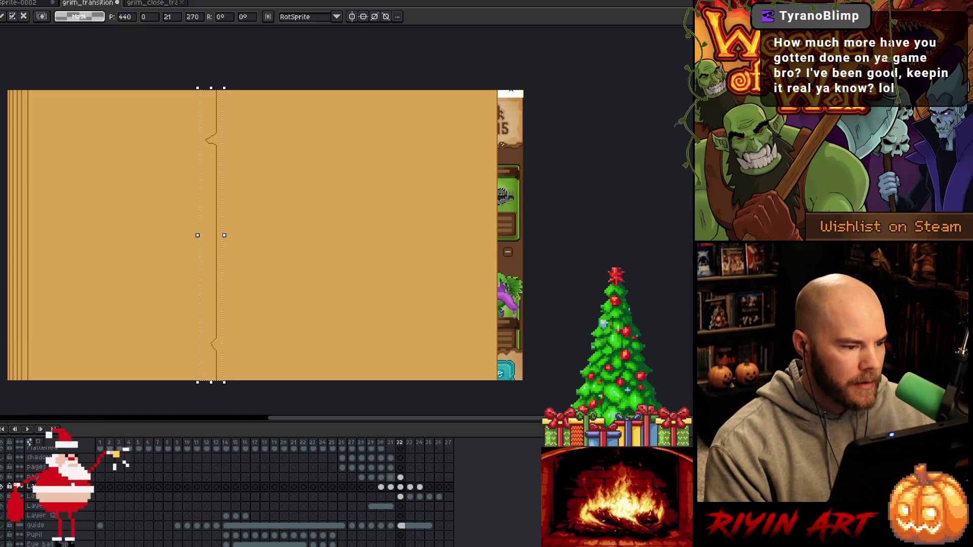
# Paste the strip onto frames 33 and 34, slide it far left, and commit it
pyautogui.click(409, 487)
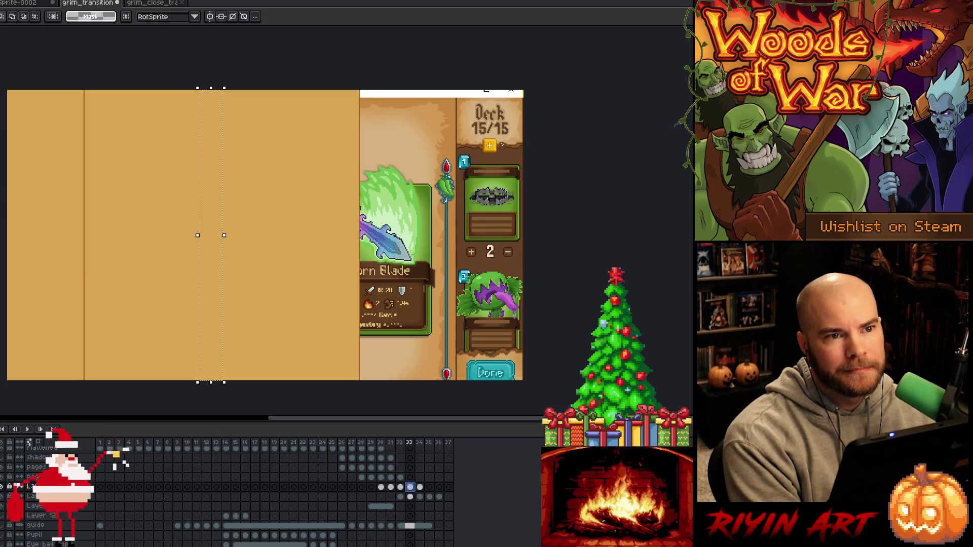
pyautogui.hotkey('ctrl', 'v')
pyautogui.moveTo(491, 235); pyautogui.dragTo(90, 235)
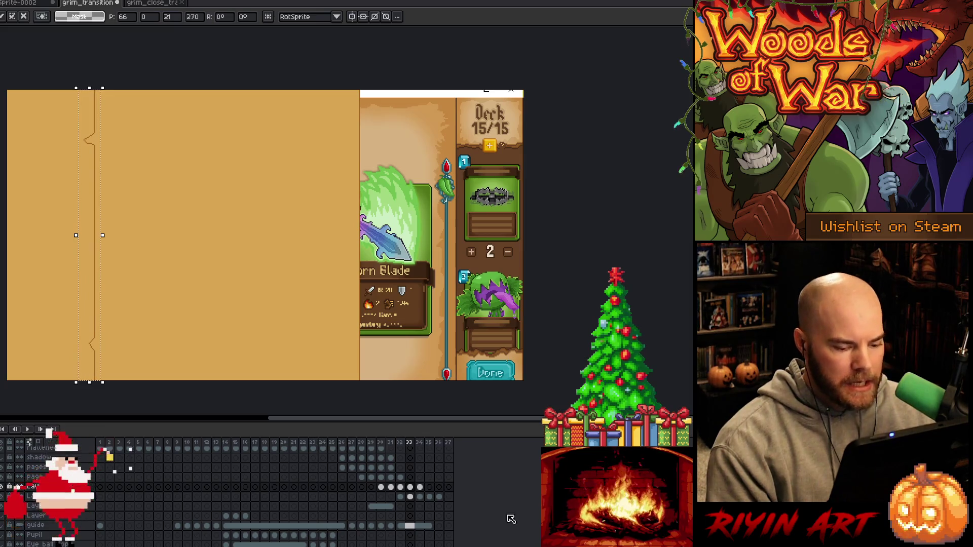
pyautogui.click(419, 487)
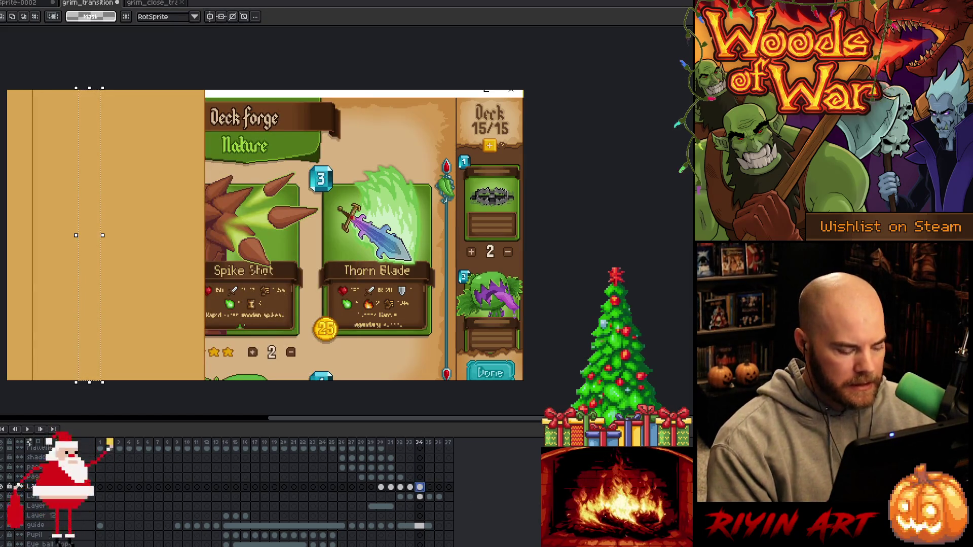
pyautogui.hotkey('ctrl', 'v')
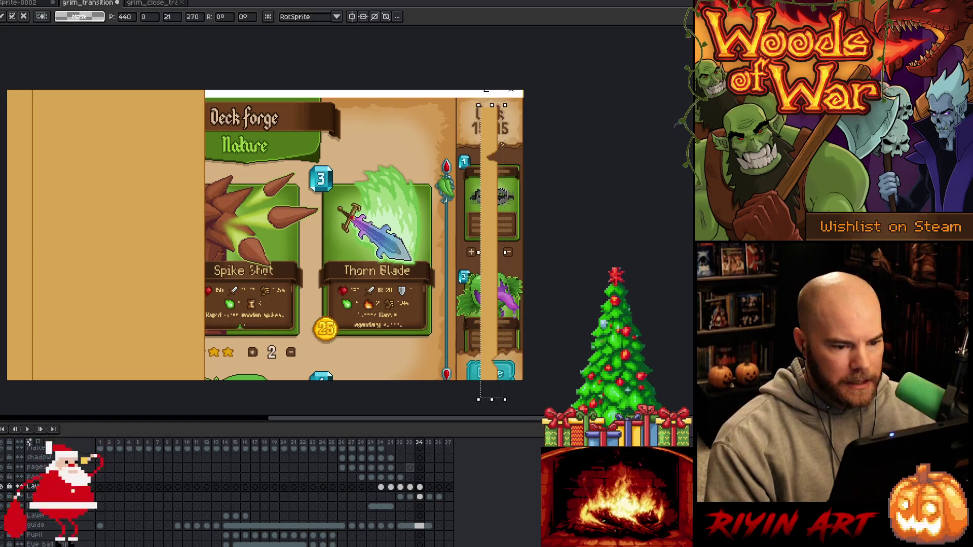
pyautogui.hotkey('shift', 'Left')
pyautogui.hotkey('shift', 'Left')
pyautogui.hotkey('shift', 'Left')
pyautogui.hotkey('shift', 'Left')
pyautogui.hotkey('shift', 'Left')
pyautogui.hotkey('shift', 'Left')
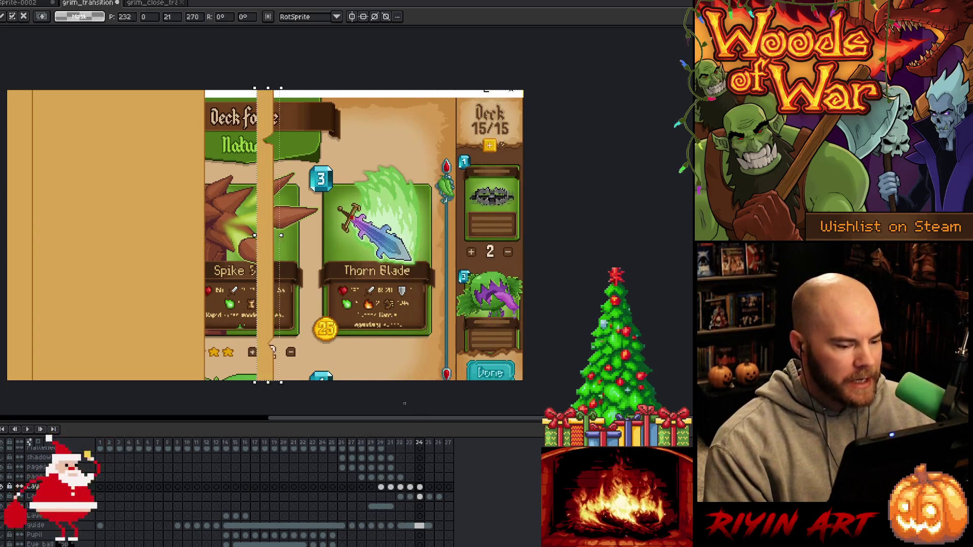
pyautogui.press('Left')
pyautogui.press('Left')
pyautogui.press('Left')
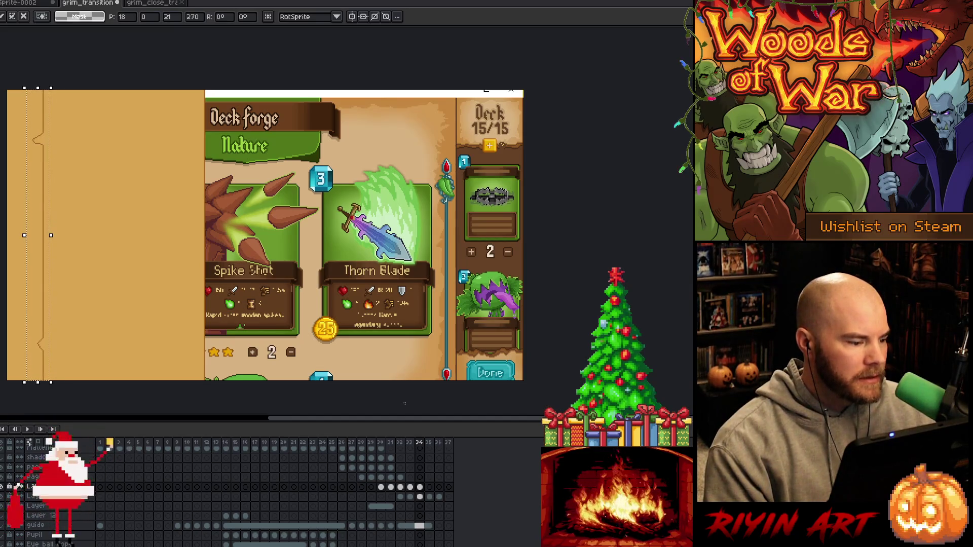
pyautogui.press('Return')
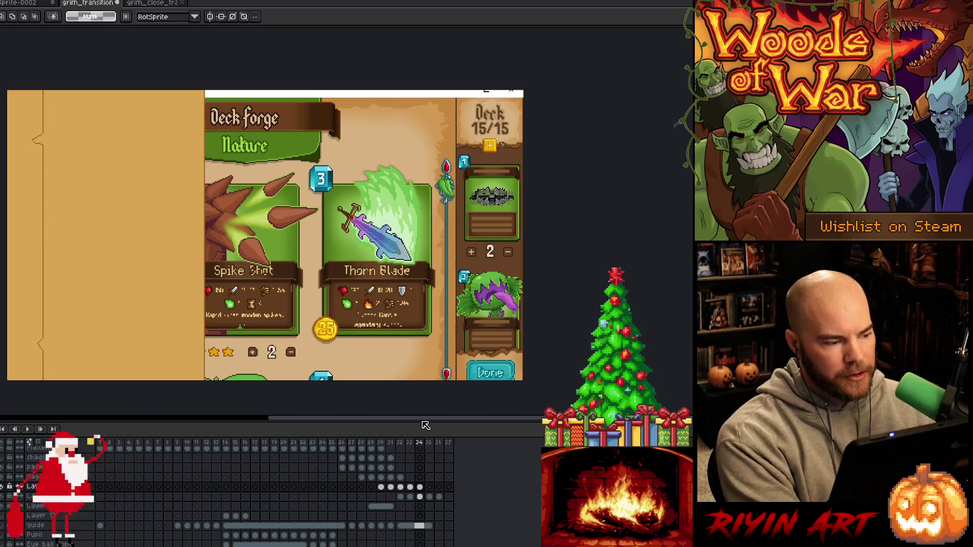
pyautogui.click(400, 497)
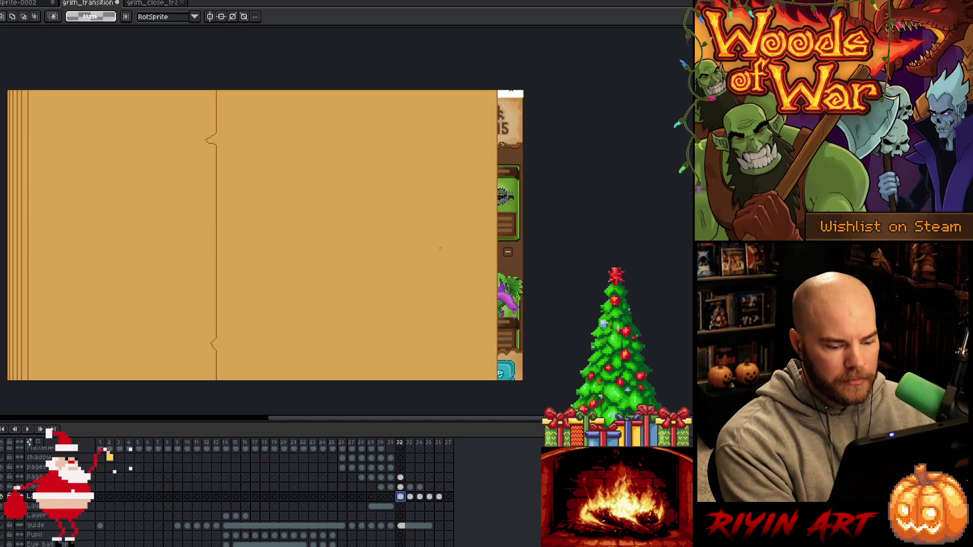
# Zoom in on the card edge, draw a curved page edge, then select and delete that stroke
pyautogui.press('z')
pyautogui.click(402, 124)
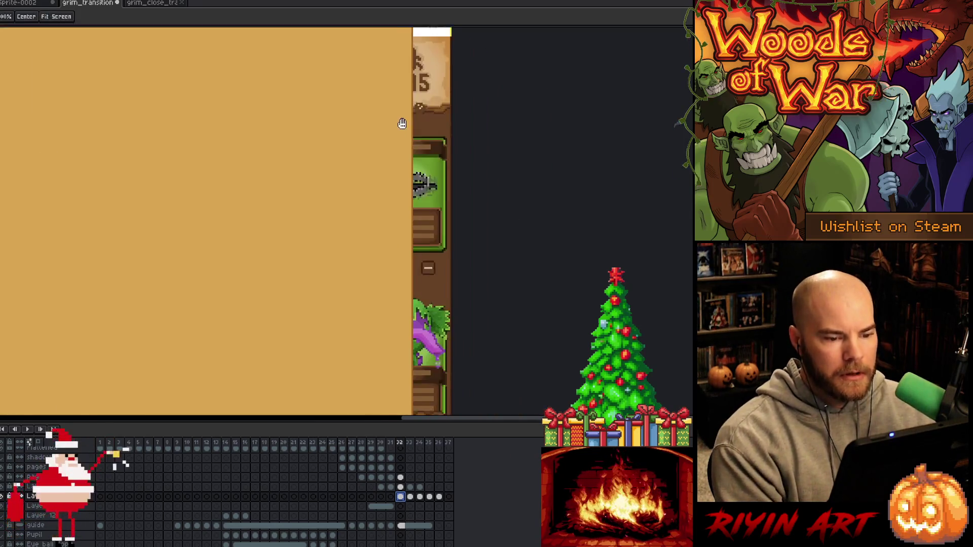
pyautogui.click(388, 155)
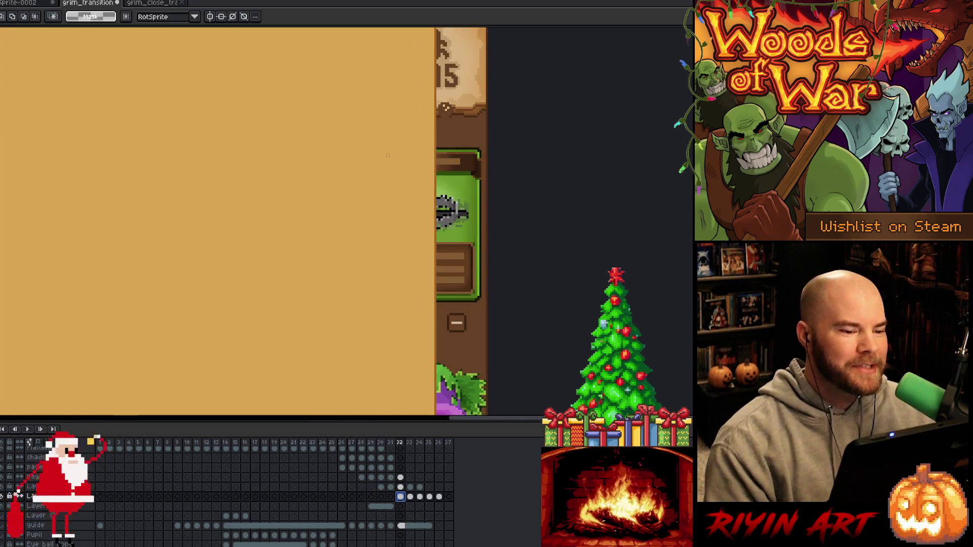
pyautogui.press('b')
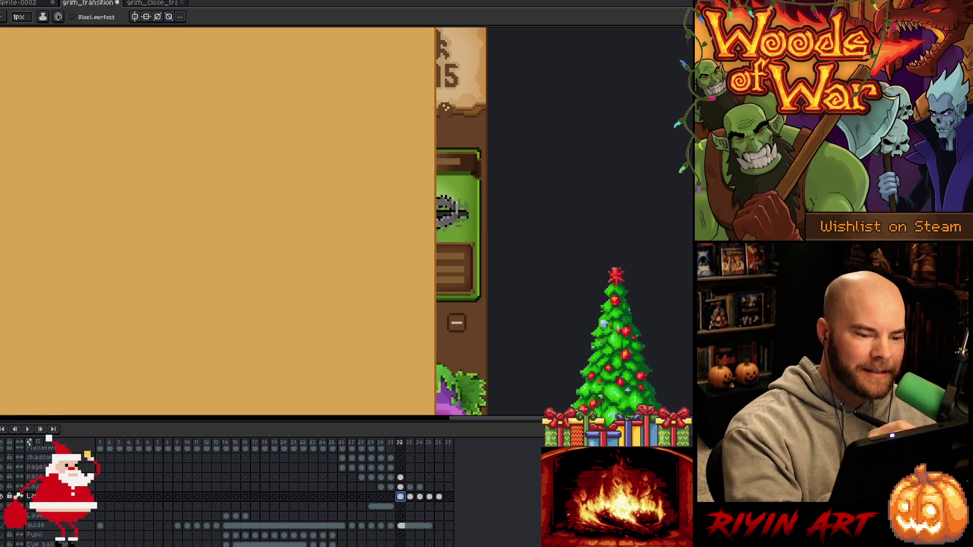
pyautogui.moveTo(432, 186); pyautogui.dragTo(432, 238)
pyautogui.press('e')
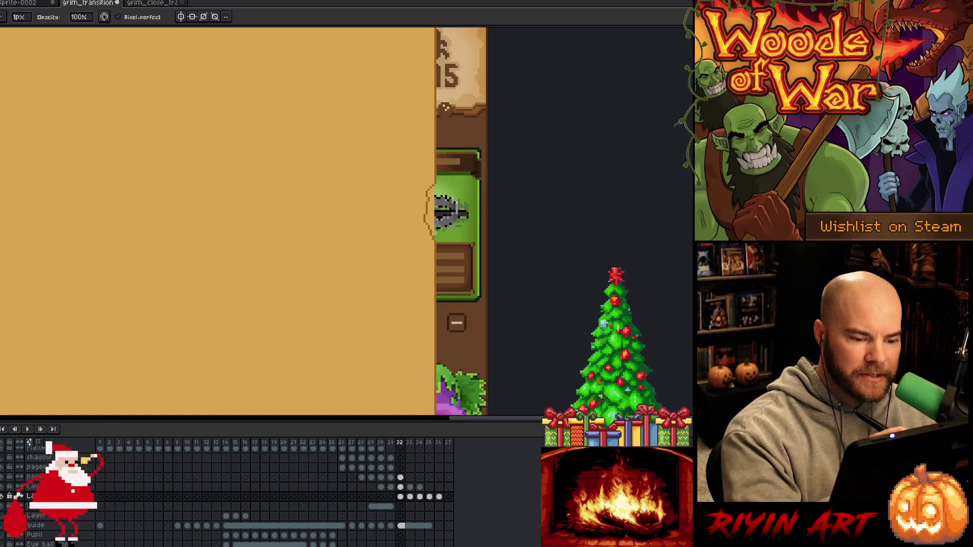
pyautogui.press('w')
pyautogui.click(427, 213)
pyautogui.press('Delete')
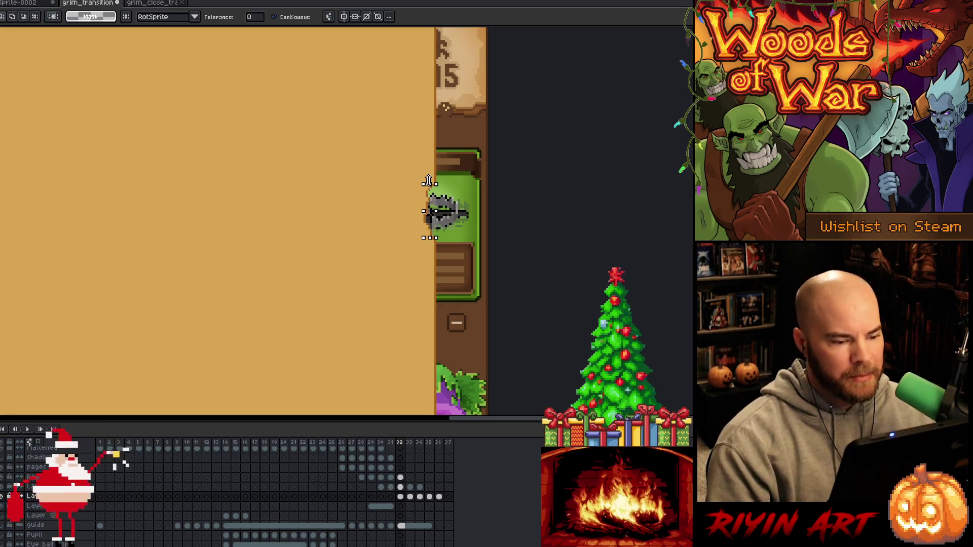
# Draw a curved edge line down the panel's side and extend it higher up
pyautogui.scroll(-3, 428, 181)
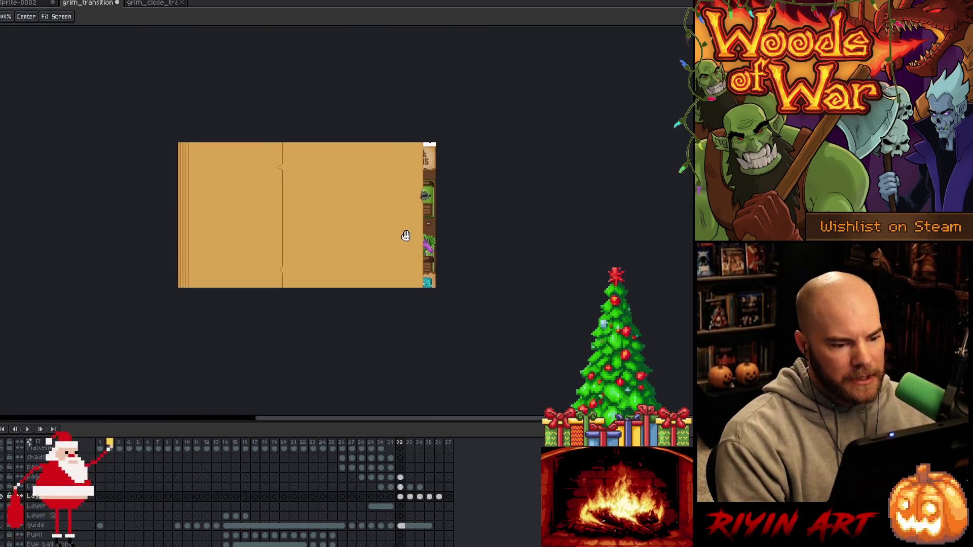
pyautogui.scroll(1, 405, 236)
pyautogui.scroll(2, 428, 246)
pyautogui.scroll(2, 435, 265)
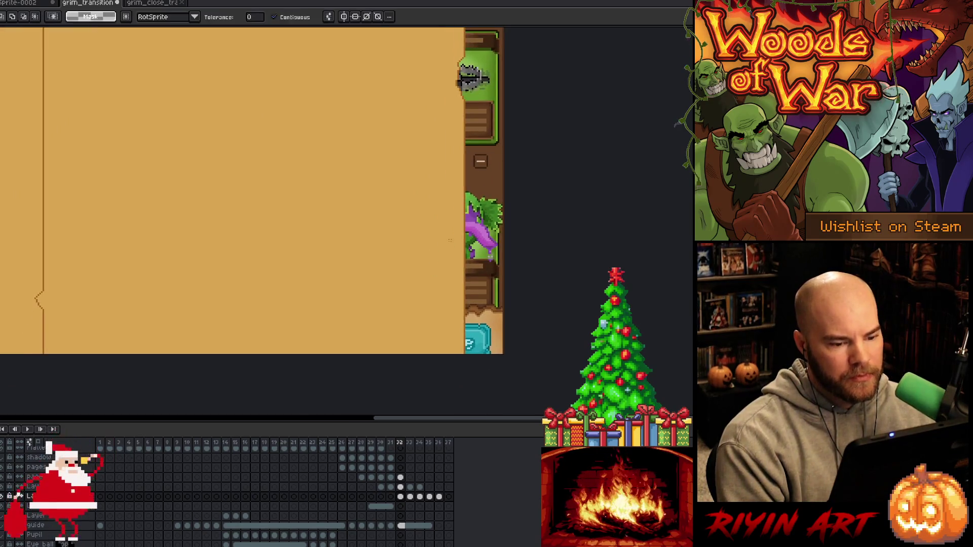
pyautogui.press('b')
pyautogui.moveTo(467, 286); pyautogui.dragTo(466, 324)
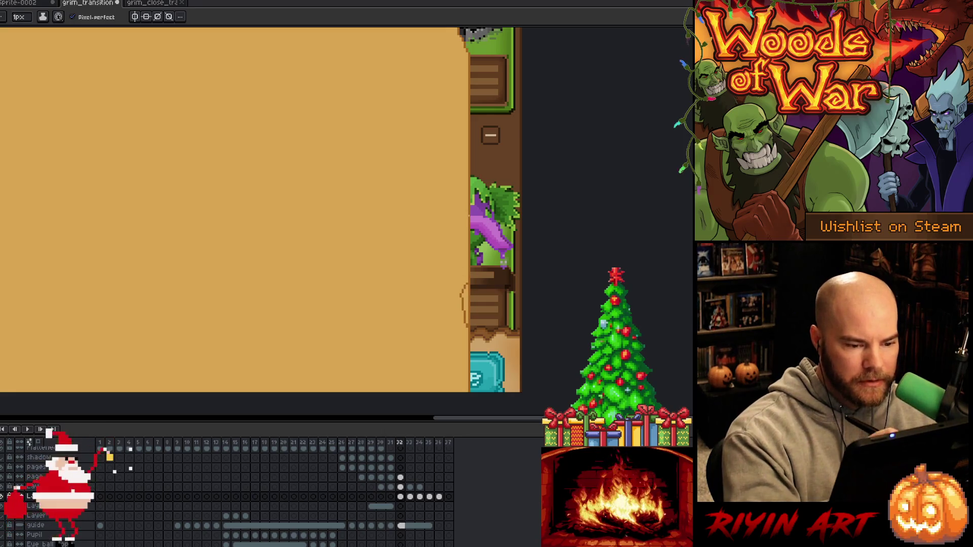
pyautogui.moveTo(466, 215); pyautogui.dragTo(466, 196)
# Draw a curled outline on the upper page edge, erase part of it, and select the stroke
pyautogui.scroll(5, 487, 203)
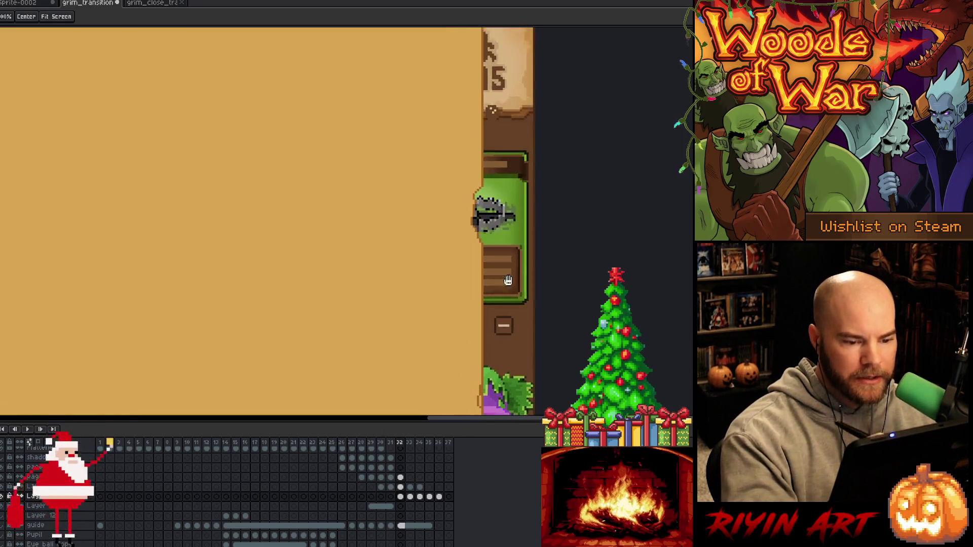
pyautogui.moveTo(491, 103); pyautogui.dragTo(490, 153)
pyautogui.press('e')
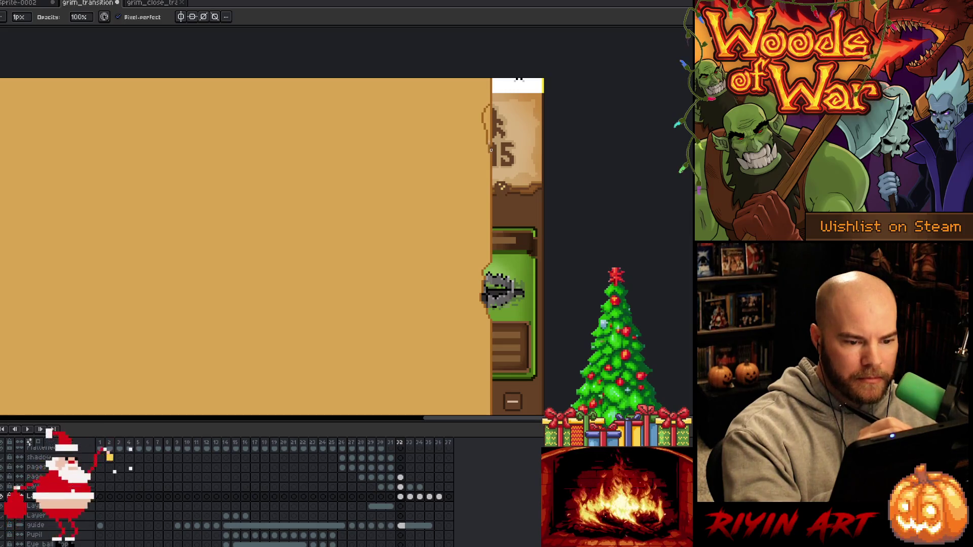
pyautogui.moveTo(493, 105); pyautogui.dragTo(492, 147)
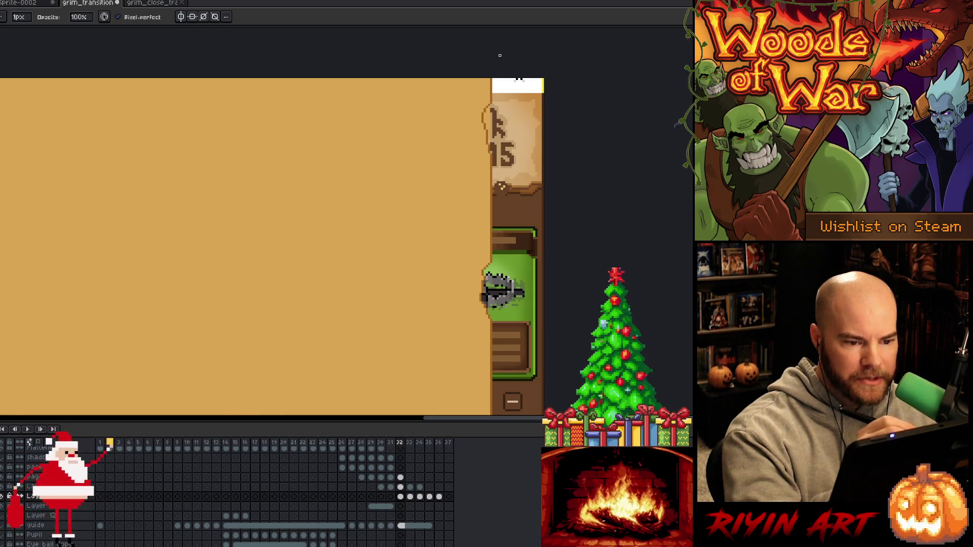
pyautogui.press('m')
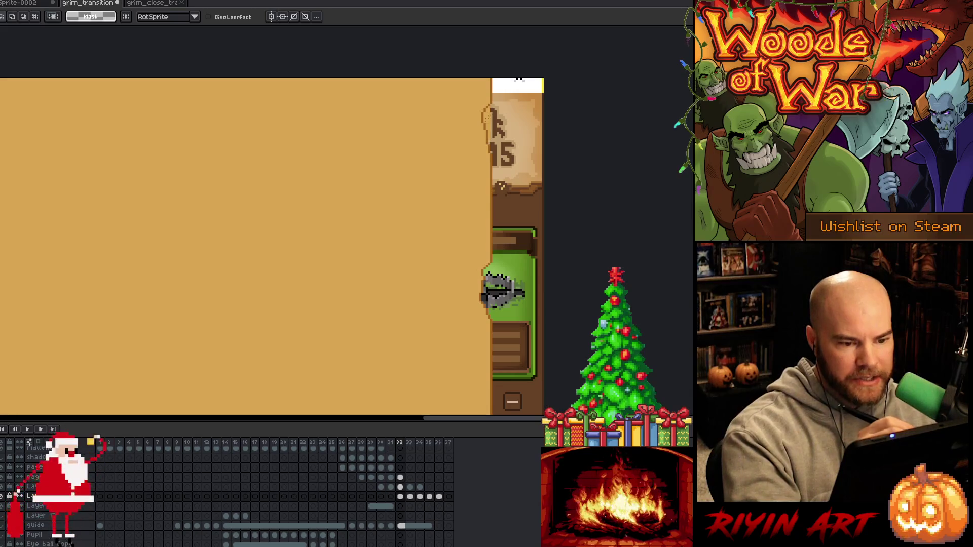
pyautogui.press('w')
pyautogui.click(487, 124)
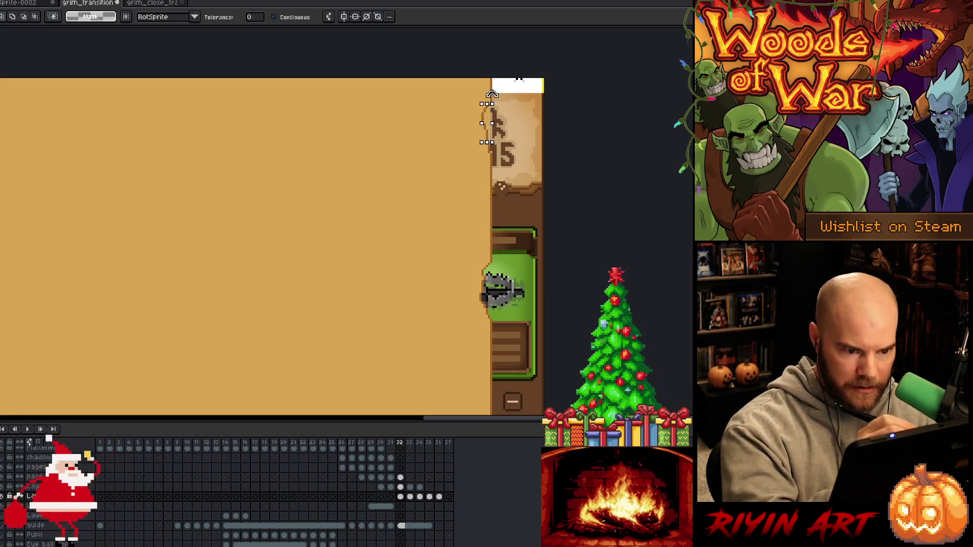
# Draw the lower curled outline on the page edge and select it with the Magic Wand
pyautogui.press('h')
pyautogui.scroll(-5, 537, 283)
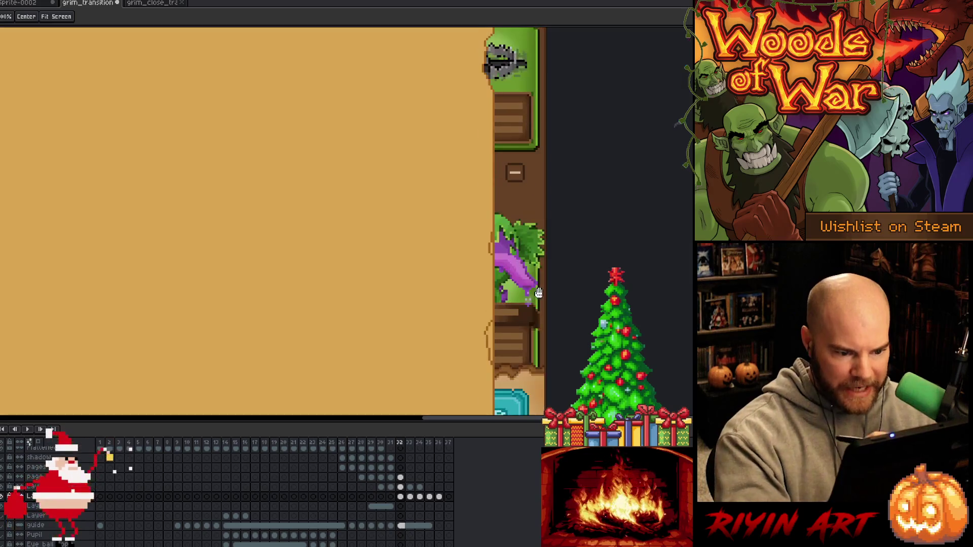
pyautogui.scroll(-3, 537, 284)
pyautogui.scroll(2, 536, 284)
pyautogui.press('b')
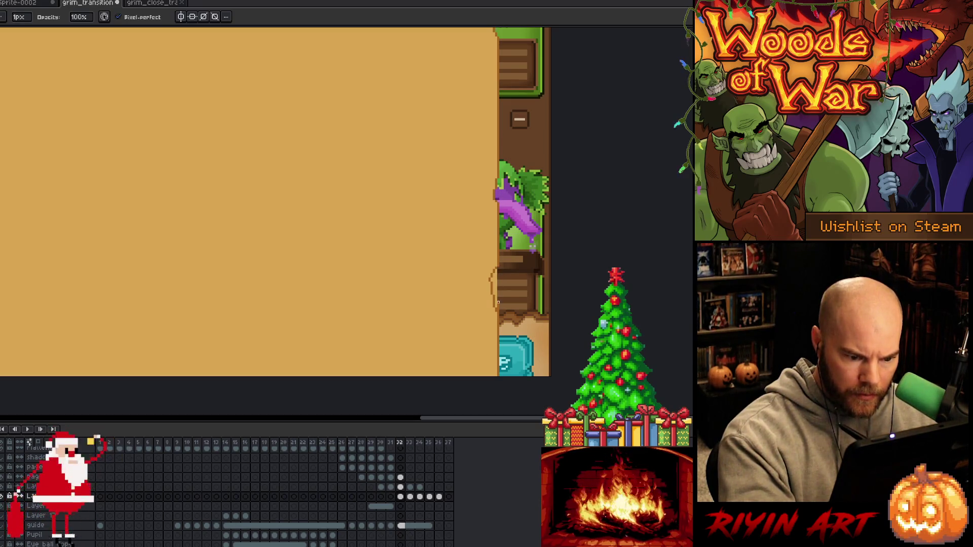
pyautogui.press('m')
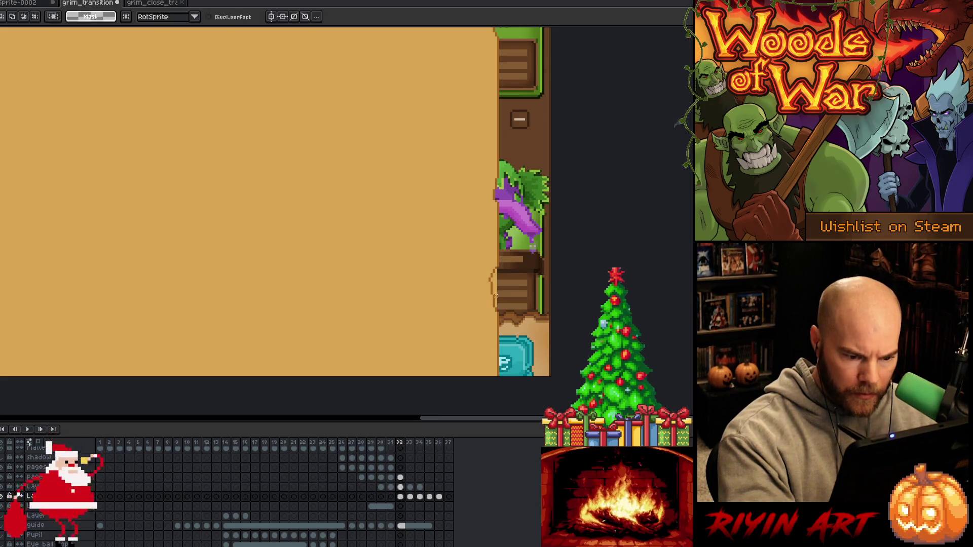
pyautogui.press('w')
pyautogui.click(494, 289)
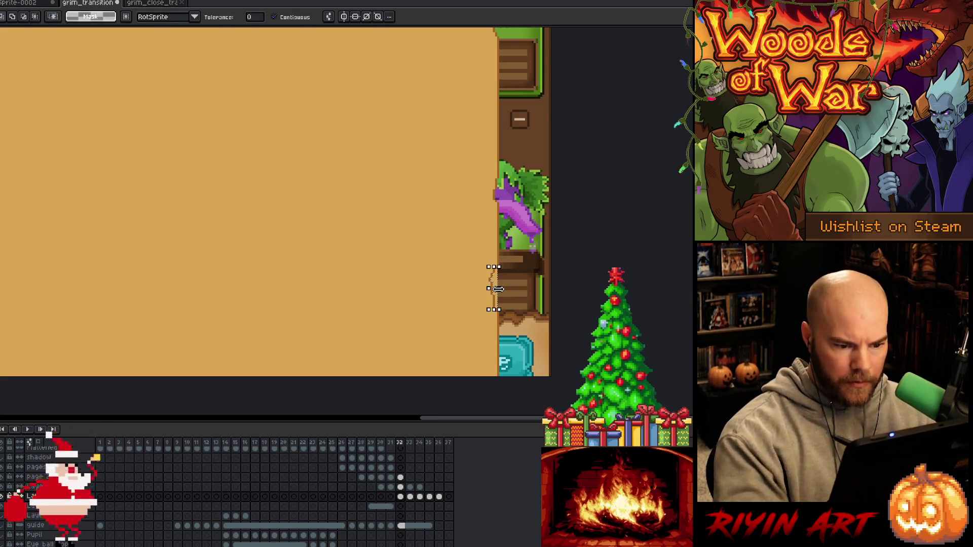
# Pan out to the whole frame, deselect, and marquee-select the tan page strip over the deck panel
pyautogui.scroll(-2, 498, 289)
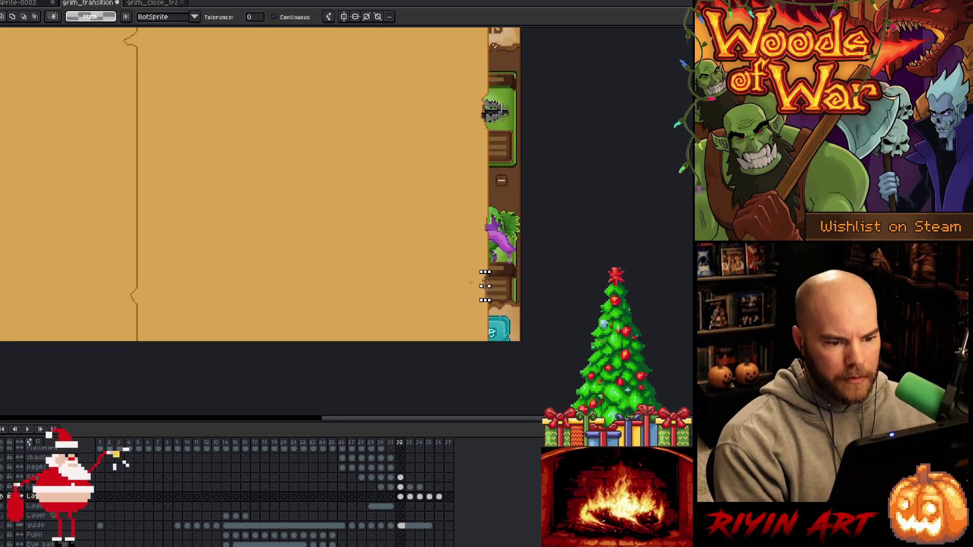
pyautogui.scroll(1, 473, 256)
pyautogui.moveTo(474, 257); pyautogui.dragTo(523, 324)
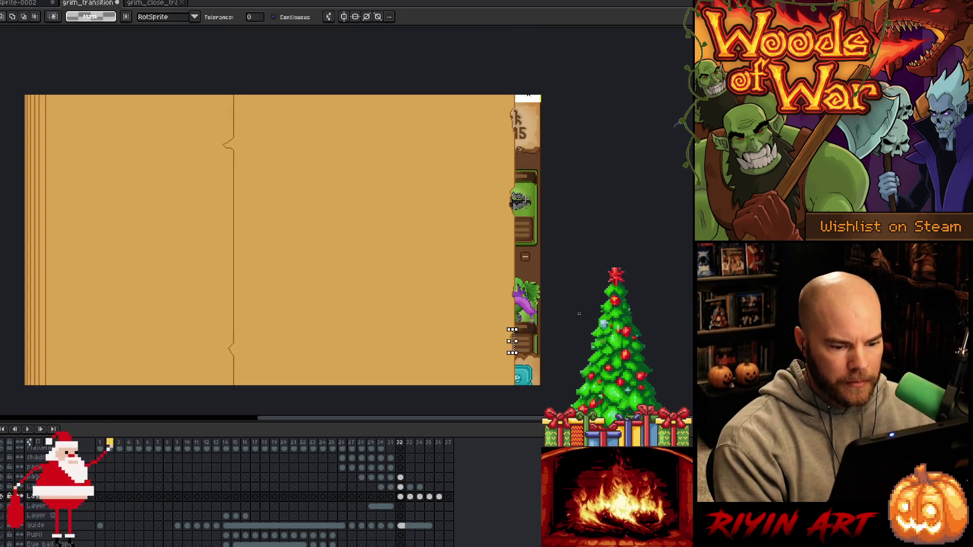
pyautogui.hotkey('ctrl', 'd')
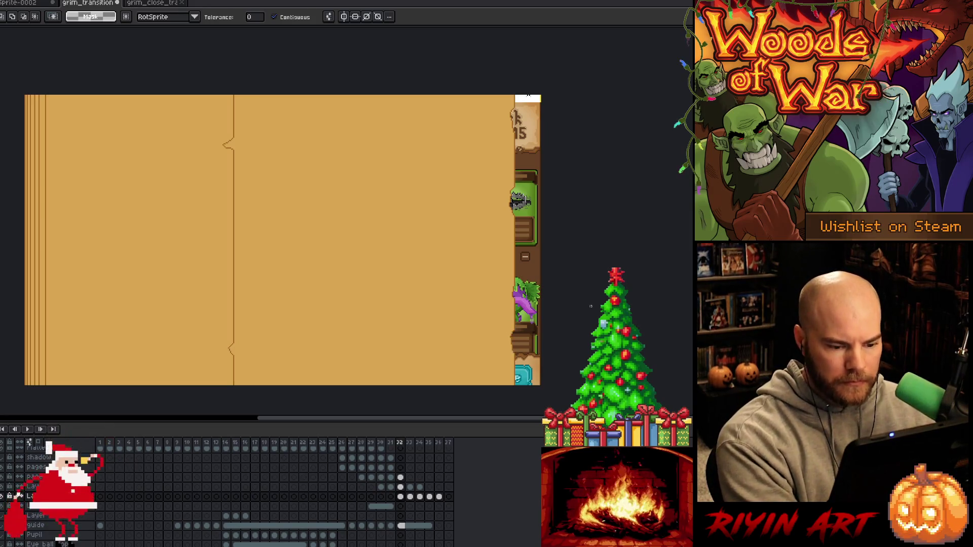
pyautogui.press('m')
pyautogui.moveTo(543, 92)
pyautogui.mouseDown()
pyautogui.moveTo(462, 405)
pyautogui.moveTo(479, 413)
pyautogui.mouseUp()
# Cut the page strip from frame 32 and paste it on frame 33, shifted left
pyautogui.press('Delete')
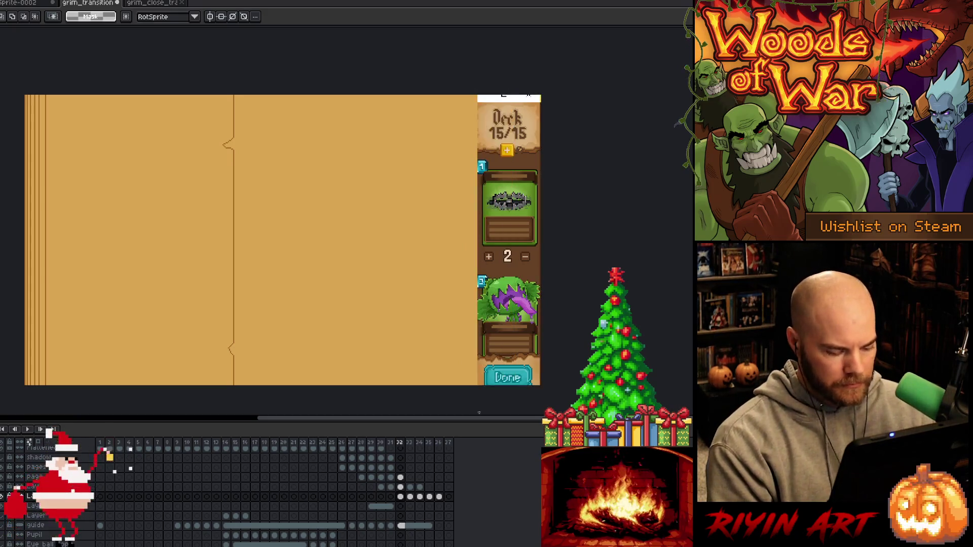
pyautogui.hotkey('ctrl', 'z')
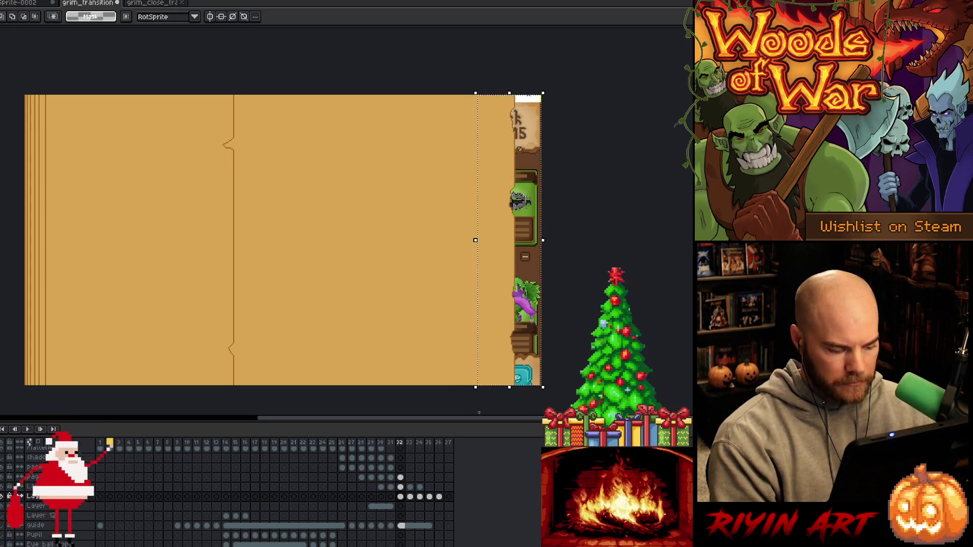
pyautogui.press('Right')
pyautogui.hotkey('ctrl', 'v')
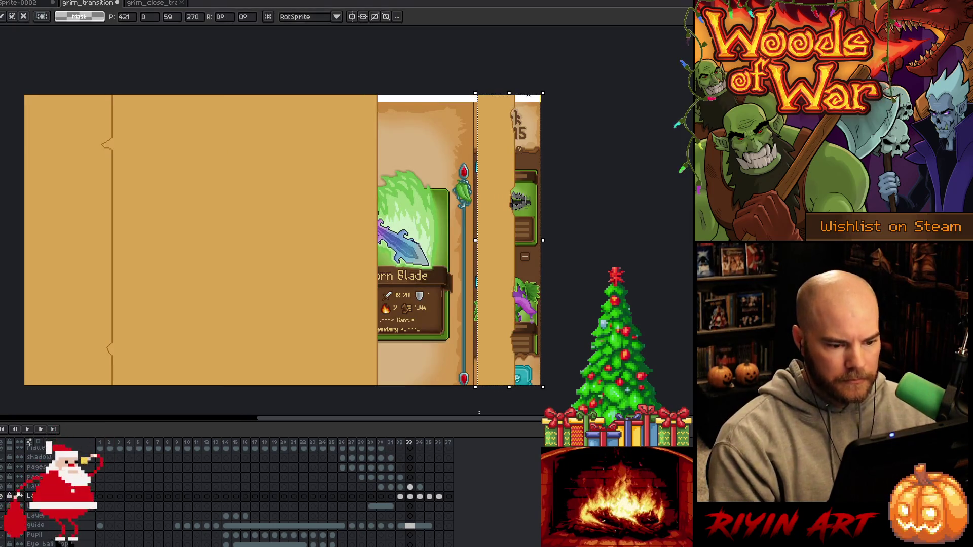
pyautogui.hotkey('shift', 'Left')
pyautogui.hotkey('shift', 'Left')
pyautogui.hotkey('shift', 'Left')
pyautogui.hotkey('shift', 'Left')
pyautogui.hotkey('shift', 'Left')
pyautogui.hotkey('shift', 'Left')
pyautogui.press('Left')
pyautogui.press('Left')
pyautogui.press('Left')
pyautogui.hotkey('ctrl', 'z')
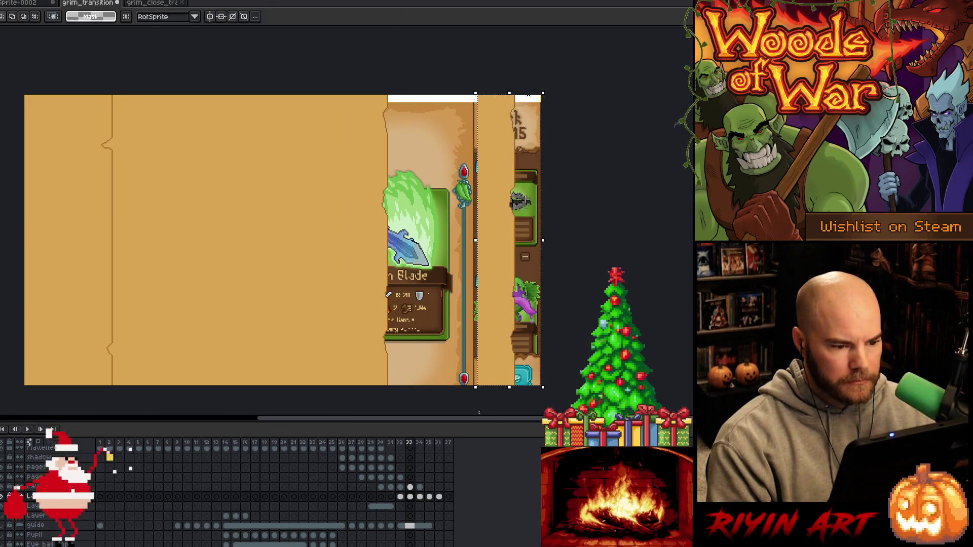
pyautogui.hotkey('ctrl', 'z')
# Paste the strip onto frame 34 and fine-tune it further left
pyautogui.press('Right')
pyautogui.hotkey('ctrl', 'v')
pyautogui.hotkey('shift', 'Left')
pyautogui.hotkey('shift', 'Left')
pyautogui.hotkey('shift', 'Left')
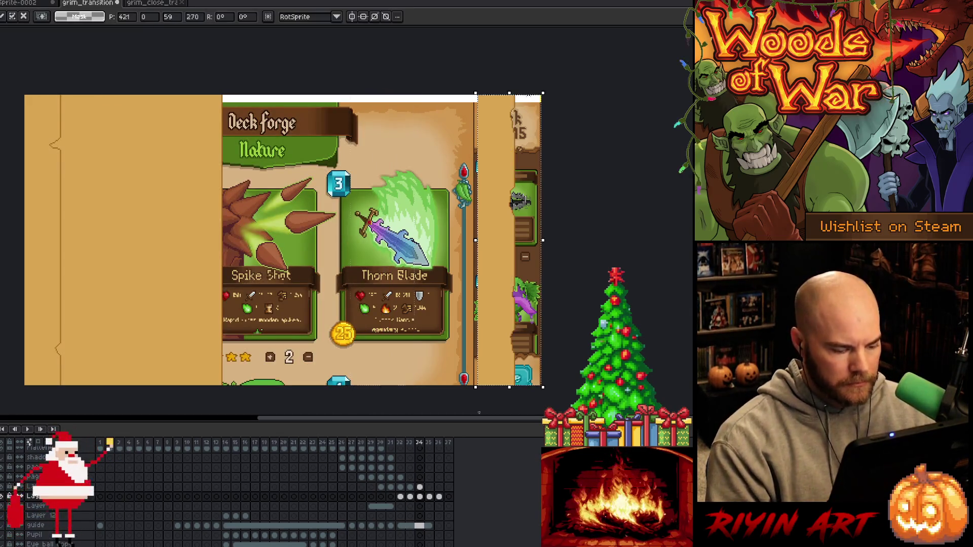
pyautogui.hotkey('shift', 'Left')
pyautogui.hotkey('shift', 'Right')
pyautogui.press('Left')
pyautogui.press('Left')
pyautogui.press('Left')
# Paste the strip onto frames 35 and 36, sliding it left each time
pyautogui.press('.')
pyautogui.hotkey('ctrl', 'v')
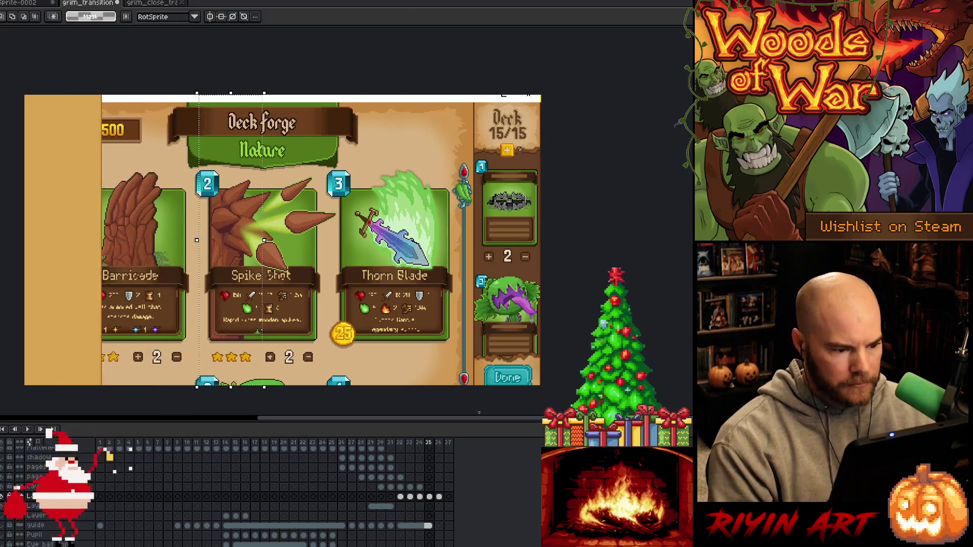
pyautogui.hotkey('shift', 'Left')
pyautogui.hotkey('shift', 'Left')
pyautogui.hotkey('shift', 'Left')
pyautogui.hotkey('shift', 'Left')
pyautogui.hotkey('shift', 'Left')
pyautogui.hotkey('shift', 'Left')
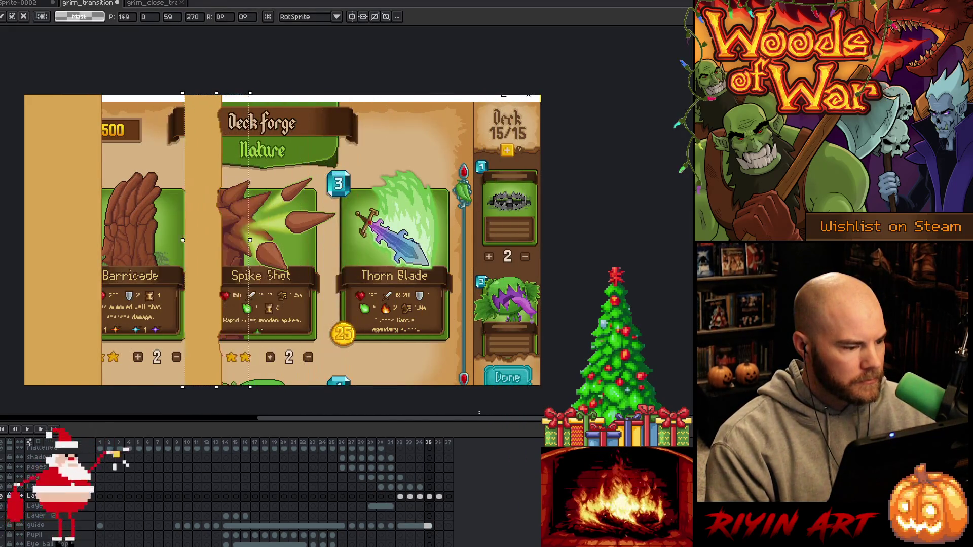
pyautogui.press('Right')
pyautogui.press('Right')
pyautogui.press('Right')
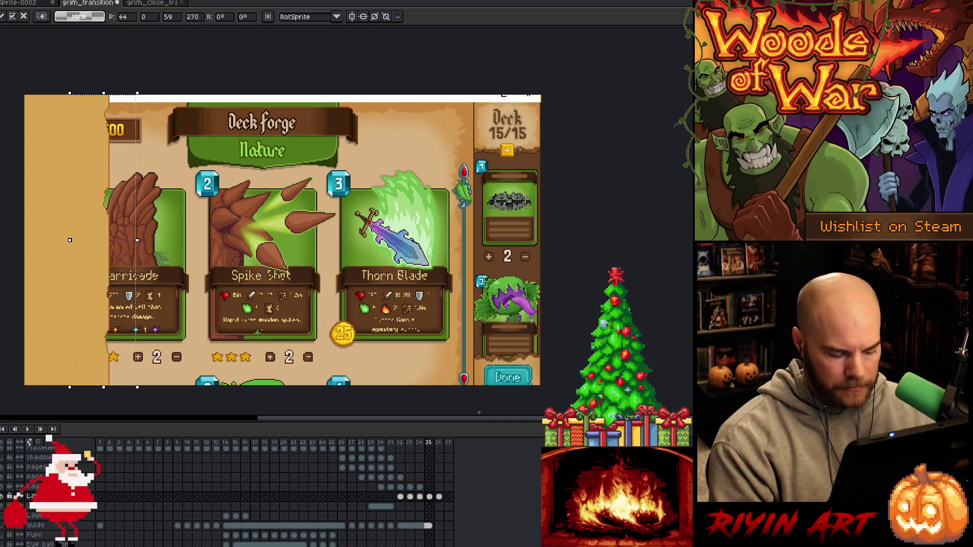
pyautogui.press('.')
pyautogui.hotkey('ctrl', 'v')
pyautogui.hotkey('shift', 'Left')
pyautogui.hotkey('shift', 'Left')
pyautogui.hotkey('shift', 'Left')
pyautogui.hotkey('shift', 'Left')
pyautogui.hotkey('shift', 'Left')
pyautogui.hotkey('shift', 'Left')
pyautogui.hotkey('shift', 'Left')
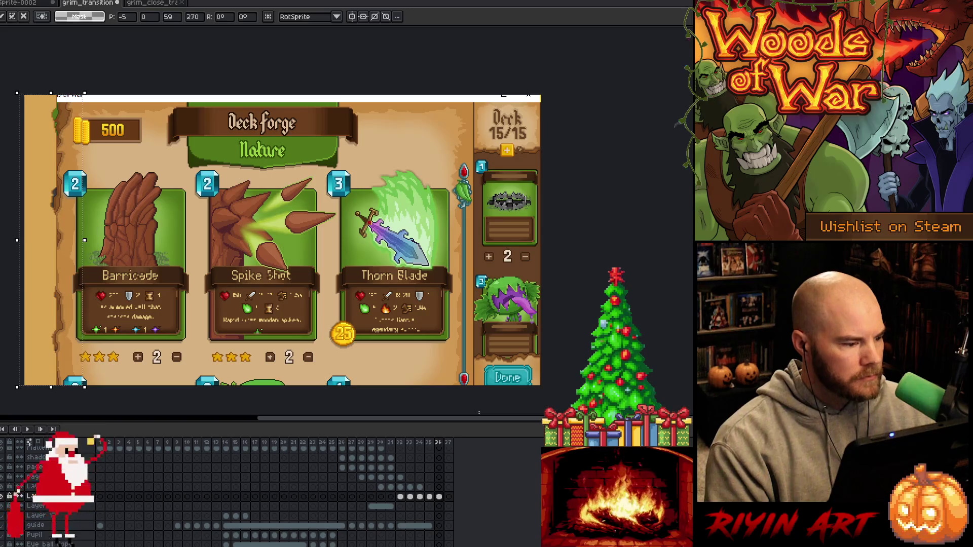
# Commit and deselect the pasted strip, then play the animation twice to review it
pyautogui.hotkey('ctrl', 'd')
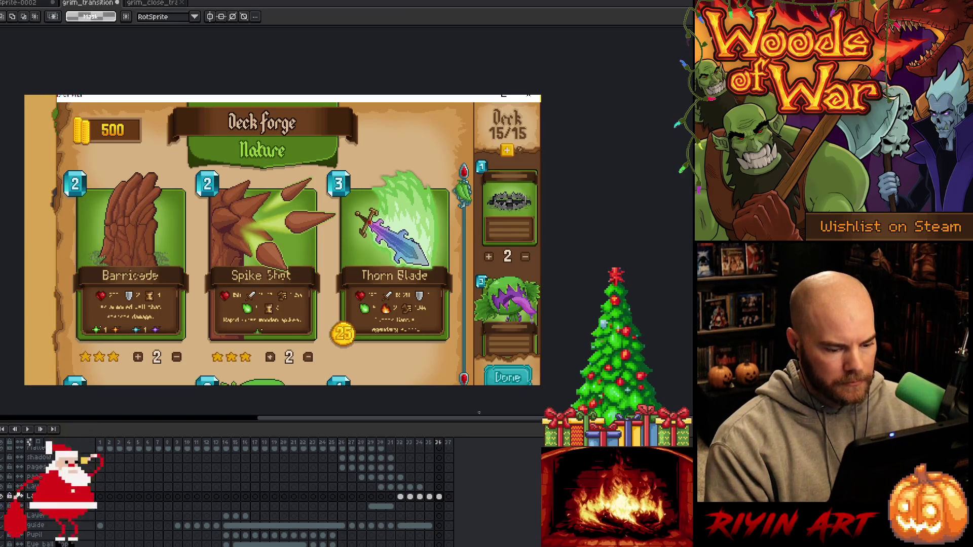
pyautogui.press('Return')
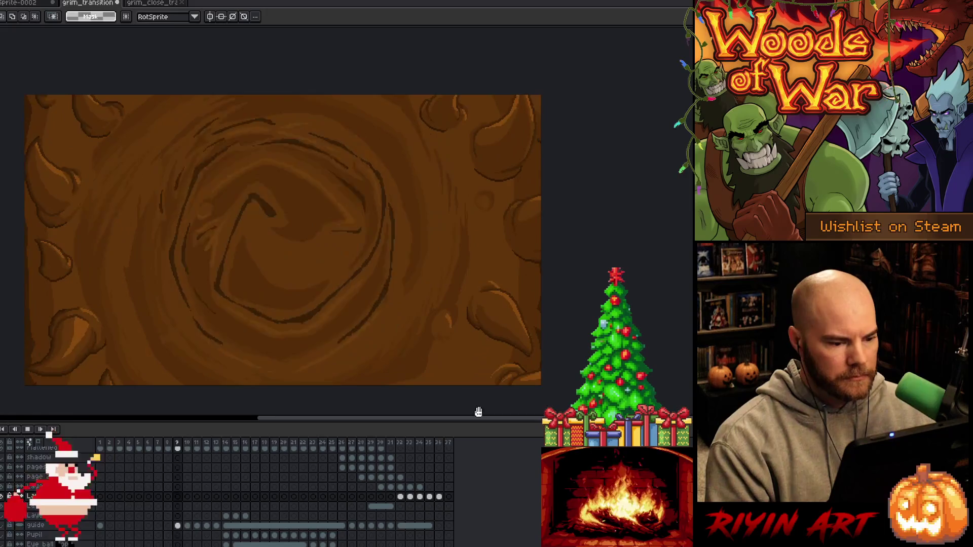
pyautogui.press('Return')
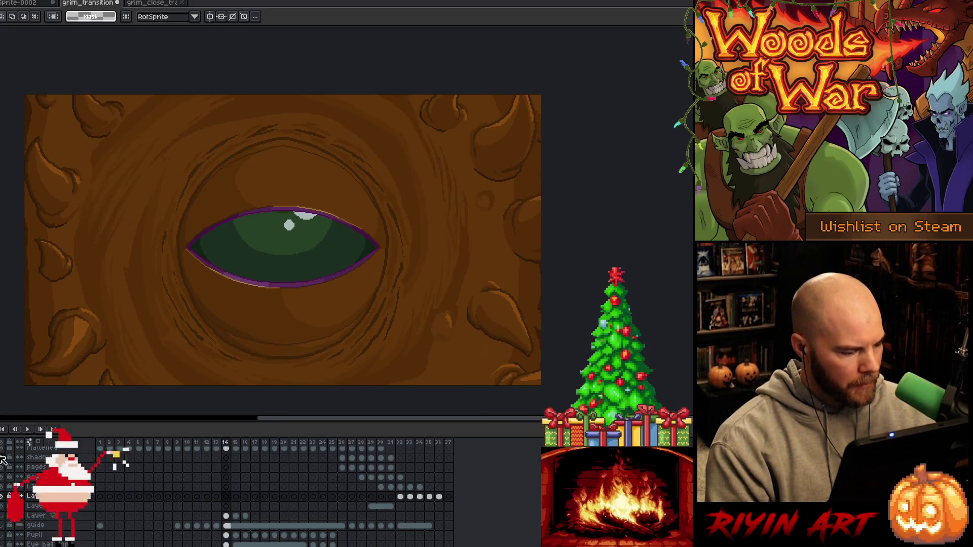
pyautogui.press('Return')
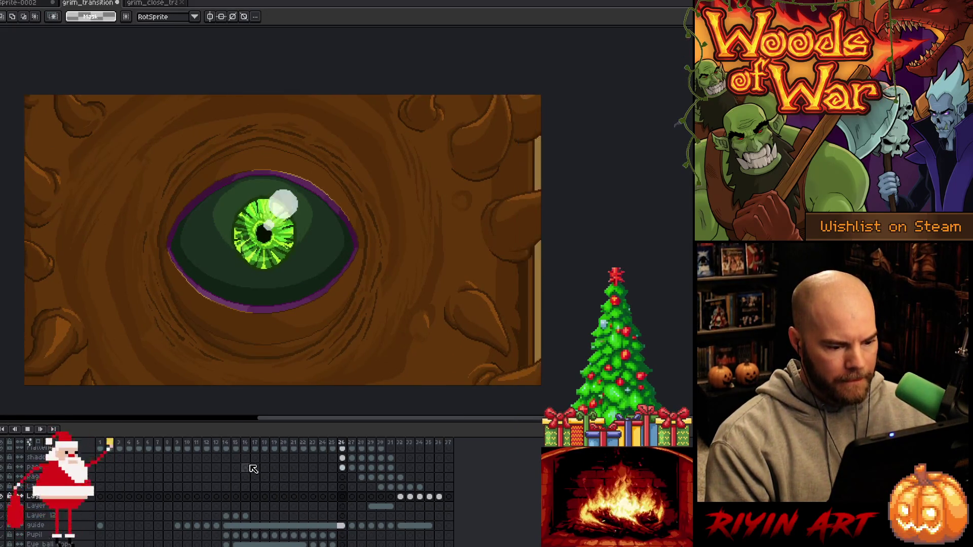
pyautogui.press('Return')
pyautogui.press('Return')
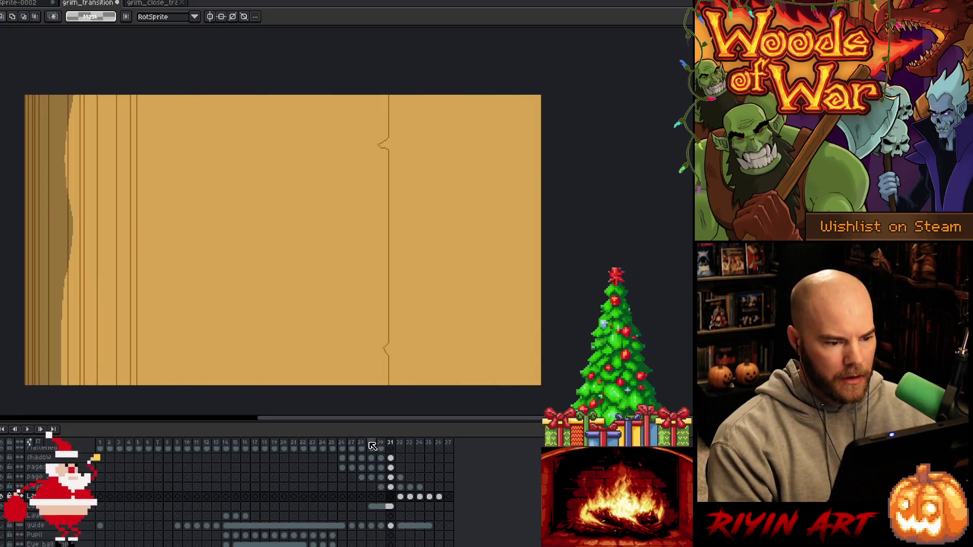
# Go to frame 29 on the pages layer and zoom to where the bark meets the pages
pyautogui.click(371, 443)
pyautogui.click(380, 444)
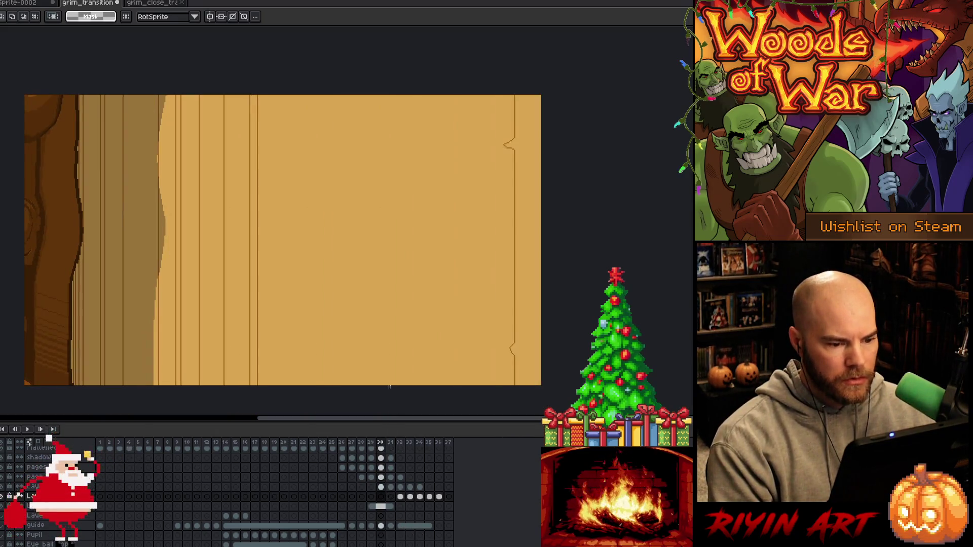
pyautogui.click(384, 478)
pyautogui.press('Left')
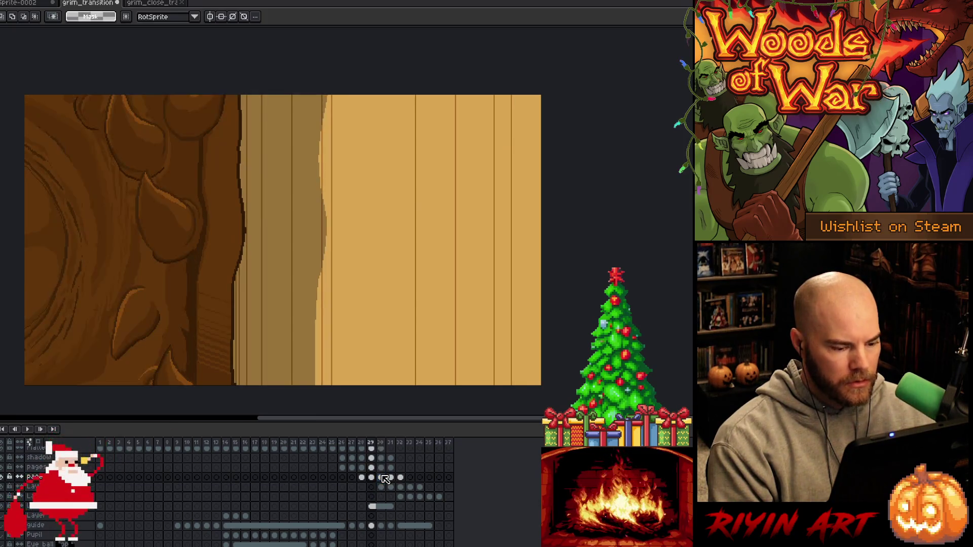
pyautogui.press('Right')
pyautogui.moveTo(267, 178)
pyautogui.mouseDown()
pyautogui.moveTo(352, 195)
pyautogui.moveTo(379, 186)
pyautogui.mouseUp()
pyautogui.press('Left')
pyautogui.moveTo(549, 232)
pyautogui.mouseDown()
pyautogui.moveTo(425, 232)
pyautogui.moveTo(387, 195)
pyautogui.moveTo(434, 217)
pyautogui.mouseUp()
pyautogui.scroll(1, 425, 232)
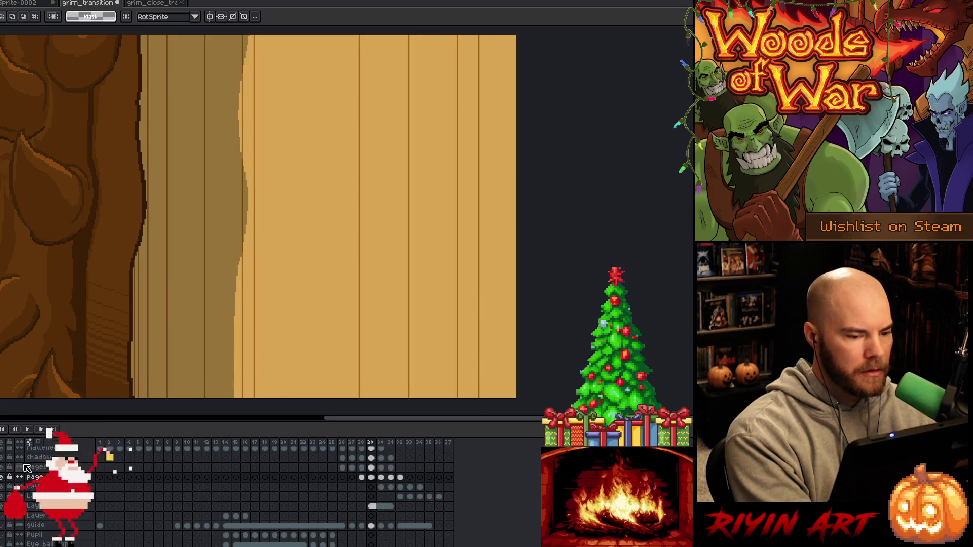
pyautogui.press('b')
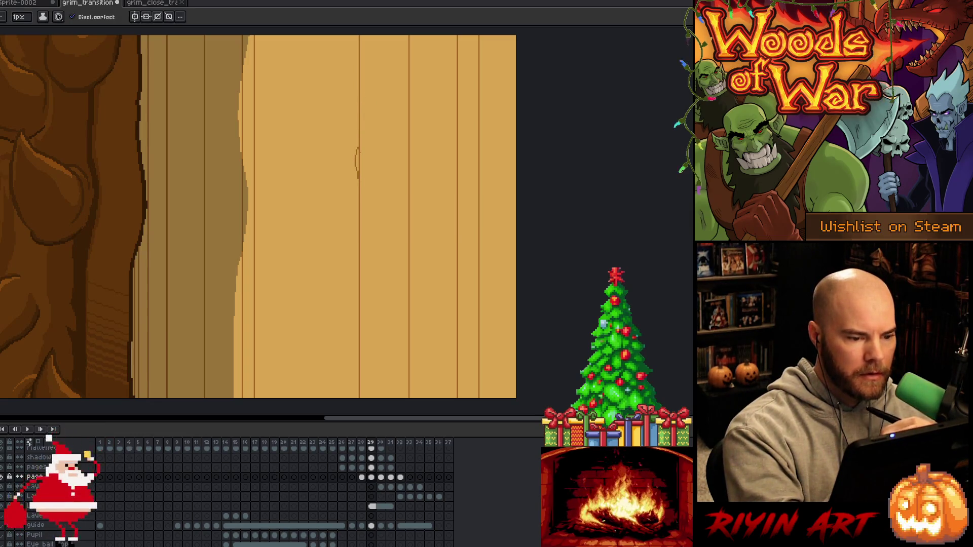
pyautogui.press('b')
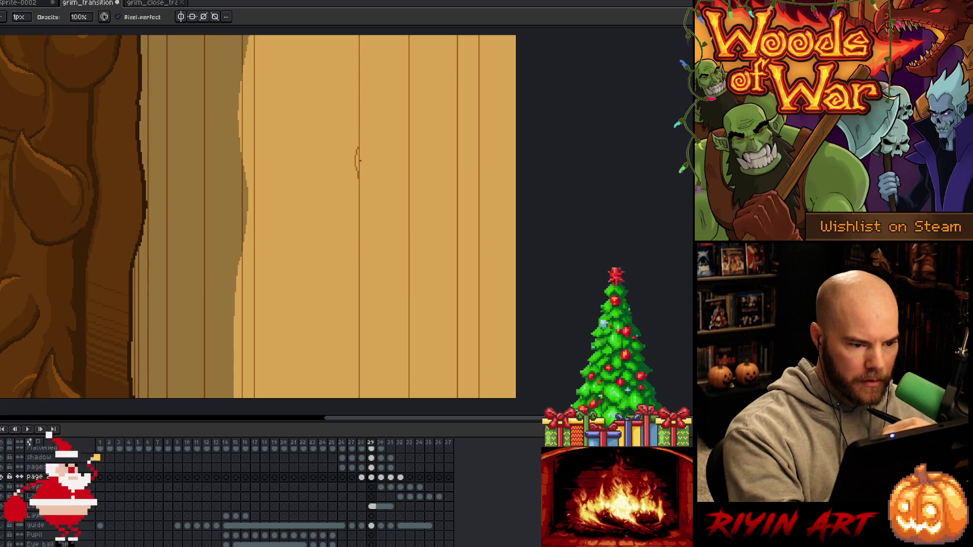
pyautogui.press('e')
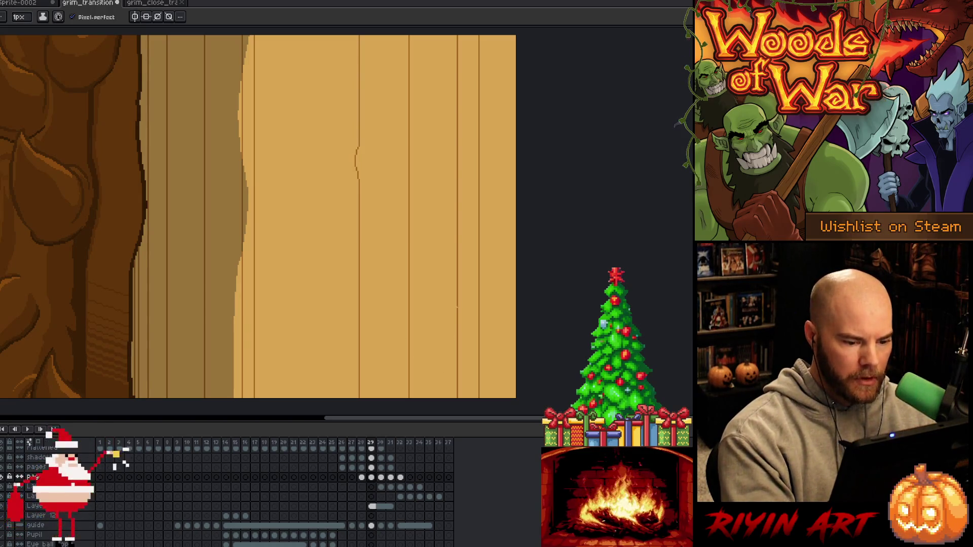
pyautogui.press('i')
pyautogui.press('b')
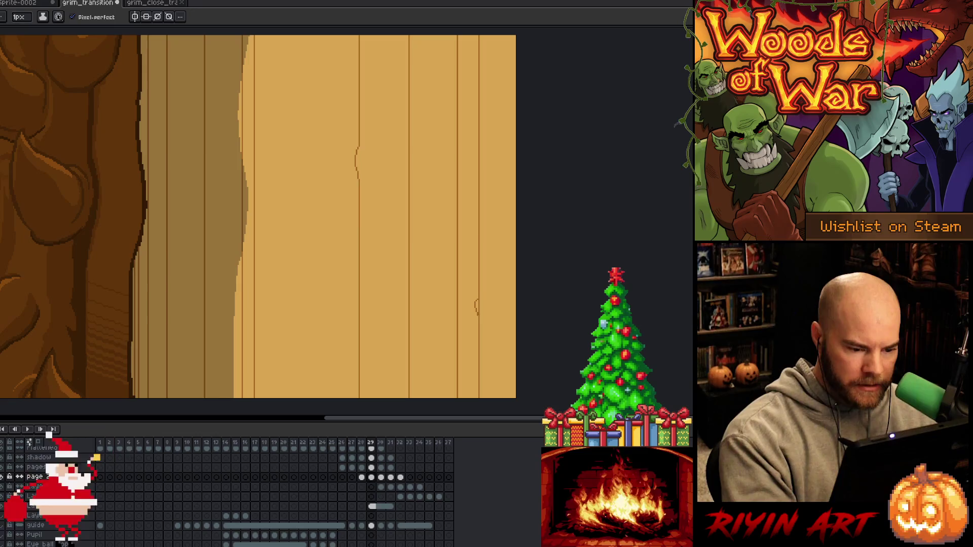
pyautogui.press('e')
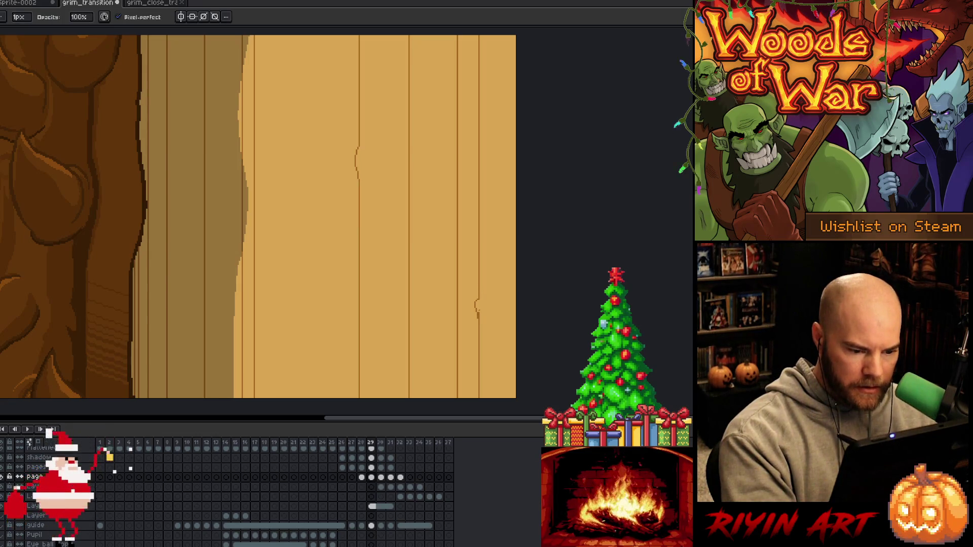
pyautogui.press('g')
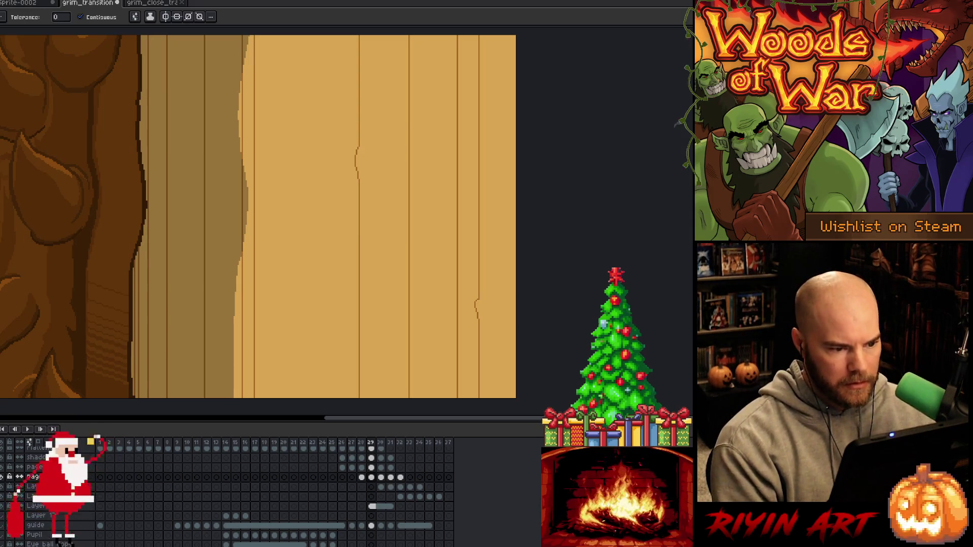
pyautogui.press('h')
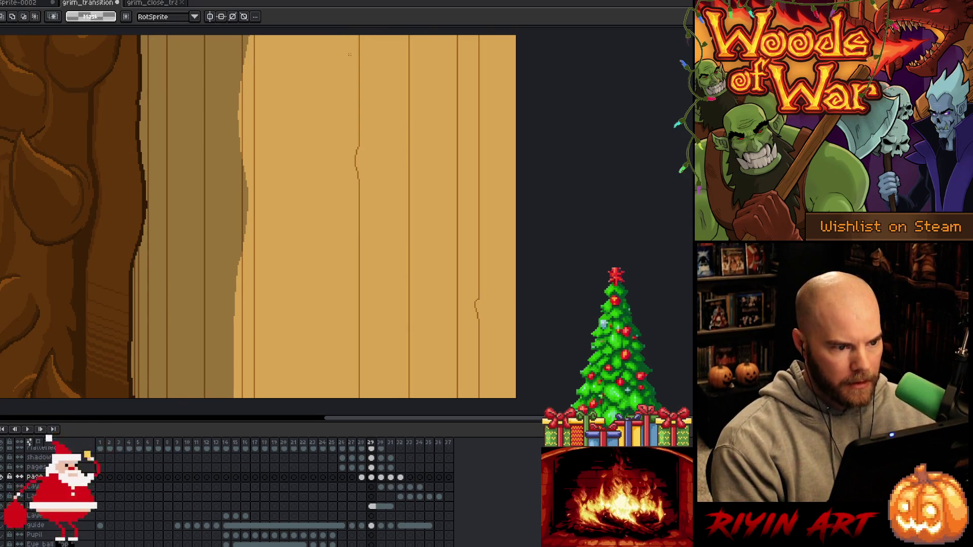
# Select a tall strip around the fold line, carry it into frame 30, and nudge it left
pyautogui.scroll(-1, 353, 98)
pyautogui.moveTo(352, 98); pyautogui.dragTo(375, 136)
pyautogui.press('m')
pyautogui.moveTo(357, 75); pyautogui.dragTo(393, 402)
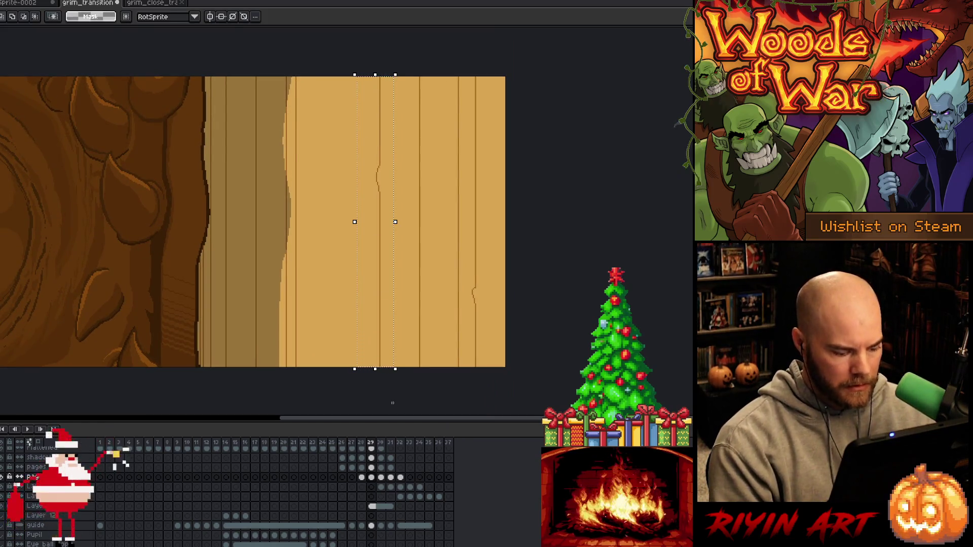
pyautogui.press('.')
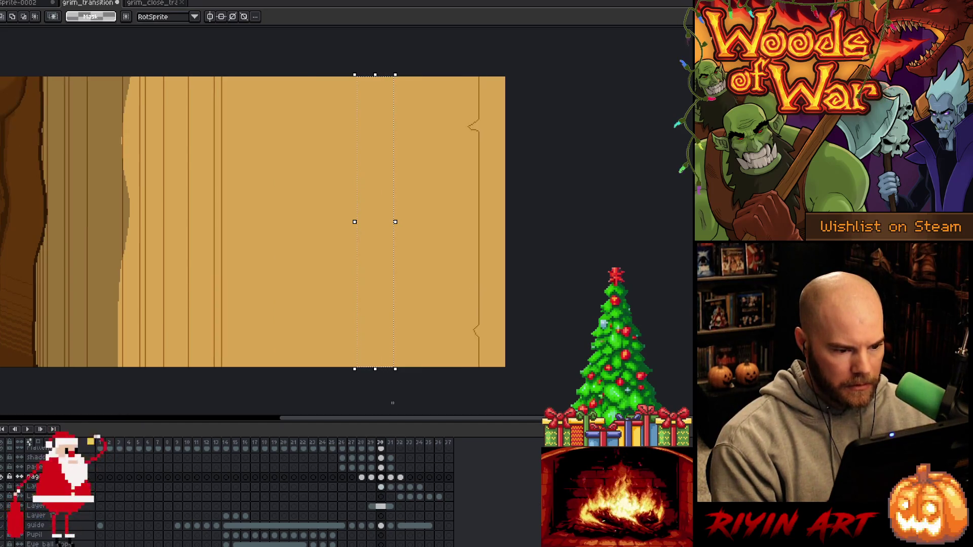
pyautogui.press('Left')
pyautogui.press('Left')
pyautogui.press('Left')
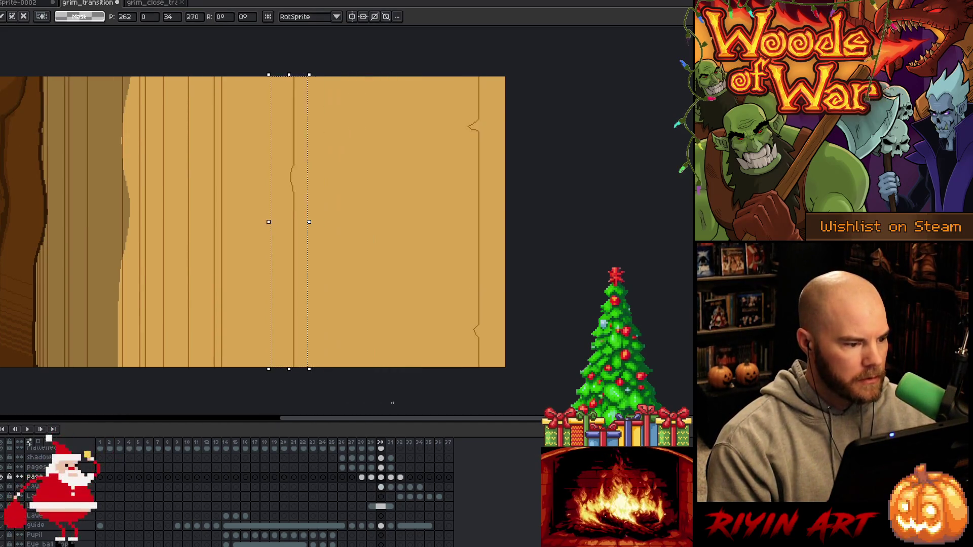
pyautogui.press('Left')
pyautogui.press('Left')
pyautogui.press('Left')
pyautogui.press('Right')
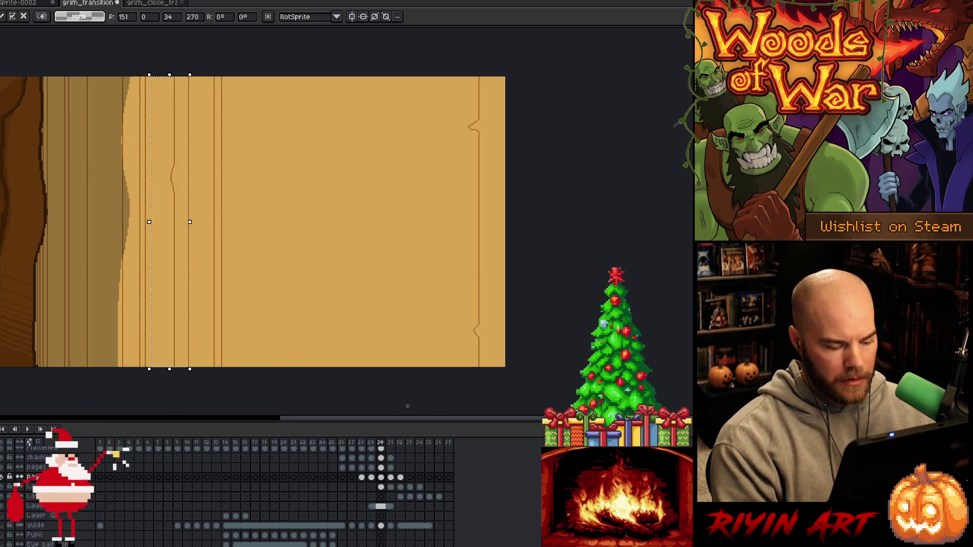
pyautogui.moveTo(149, 222); pyautogui.dragTo(161, 222)
pyautogui.scroll(-1, 164, 414)
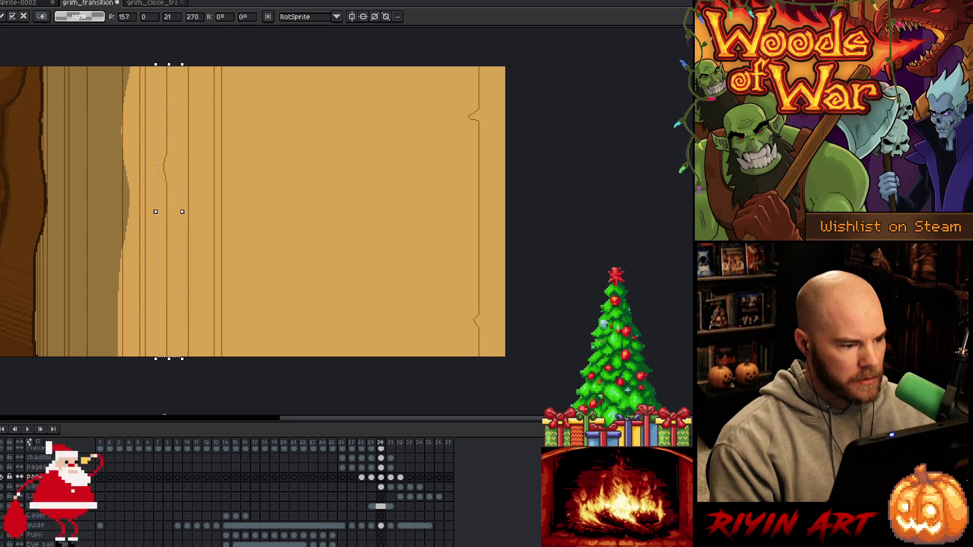
# Copy the page's rightmost line from frame 29 and paste it into frame 30
pyautogui.press(',')
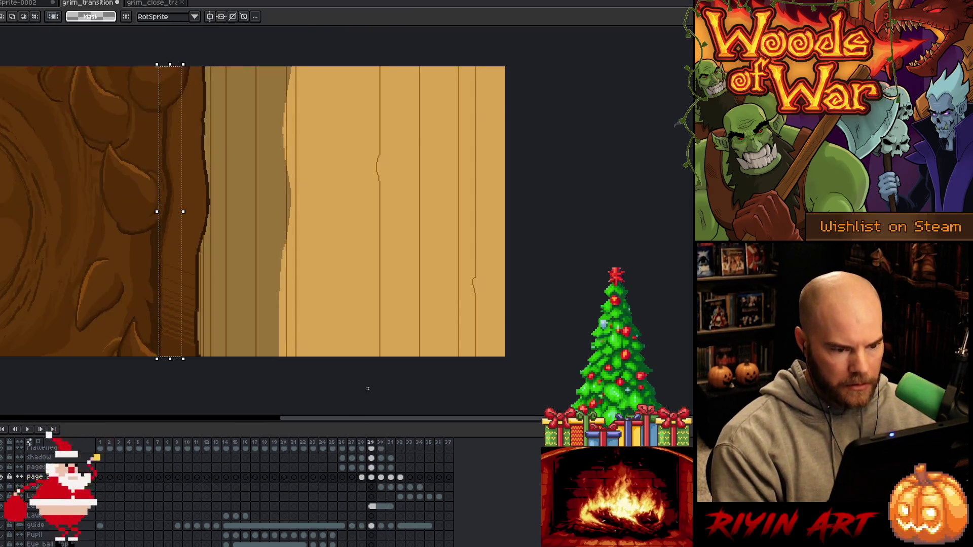
pyautogui.moveTo(469, 373); pyautogui.dragTo(479, 46)
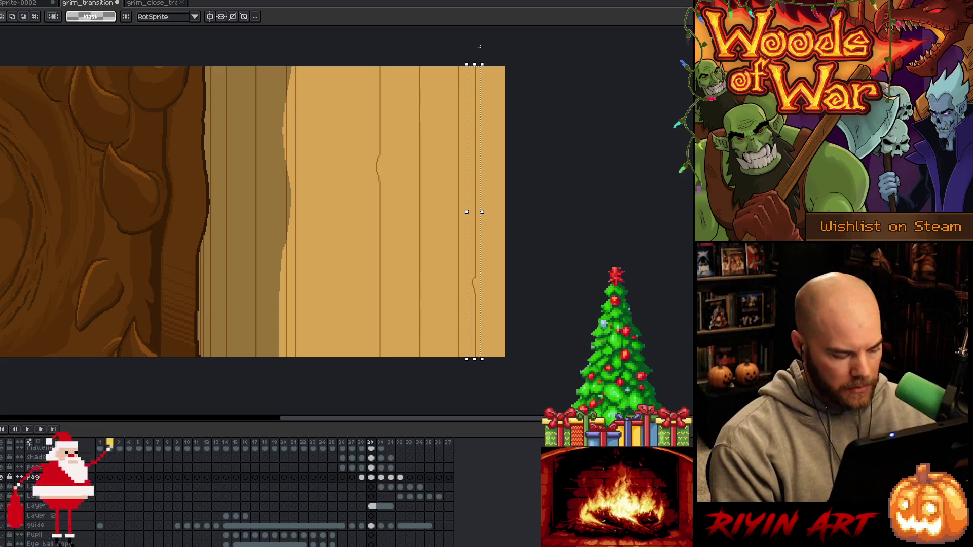
pyautogui.press('.')
pyautogui.hotkey('ctrl', 'v')
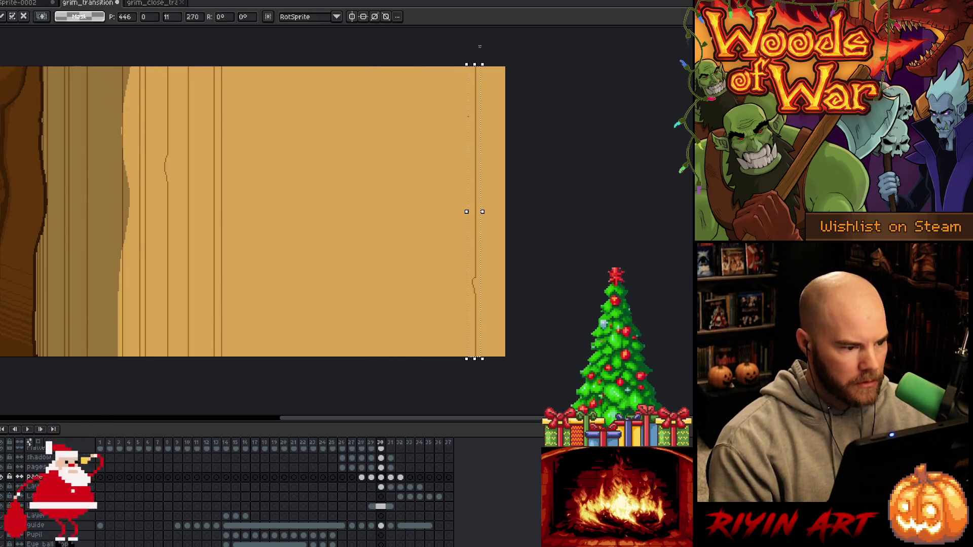
pyautogui.press('Return')
# Paste the line strip into frame 30 again and shift it several pixels left
pyautogui.press(',')
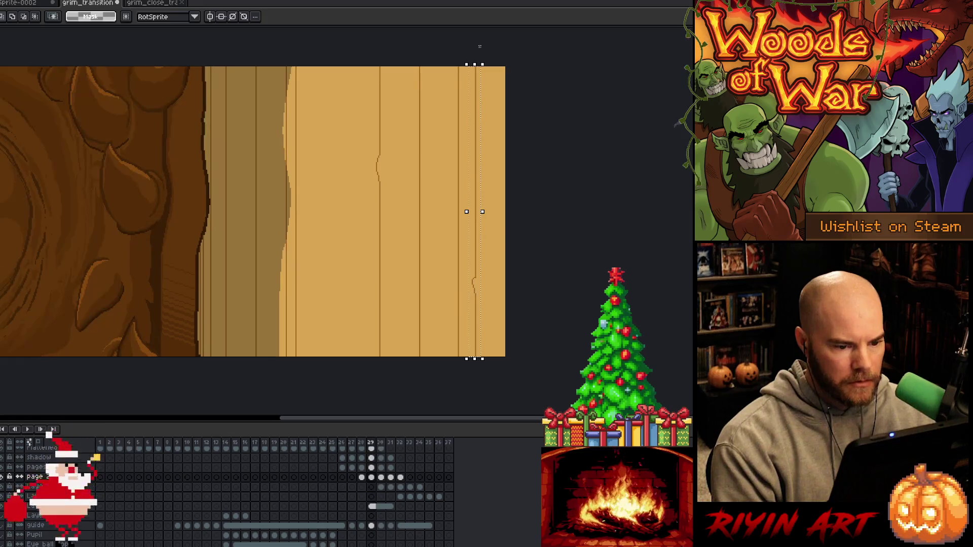
pyautogui.press('.')
pyautogui.hotkey('ctrl', 'v')
pyautogui.hotkey('shift', 'Left')
pyautogui.hotkey('shift', 'Left')
pyautogui.hotkey('shift', 'Left')
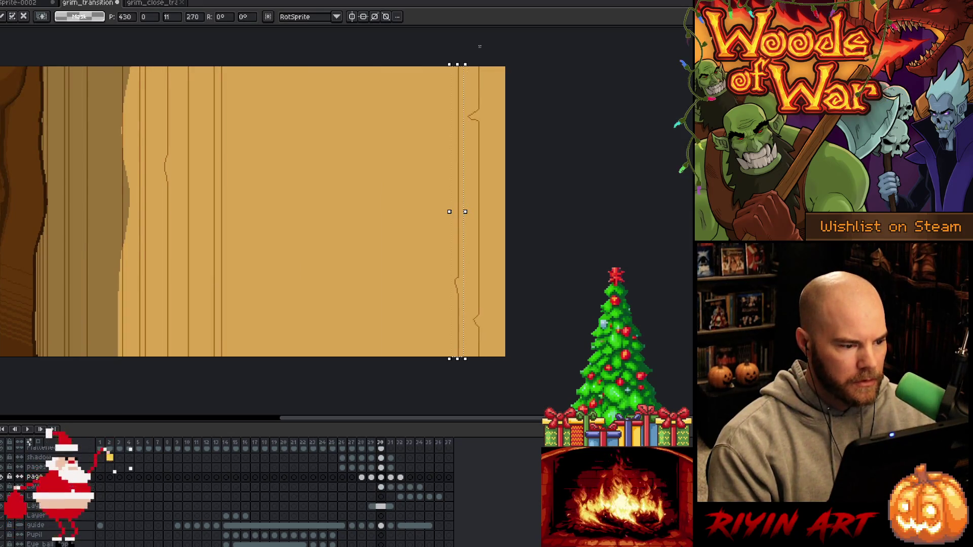
pyautogui.hotkey('shift', 'Left')
pyautogui.hotkey('shift', 'Left')
pyautogui.hotkey('shift', 'Left')
pyautogui.hotkey('shift', 'Right')
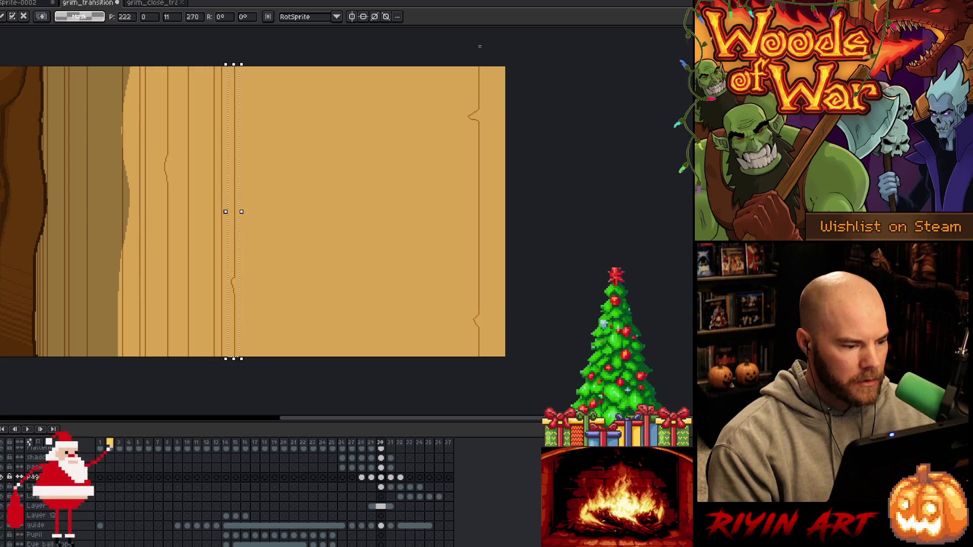
pyautogui.hotkey('shift', 'Left')
pyautogui.hotkey('shift', 'Left')
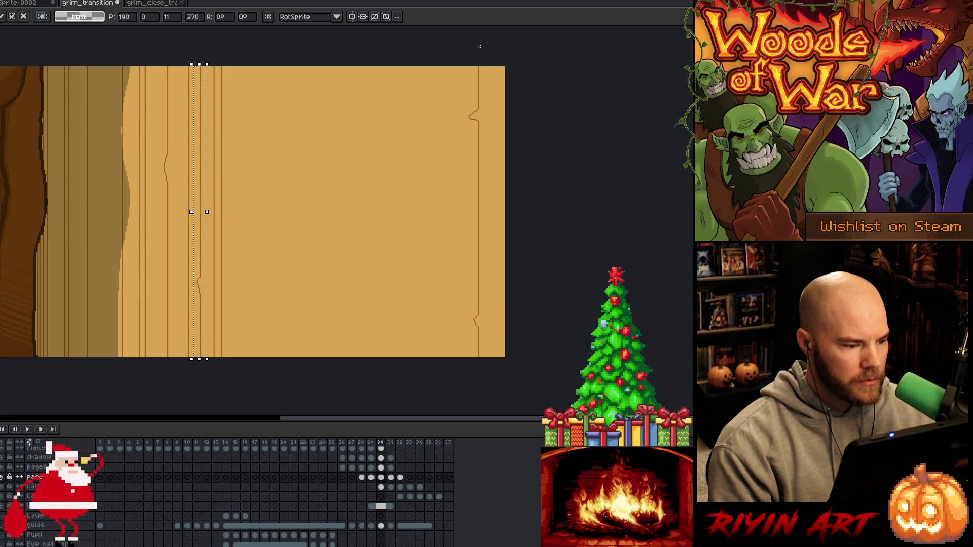
pyautogui.press('Right')
pyautogui.press('Right')
pyautogui.press('Right')
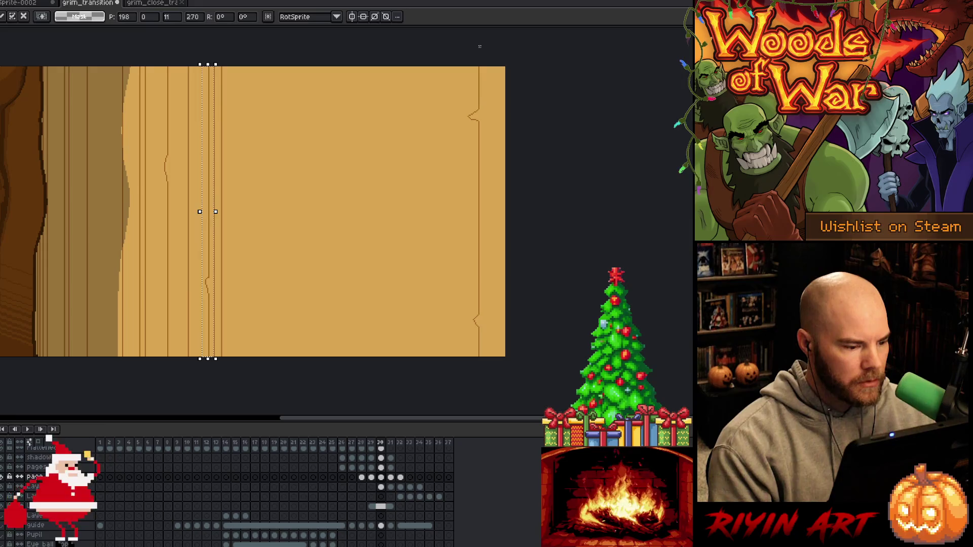
# Paste the strip into frame 31 at position 430 and slide it to the page's left edge
pyautogui.press('.')
pyautogui.write('430')
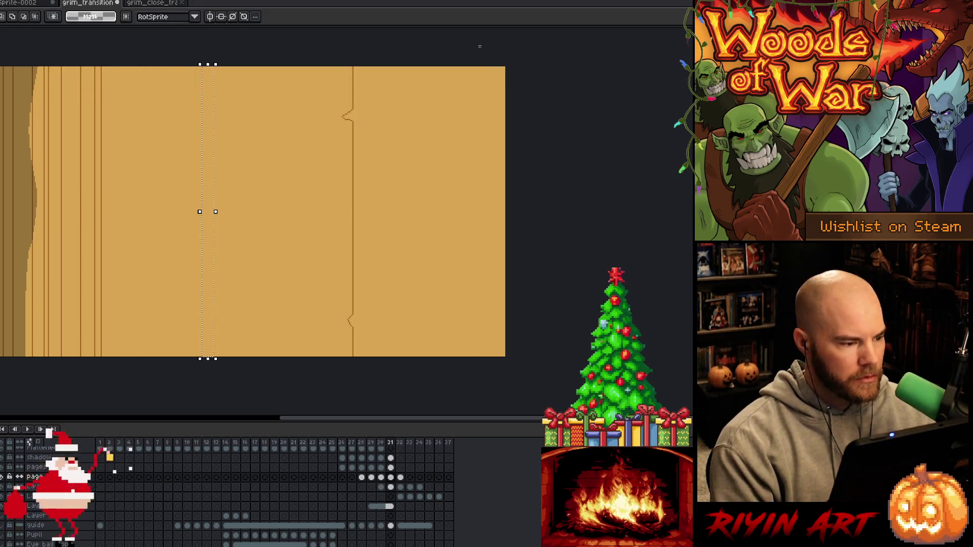
pyautogui.press('Return')
pyautogui.hotkey('shift', 'Left')
pyautogui.hotkey('shift', 'Left')
pyautogui.hotkey('shift', 'Left')
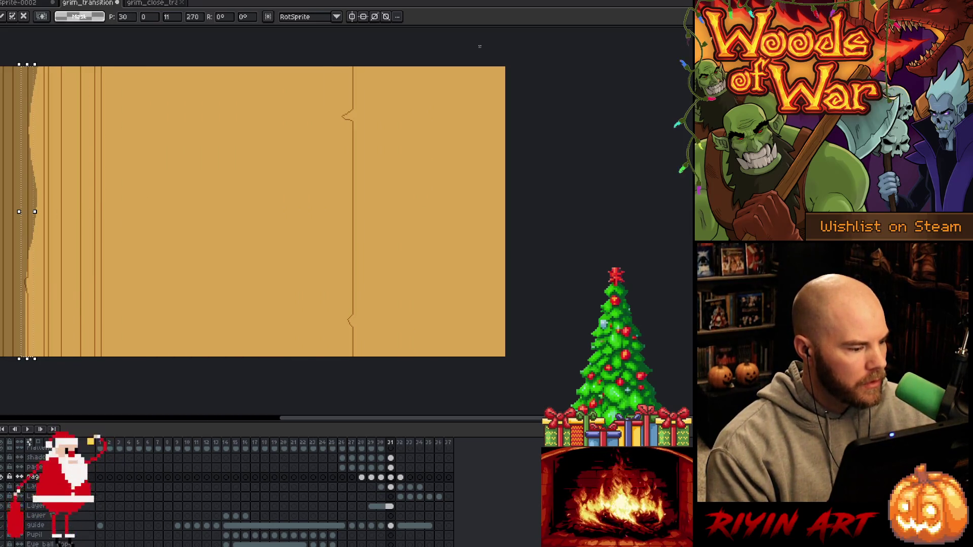
pyautogui.press('Return')
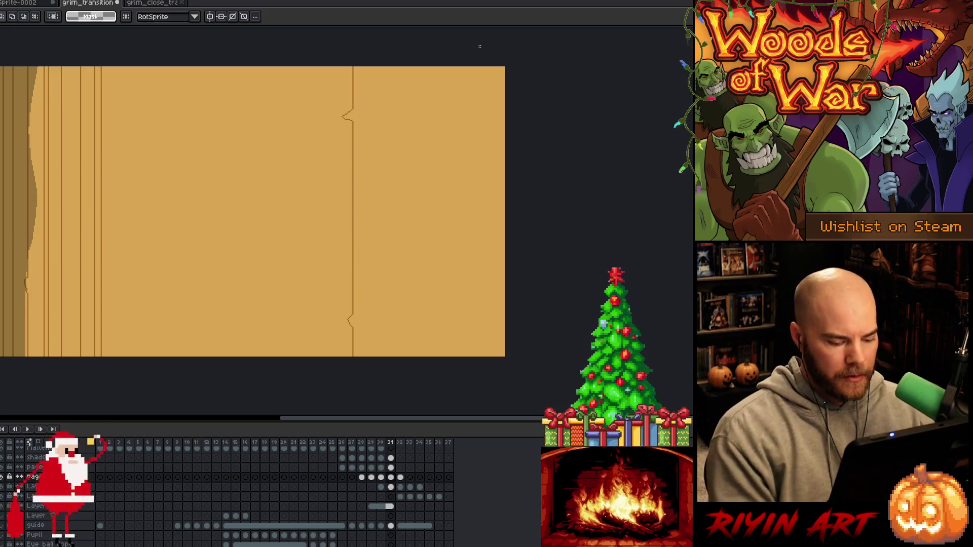
# On frame 30, erase the stray vertical line segment with the Eraser and pan the page back
pyautogui.press('Left')
pyautogui.press('Left')
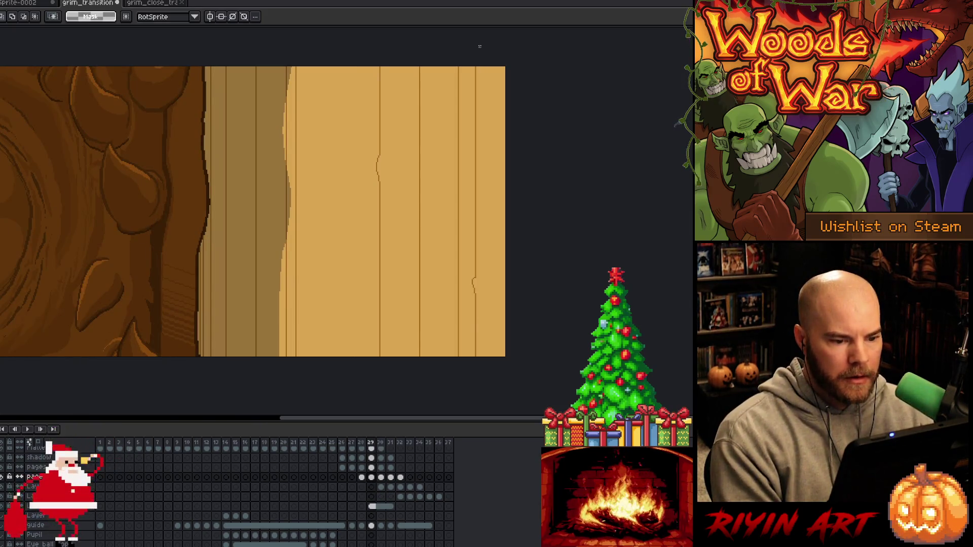
pyautogui.press('Right')
pyautogui.press('i')
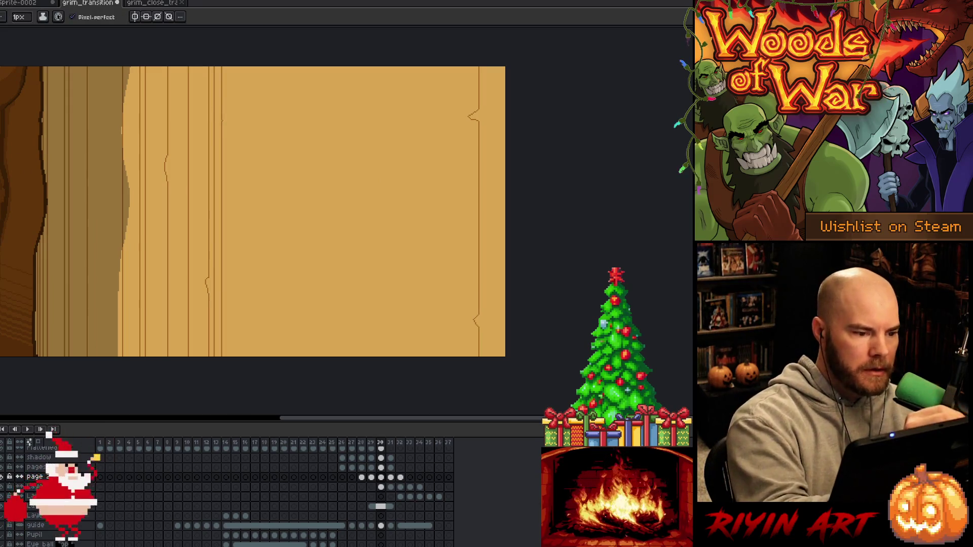
pyautogui.press('b')
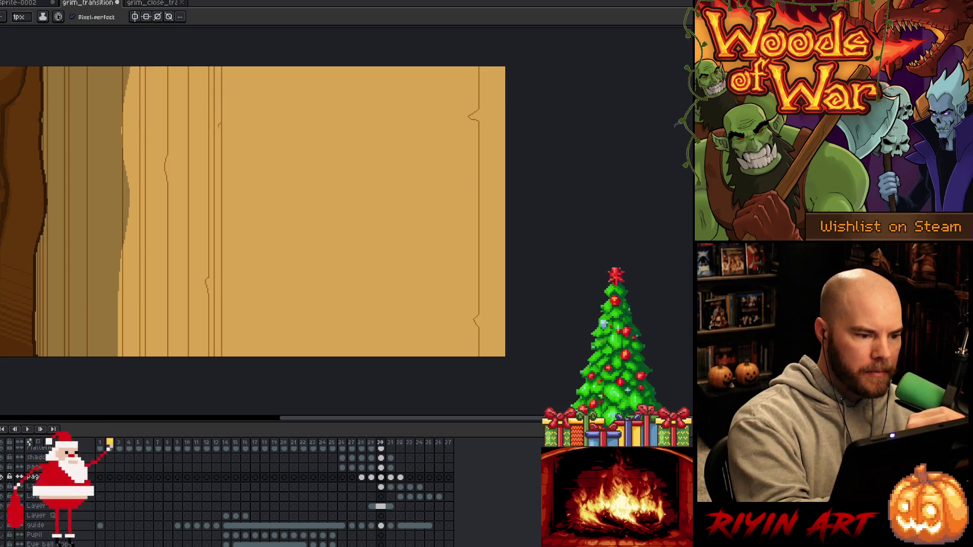
pyautogui.press('e')
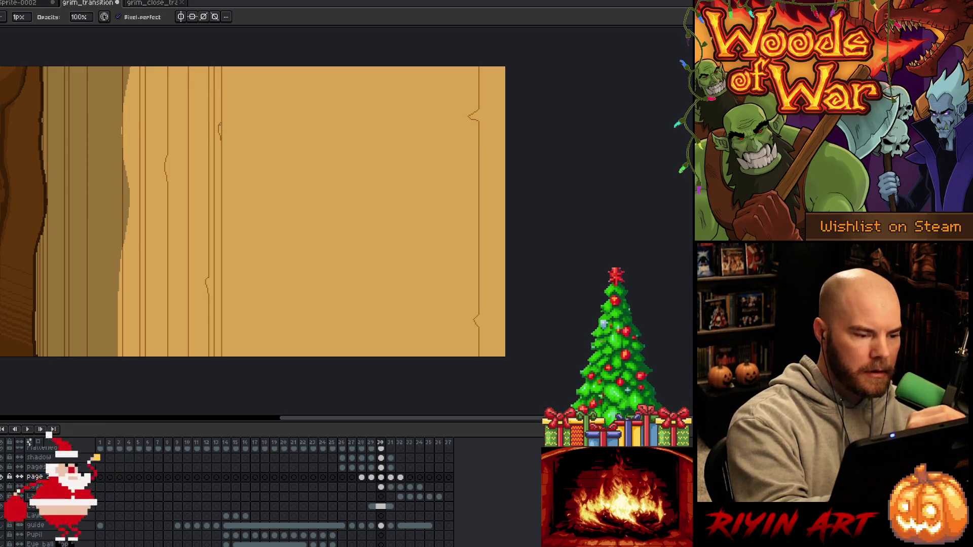
pyautogui.scroll(3, 223, 130)
pyautogui.moveTo(225, 97); pyautogui.dragTo(227, 205)
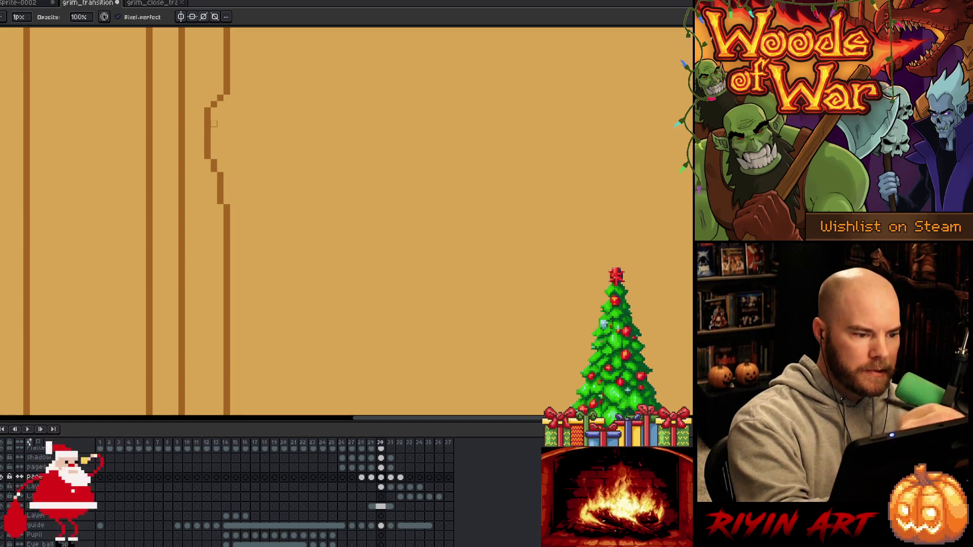
pyautogui.scroll(-3, 214, 124)
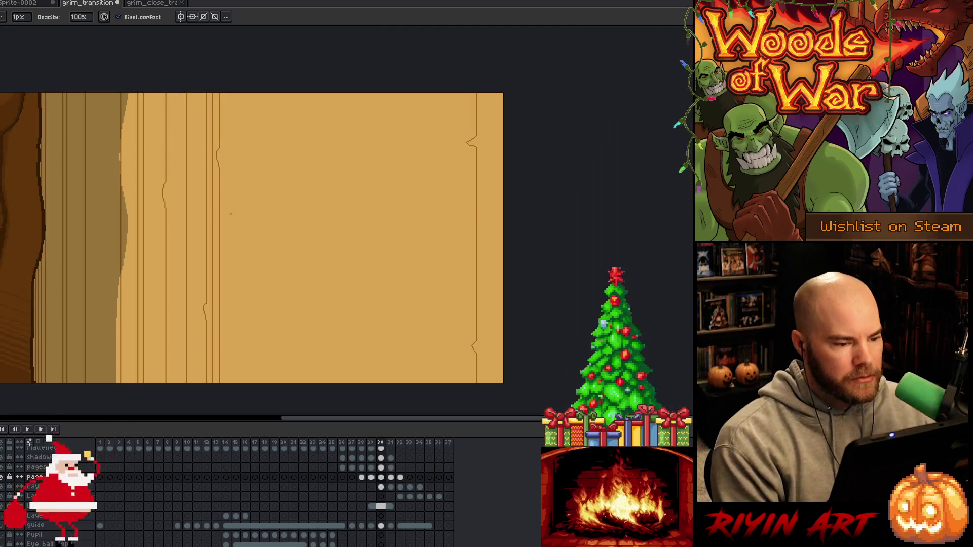
pyautogui.moveTo(226, 257)
pyautogui.mouseDown()
pyautogui.moveTo(311, 253)
pyautogui.moveTo(324, 282)
pyautogui.mouseUp()
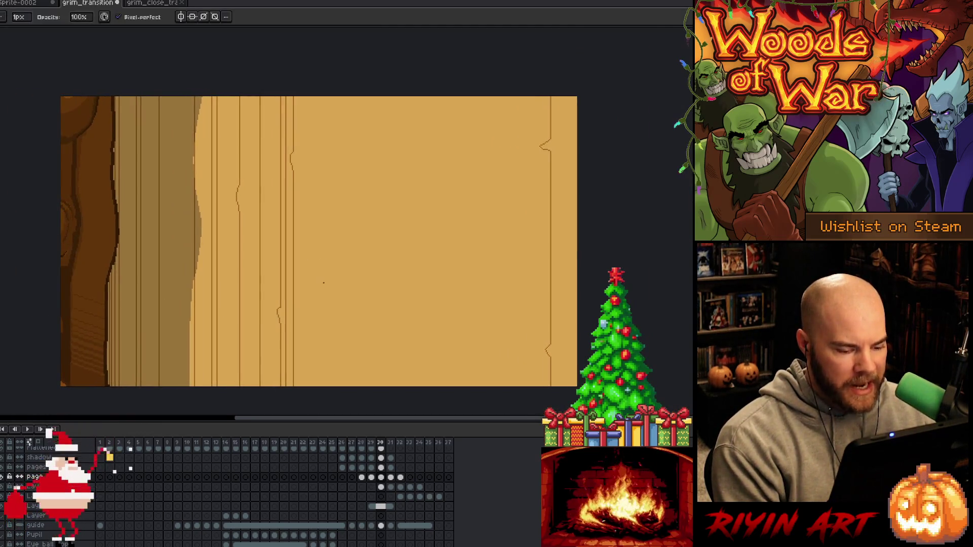
# Copy the selected fold-line strip and paste it into frame 31
pyautogui.press('m')
pyautogui.moveTo(303, 91); pyautogui.dragTo(288, 408)
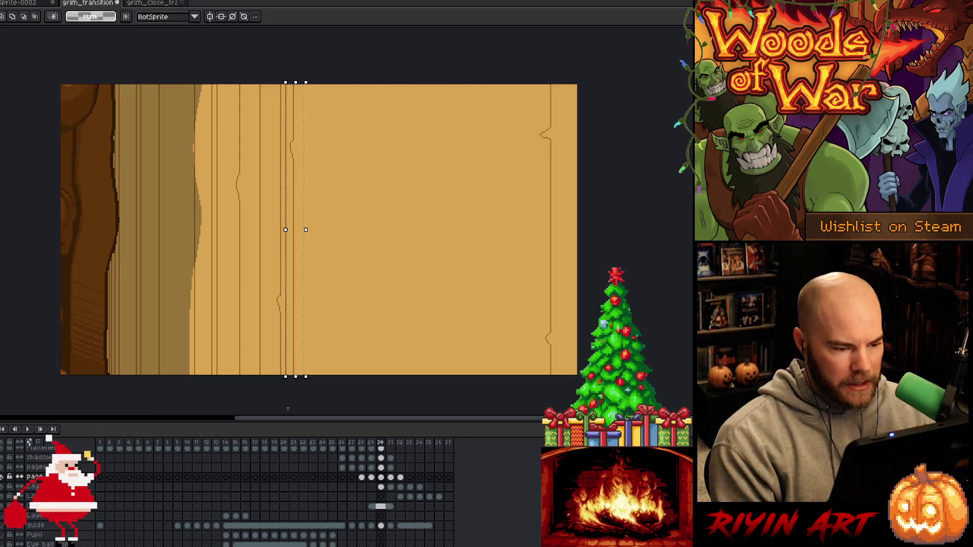
pyautogui.press('.')
pyautogui.press('Left')
pyautogui.press('Left')
pyautogui.press('Left')
pyautogui.press('Left')
pyautogui.press('Left')
pyautogui.press('Left')
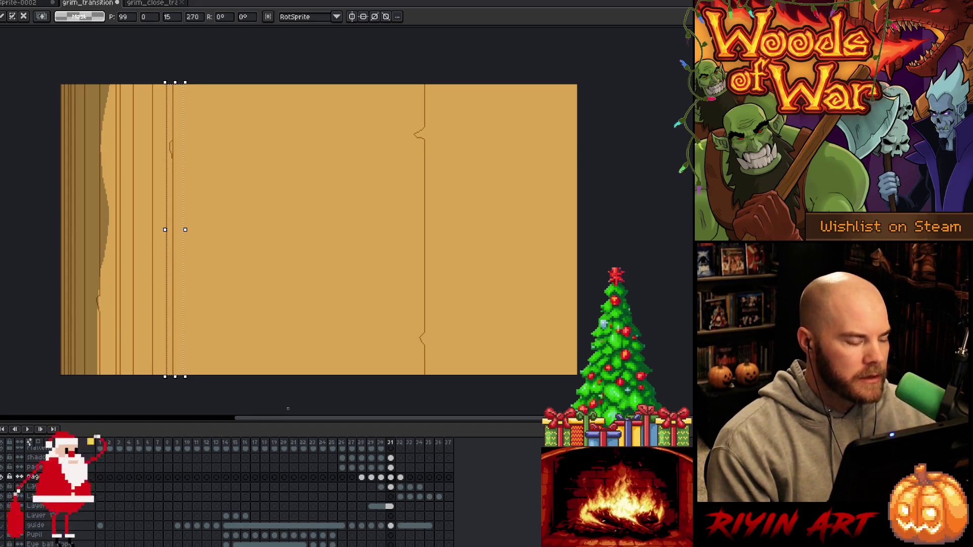
pyautogui.scroll(3, 143, 217)
pyautogui.scroll(-3, 334, 304)
pyautogui.scroll(1, 405, 332)
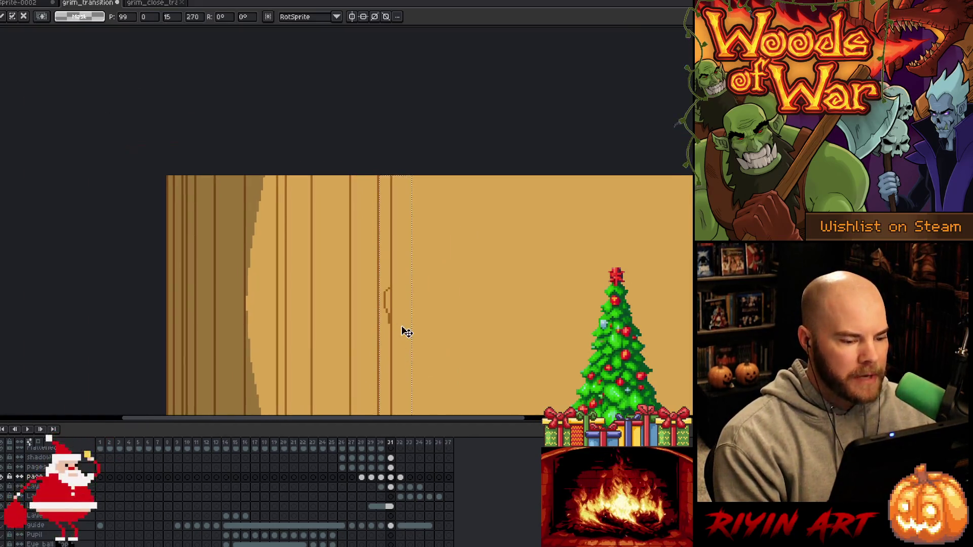
pyautogui.press('Return')
# Draw a new vertical line down the parchment with the Pencil
pyautogui.scroll(3, 406, 331)
pyautogui.press('b')
pyautogui.moveTo(386, 251); pyautogui.dragTo(385, 391)
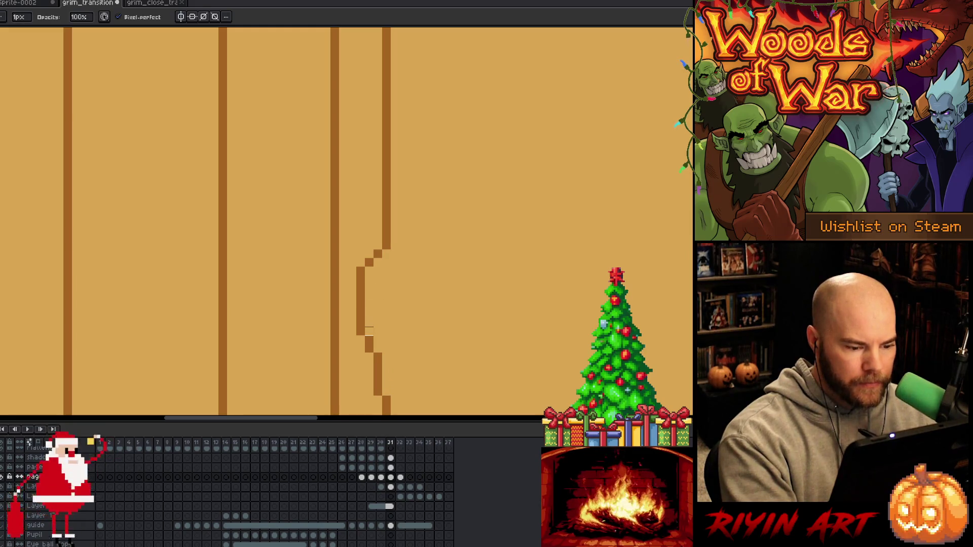
pyautogui.scroll(-3, 369, 314)
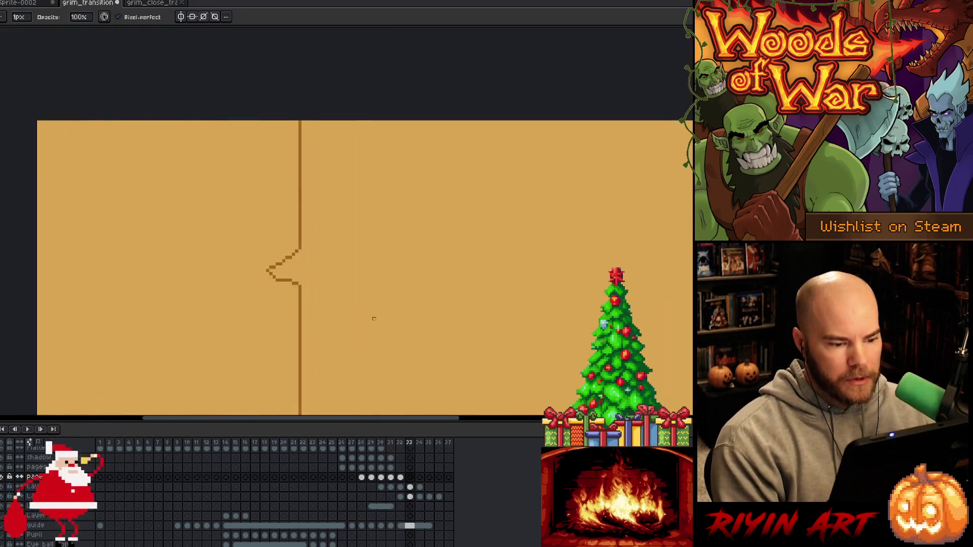
pyautogui.hscroll(3, 369, 314)
# Jump ahead to the Deck Forge screen frame
pyautogui.press('Right')
pyautogui.press('Right')
pyautogui.press('Right')
pyautogui.press('Right')
pyautogui.scroll(-4, 476, 194)
pyautogui.hscroll(3, 476, 194)
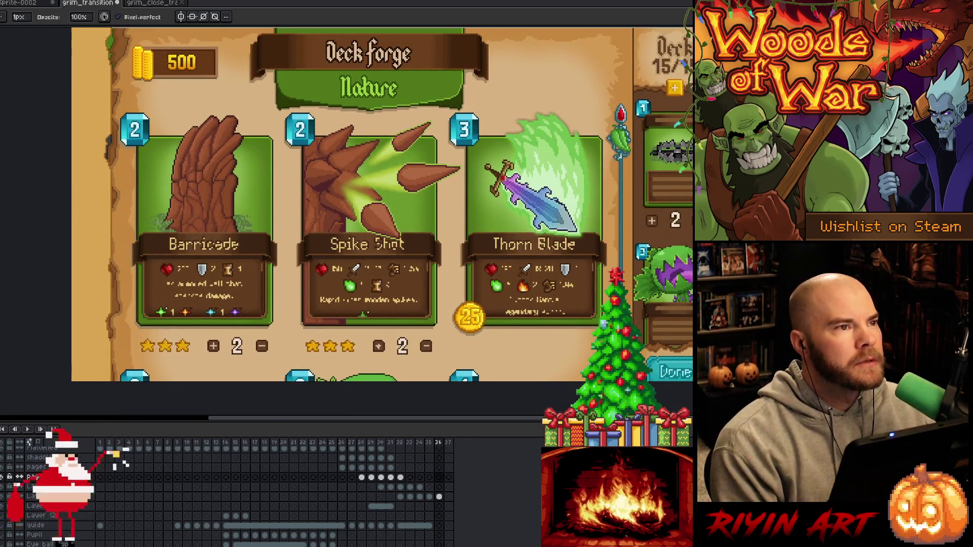
# Leave the Deck Forge canvas and switch to SQLiteStudio's Card table structure
pyautogui.scroll(3, 371, 284)
pyautogui.scroll(-3, 370, 284)
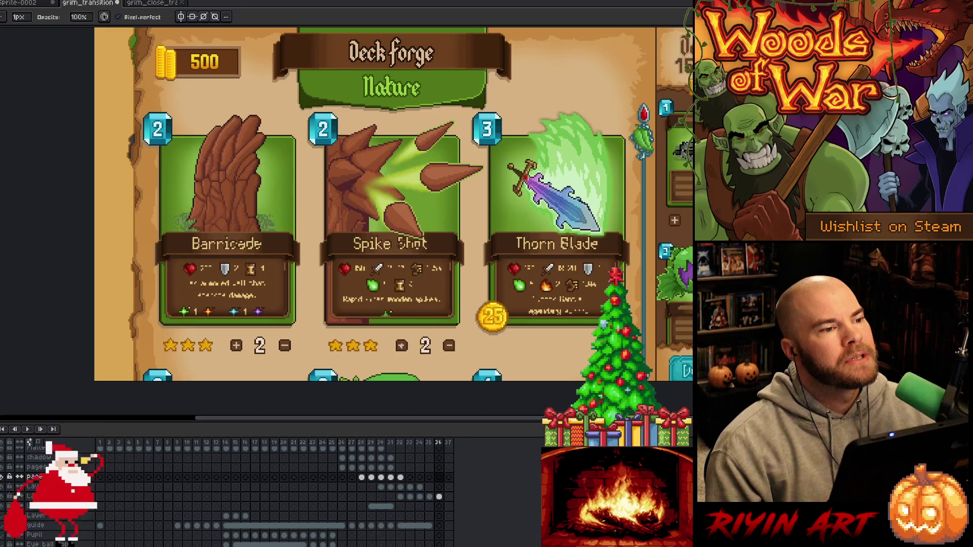
pyautogui.hotkey('alt', 'Tab')
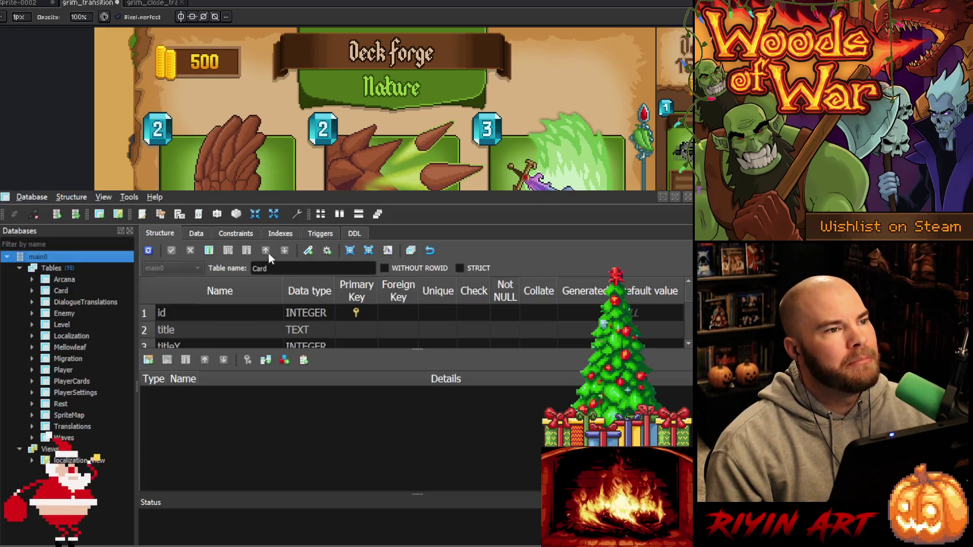
# Enter titleY 90 for the first card and fill it down the following cards
pyautogui.click(194, 234)
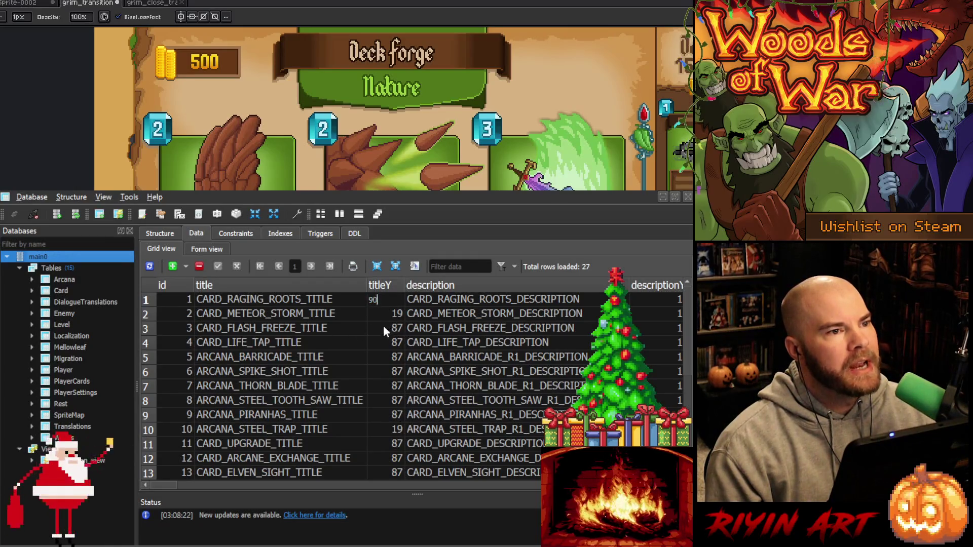
pyautogui.press('Return')
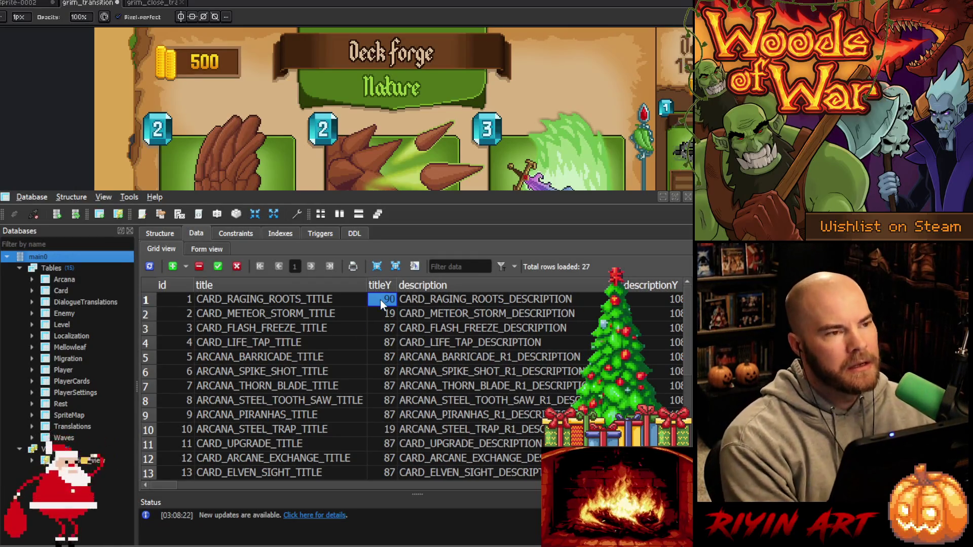
pyautogui.moveTo(376, 411)
pyautogui.mouseDown()
pyautogui.moveTo(378, 522)
pyautogui.moveTo(387, 538)
pyautogui.mouseUp()
pyautogui.scroll(5, 380, 437)
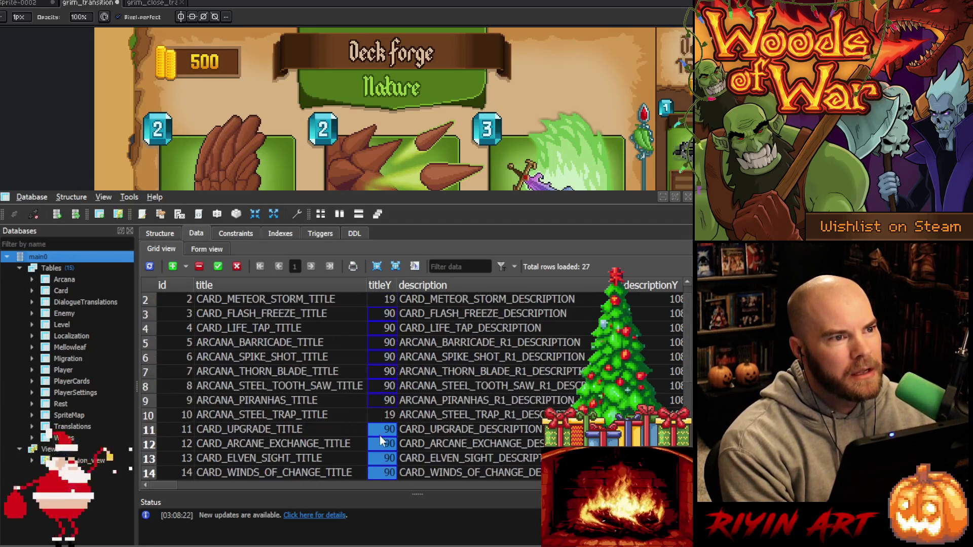
# Set titleY to 22 for Meteor Storm and Steel Trap, then hide SQLiteStudio
pyautogui.click(387, 315)
pyautogui.write('22')
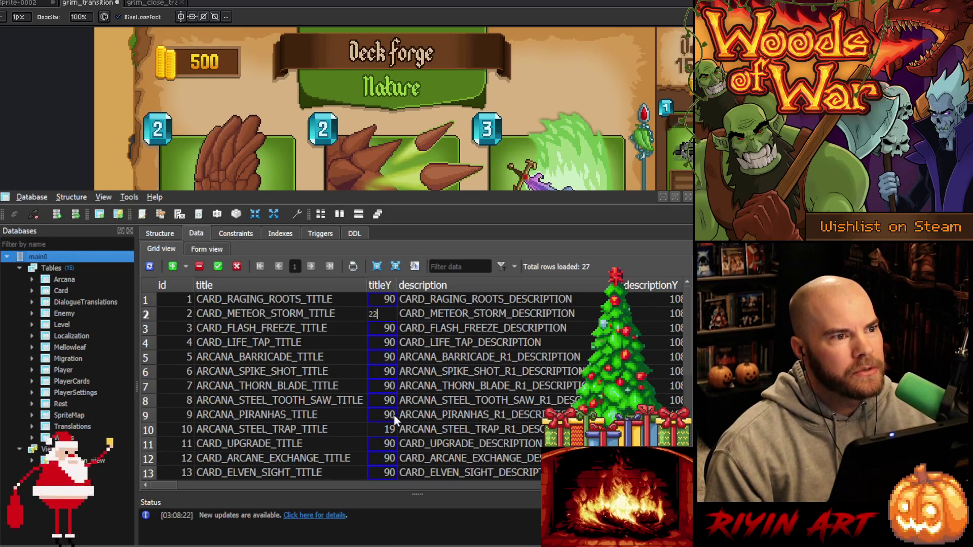
pyautogui.click(377, 429)
pyautogui.write('22')
pyautogui.click(383, 372)
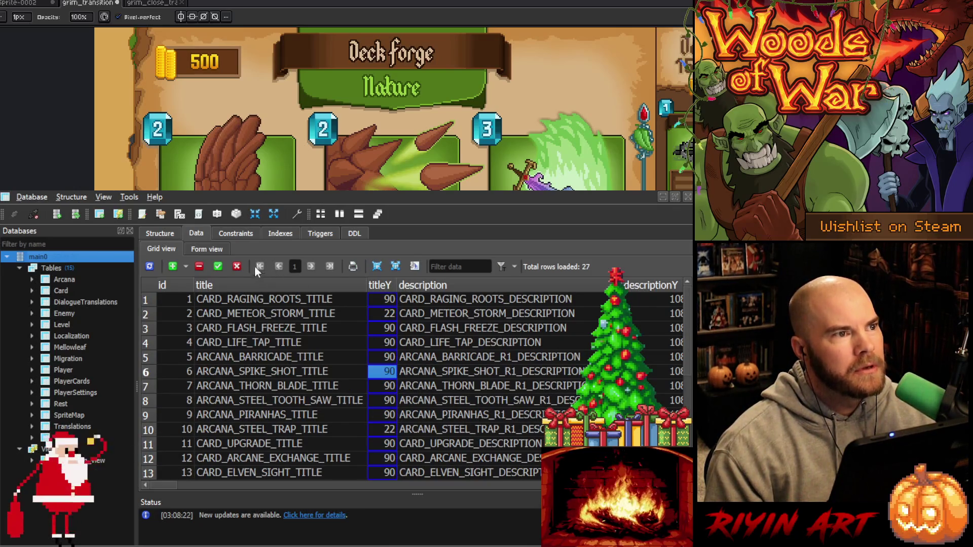
pyautogui.click(676, 196)
pyautogui.hotkey('alt', 'Tab')
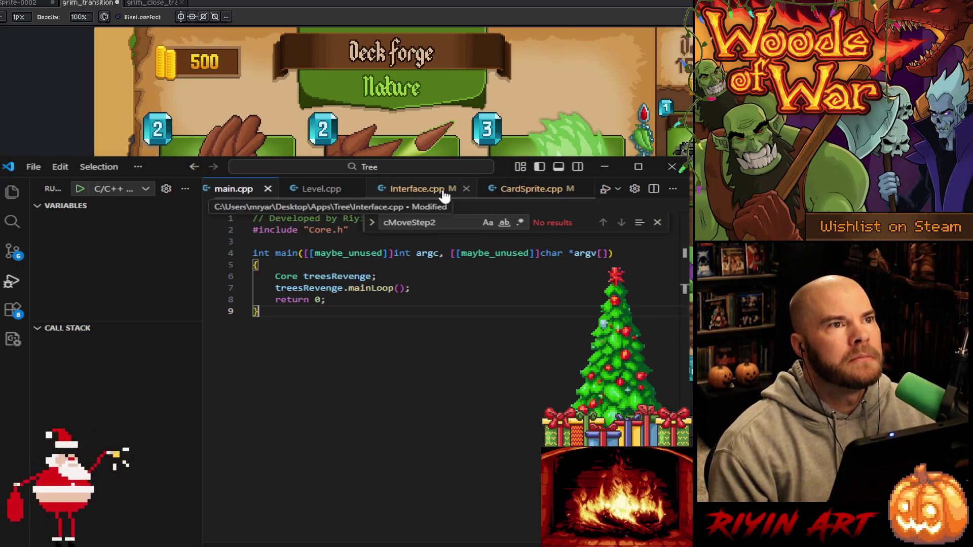
# In CardSprite.cpp, find titleDstRect and make line 106's y subtract an offset from dstRect.y
pyautogui.click(517, 188)
pyautogui.click(474, 344)
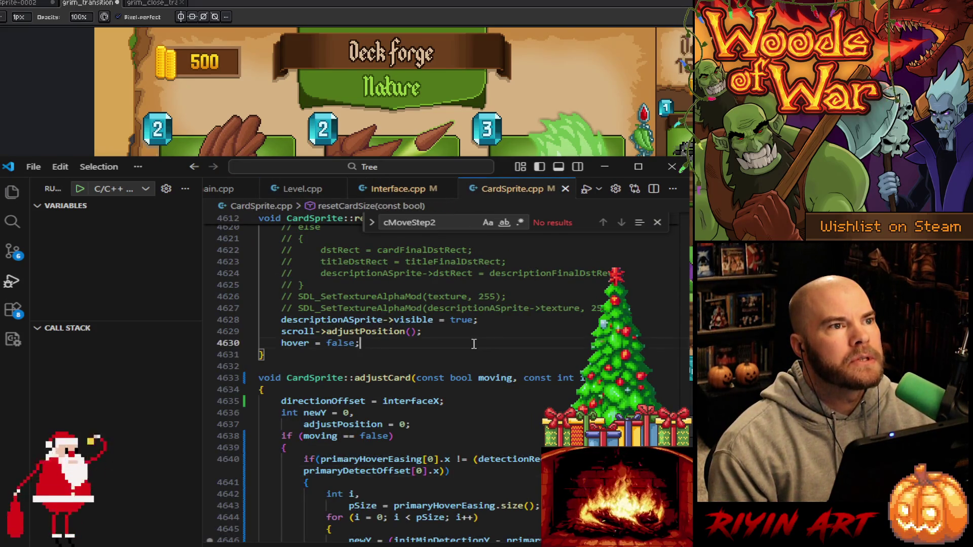
pyautogui.click(475, 330)
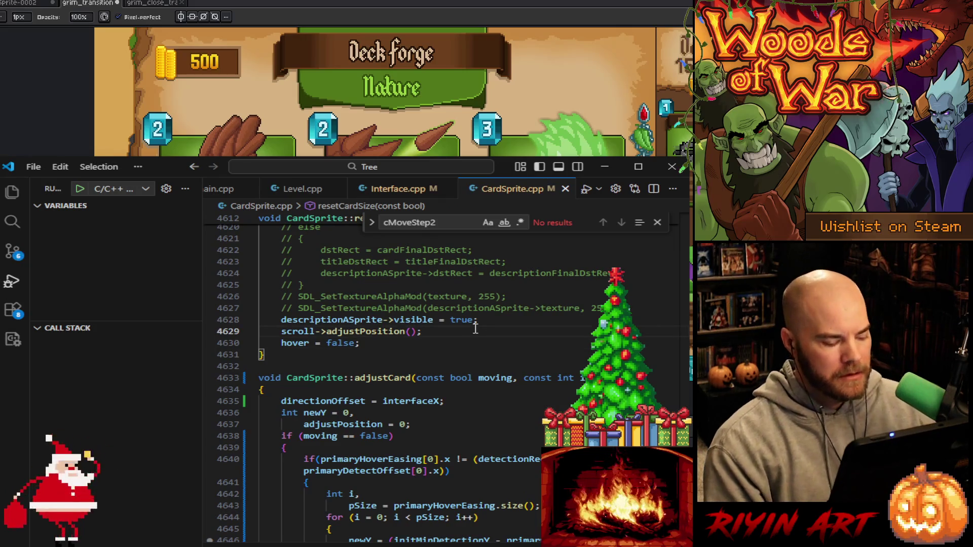
pyautogui.hotkey('ctrl', 'f')
pyautogui.write('title')
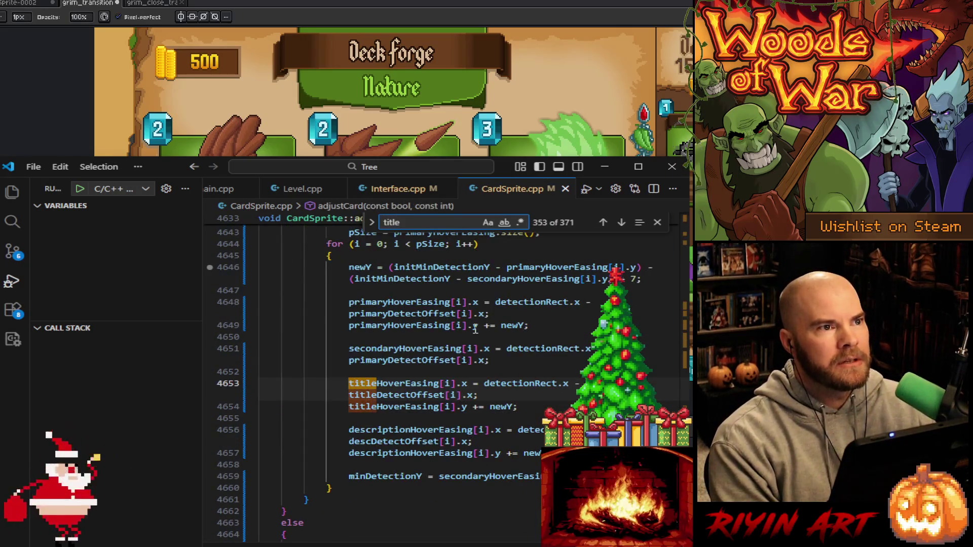
pyautogui.write('dstRect')
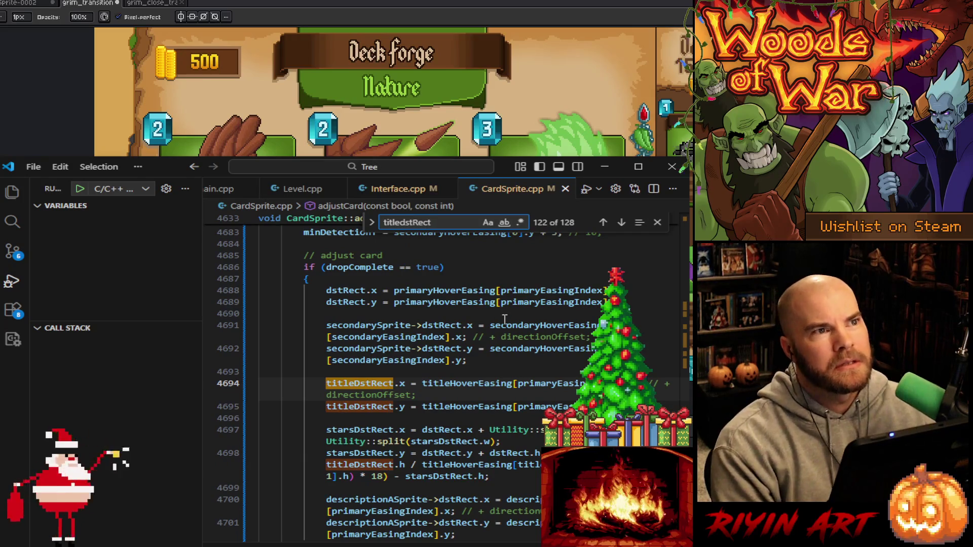
pyautogui.press('Return')
pyautogui.press('Return')
pyautogui.press('Return')
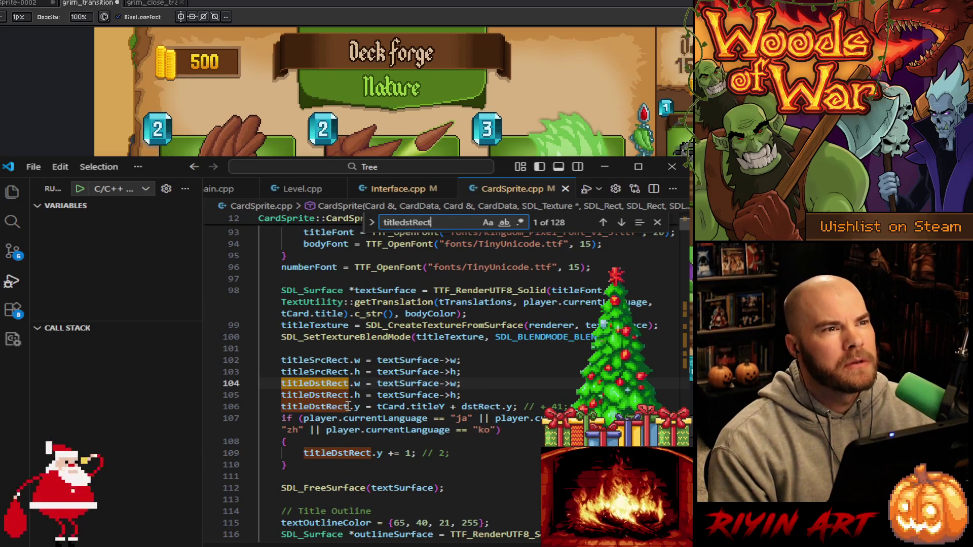
pyautogui.click(517, 410)
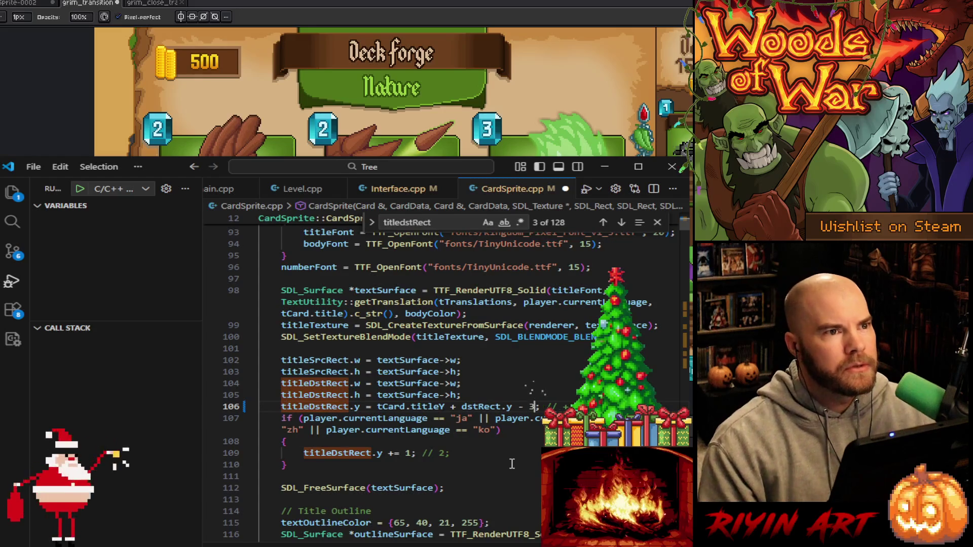
pyautogui.click(248, 189)
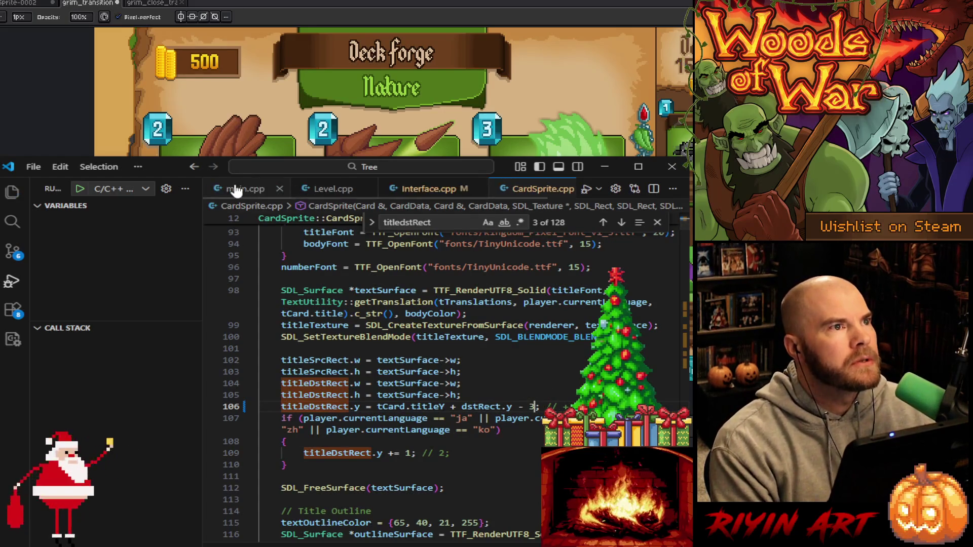
pyautogui.click(603, 168)
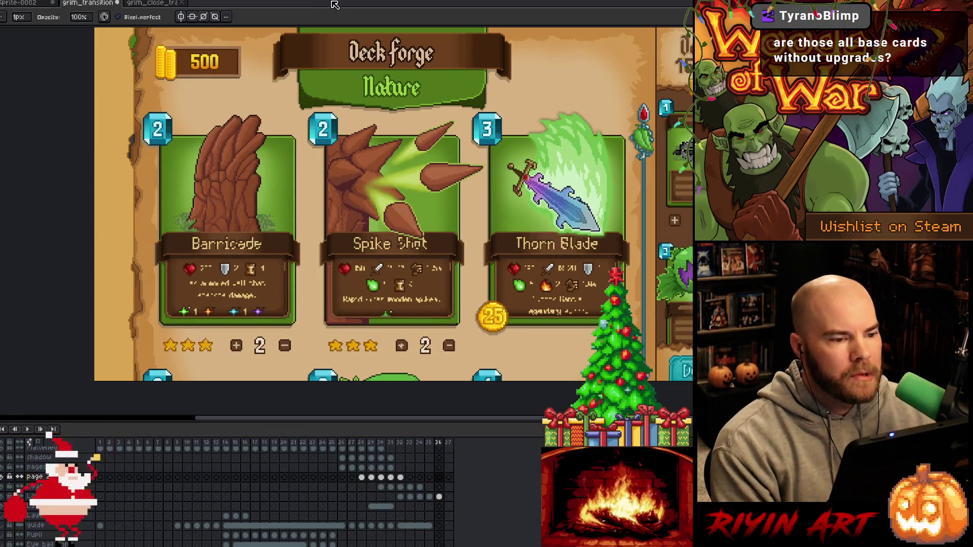
# Play the transition from the bark eye through the parchment pages to Deck Forge
pyautogui.press('Return')
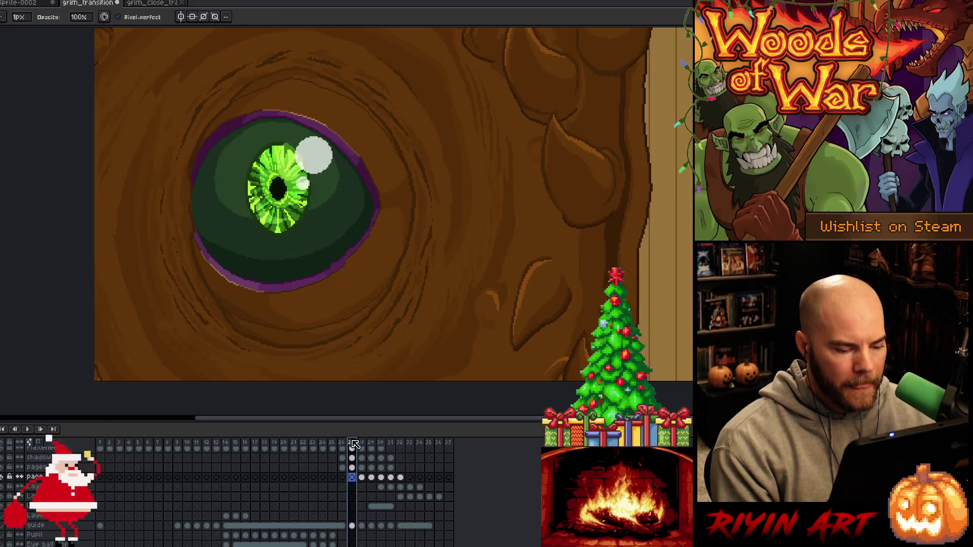
# Stop playback and flip between frames 30 and 31 to compare the page turn
pyautogui.click(358, 444)
pyautogui.click(379, 443)
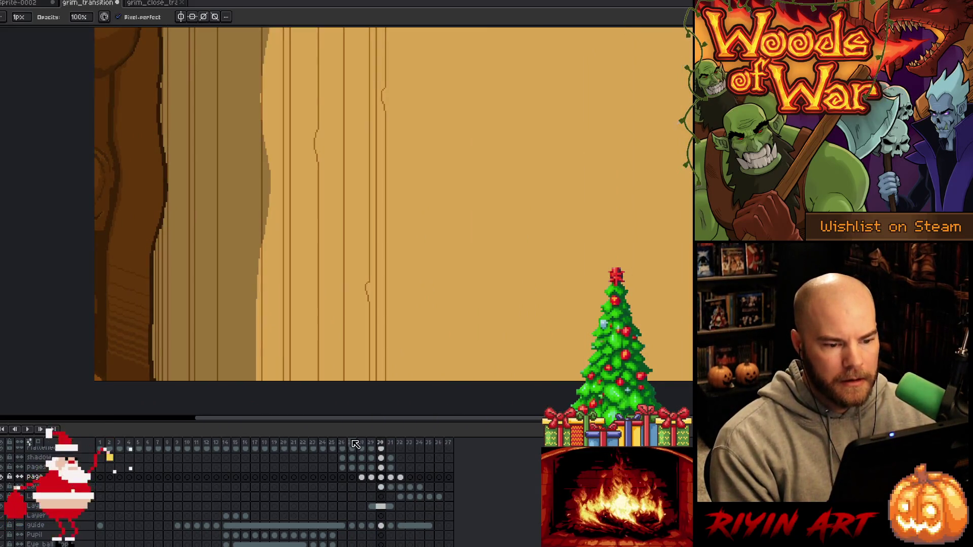
pyautogui.press('Right')
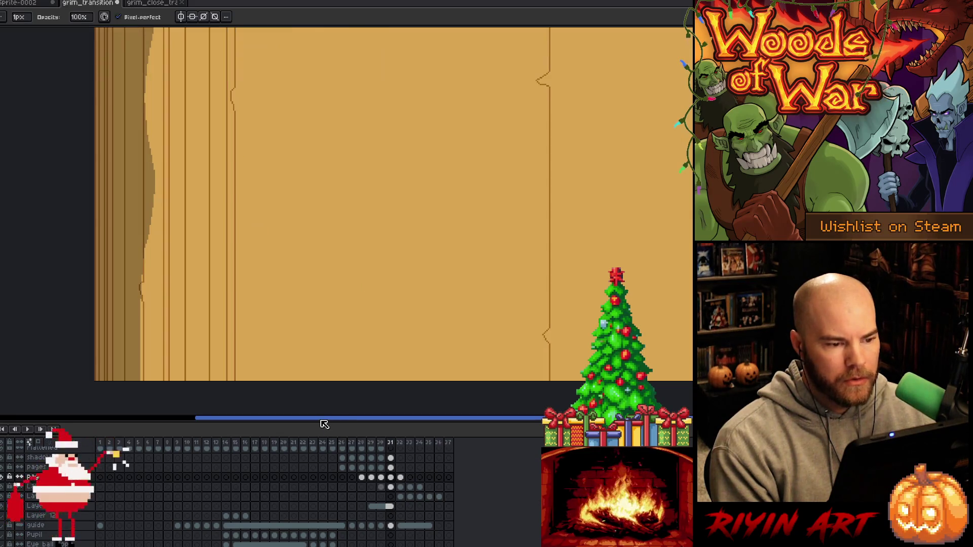
pyautogui.press('Return')
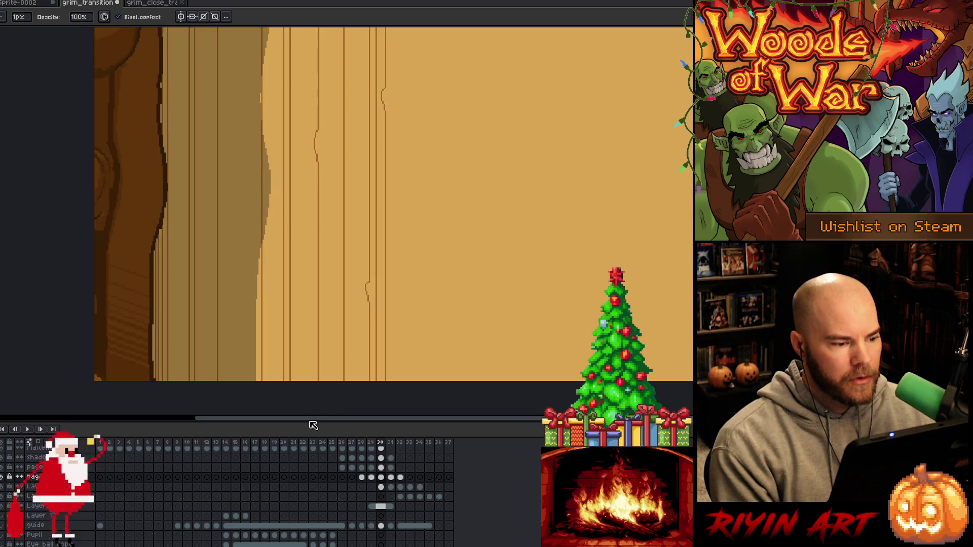
pyautogui.press('Left')
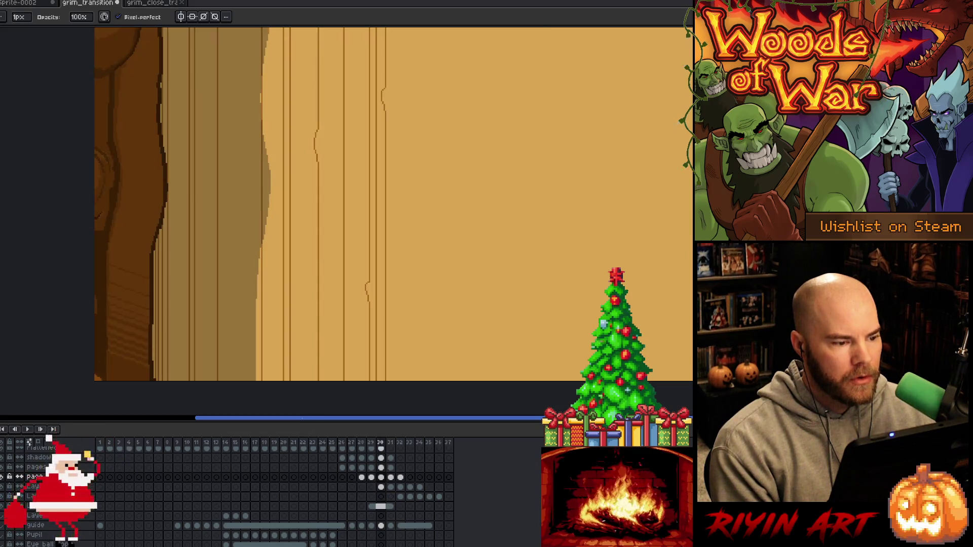
pyautogui.press('Right')
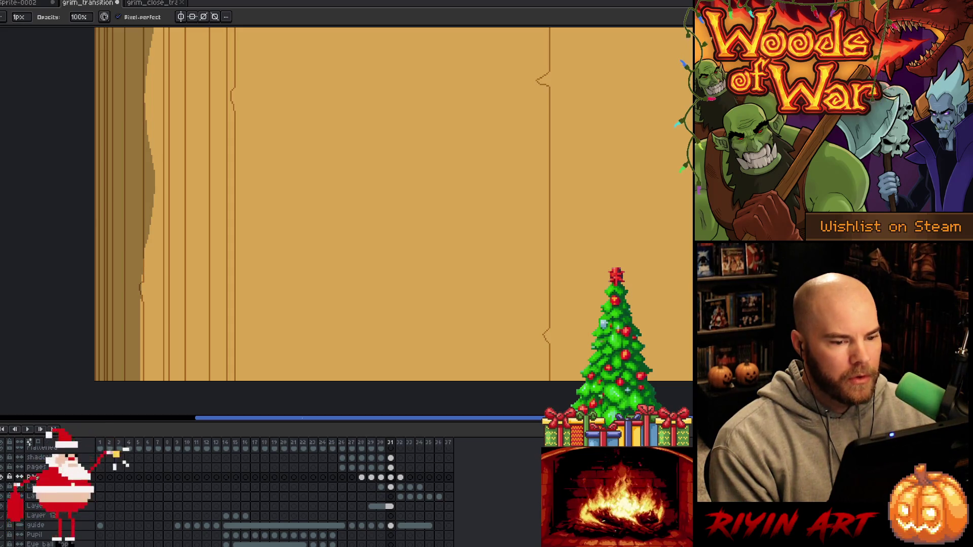
pyautogui.press('Left')
pyautogui.press('Right')
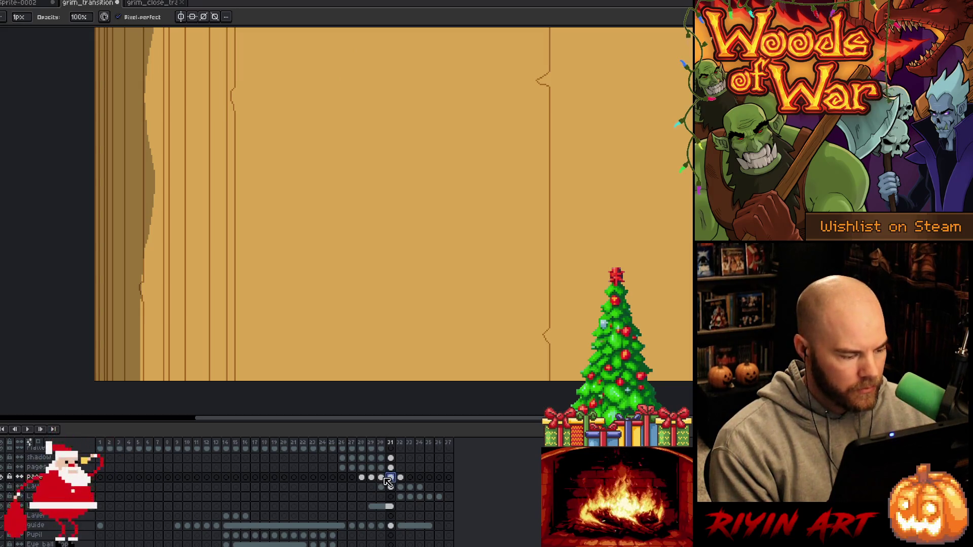
pyautogui.press('Left')
pyautogui.press('Right')
pyautogui.press('Left')
pyautogui.press('Right')
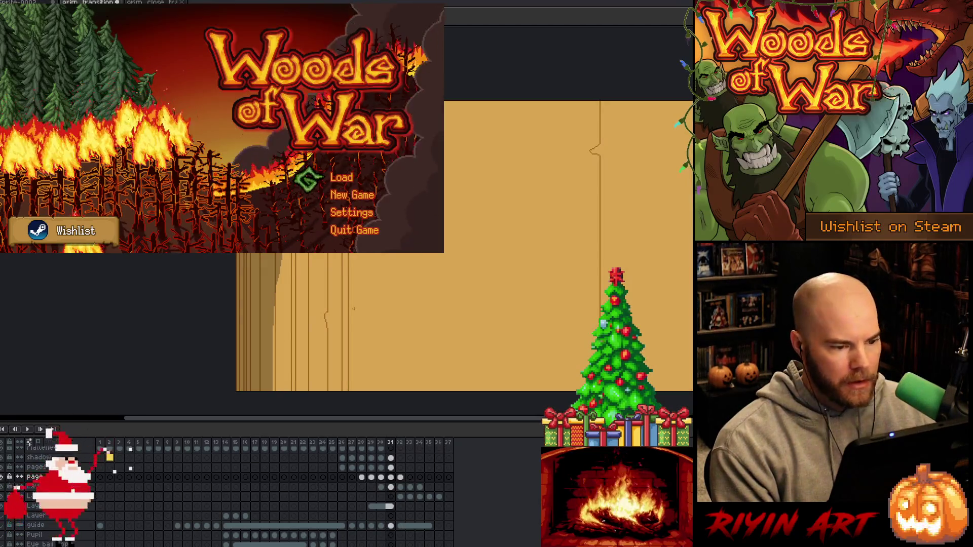
# Load the save from the Woods of War title menu and reach the Grimoire's Nature page
pyautogui.press('Return')
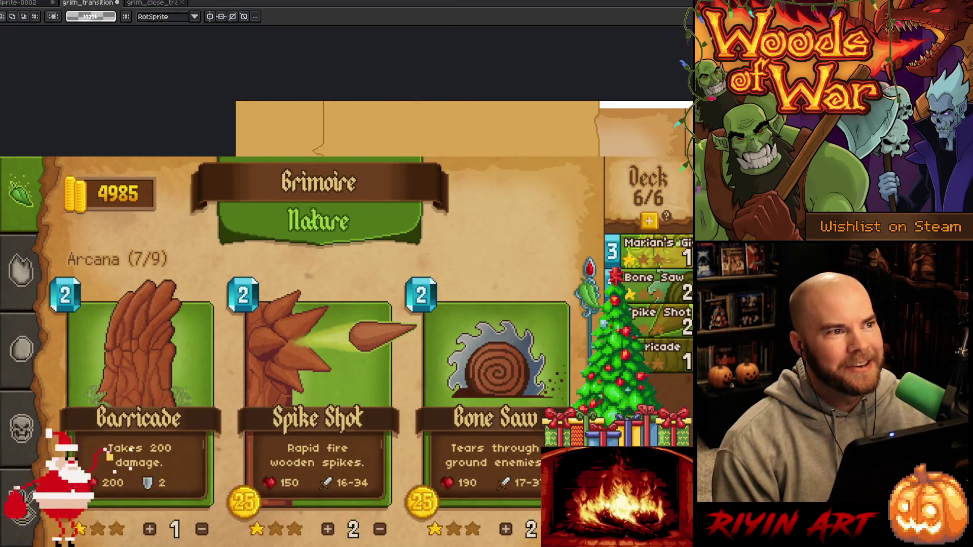
# Upgrade Spike Shot twice to three stars and 19-42 damage, then select Bone Saw
pyautogui.click(290, 382)
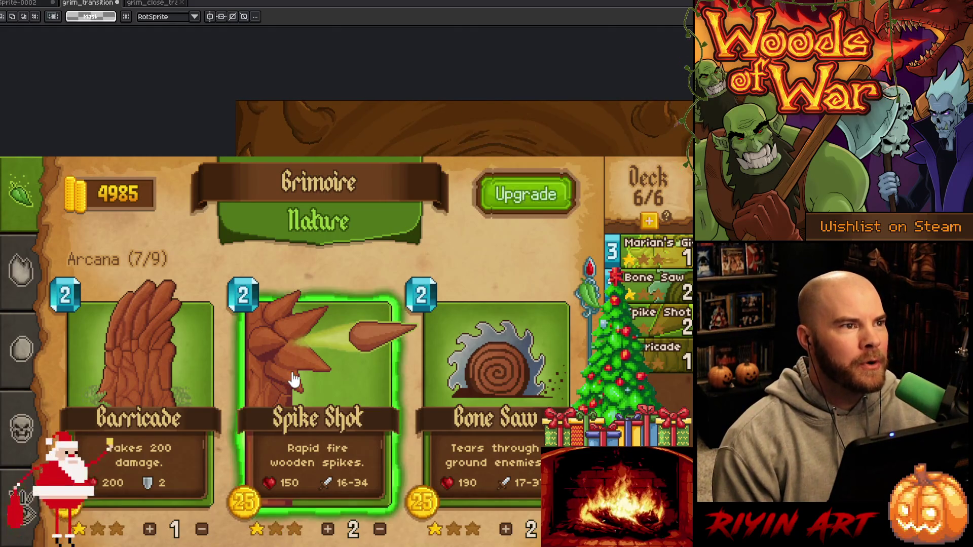
pyautogui.click(512, 209)
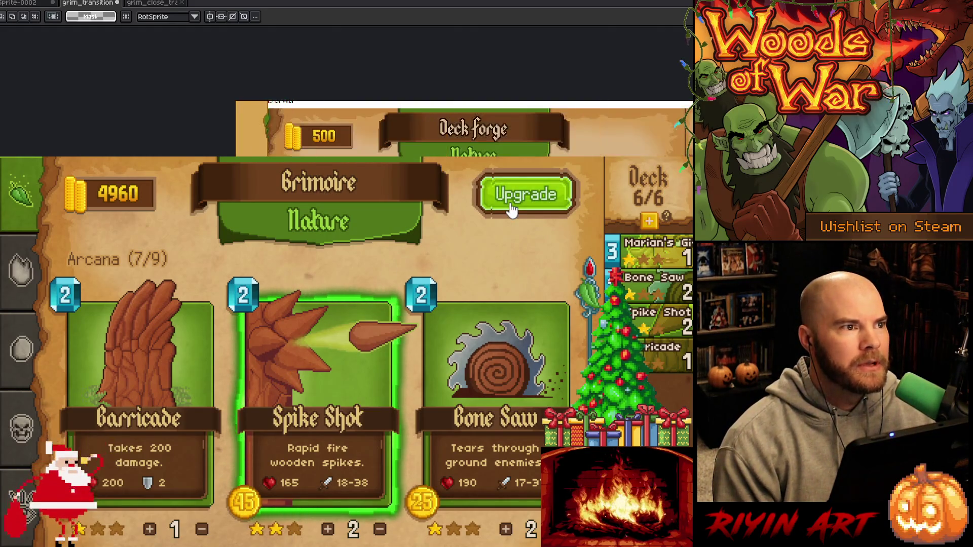
pyautogui.click(512, 209)
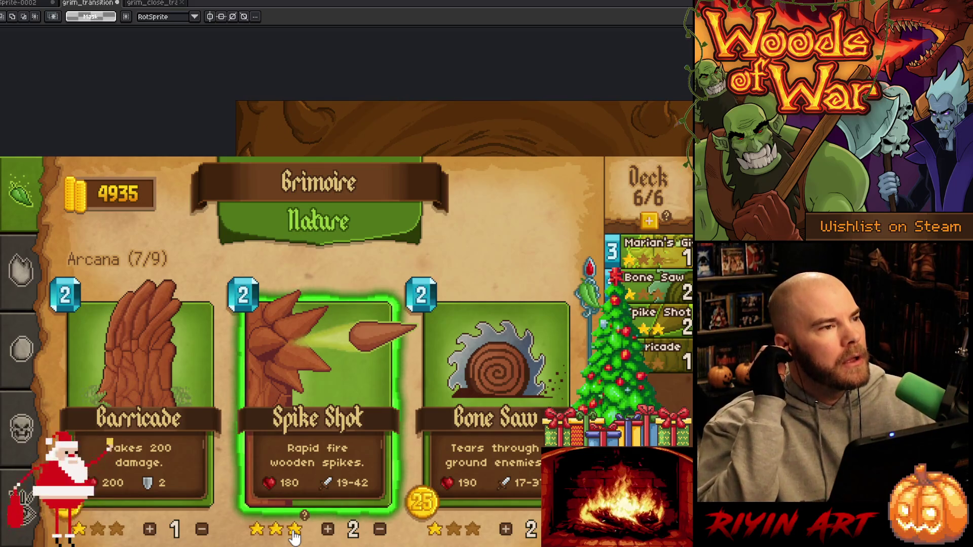
pyautogui.moveTo(301, 503)
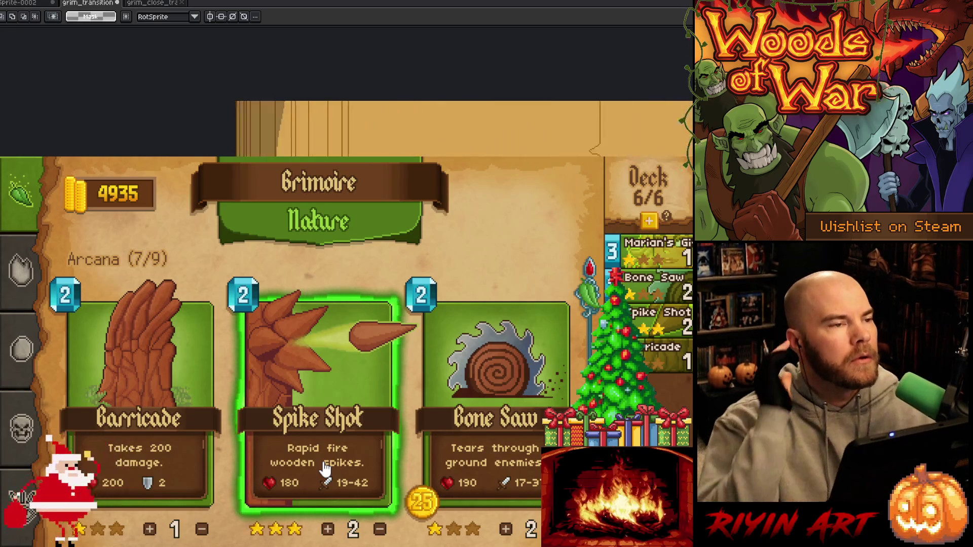
pyautogui.click(522, 449)
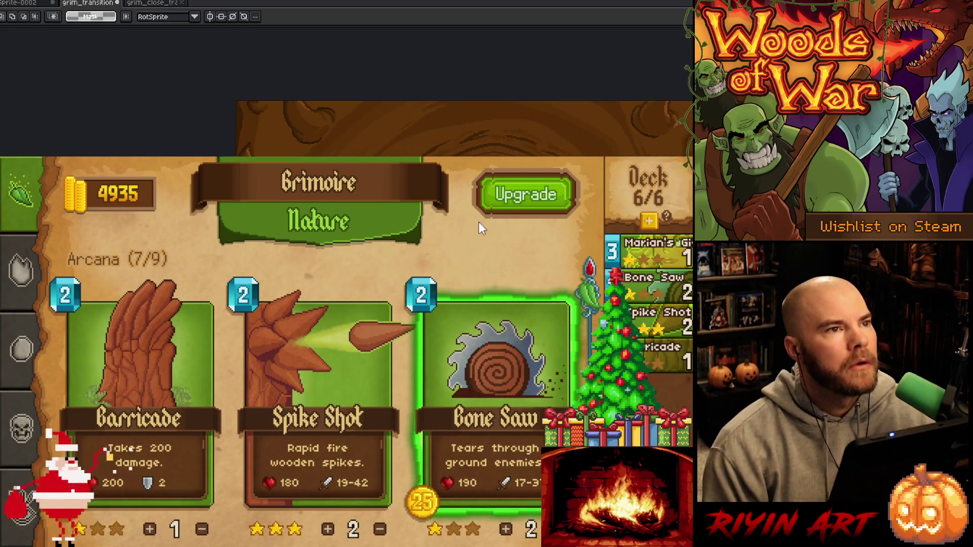
# Upgrade the Bone Saw card, dropping gold from 4910 to 4885, then scroll the Grimoire grid
pyautogui.click(509, 203)
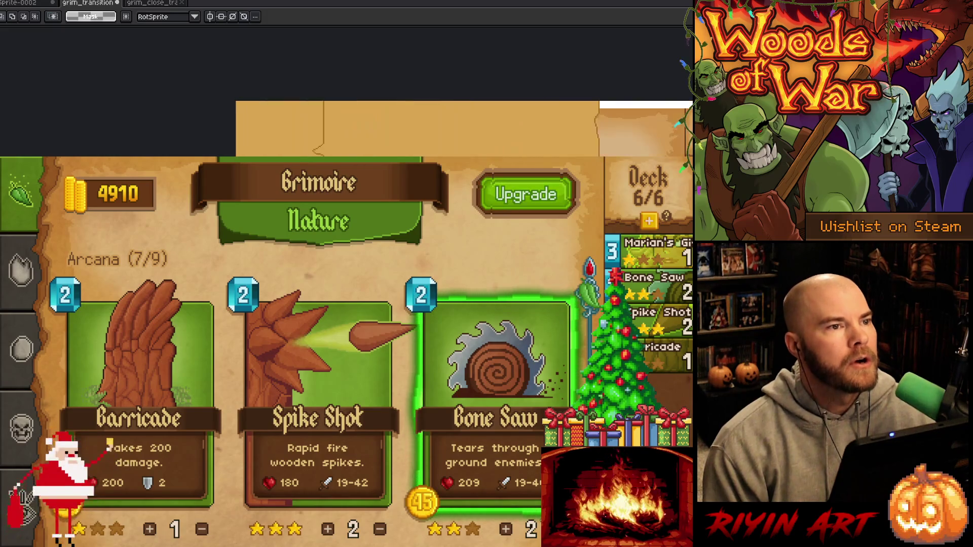
pyautogui.scroll(-1, 529, 483)
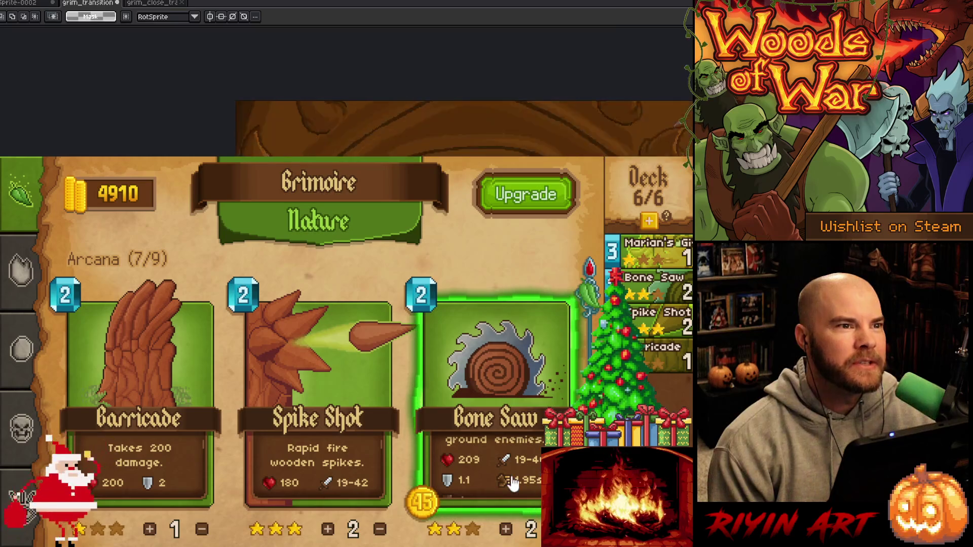
pyautogui.click(528, 195)
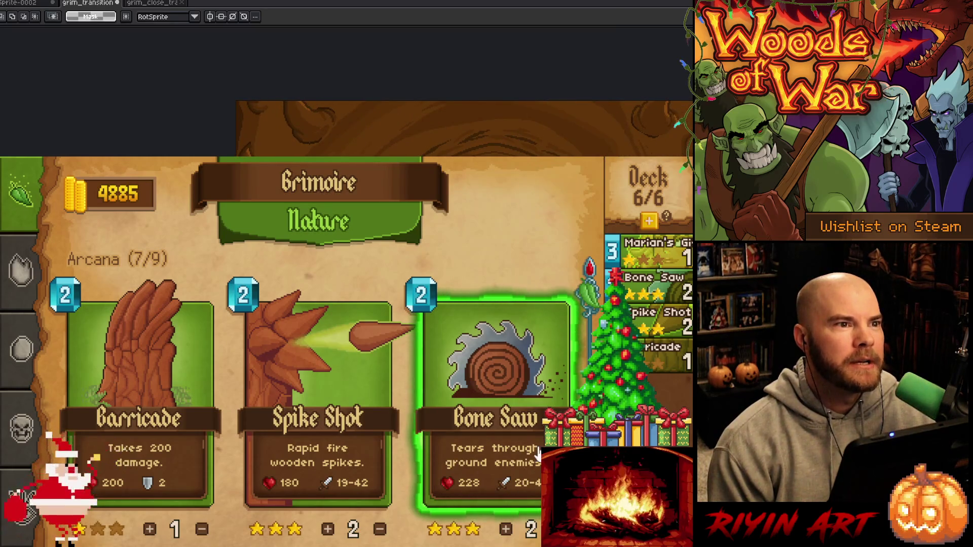
pyautogui.scroll(-2, 468, 471)
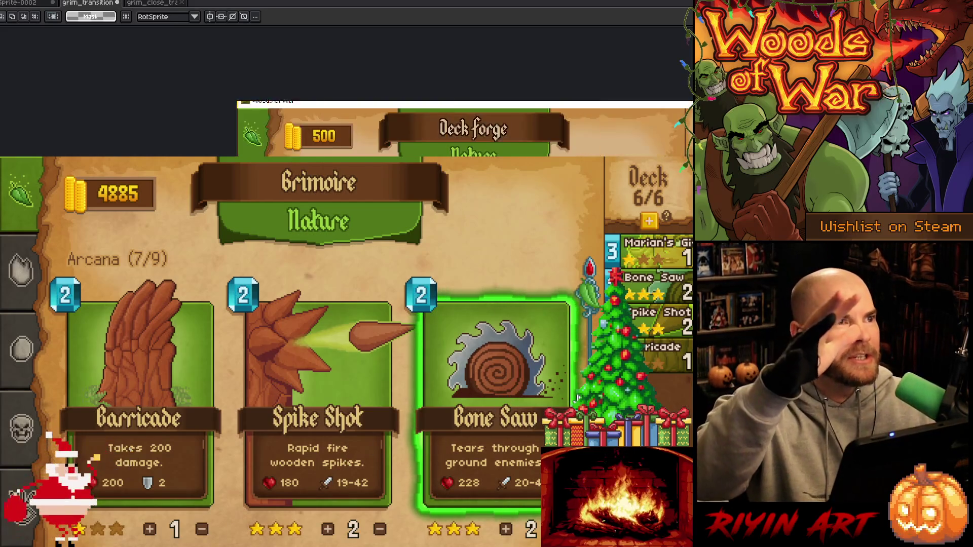
pyautogui.scroll(-3, 506, 405)
pyautogui.scroll(-2, 572, 393)
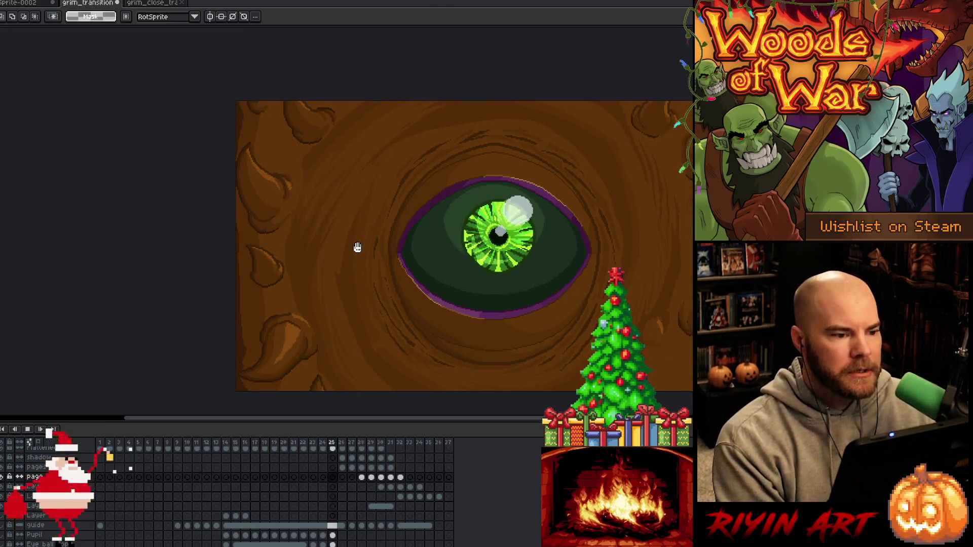
# Stop the animation preview, save the transition file, and recentre the page on the canvas
pyautogui.press('Return')
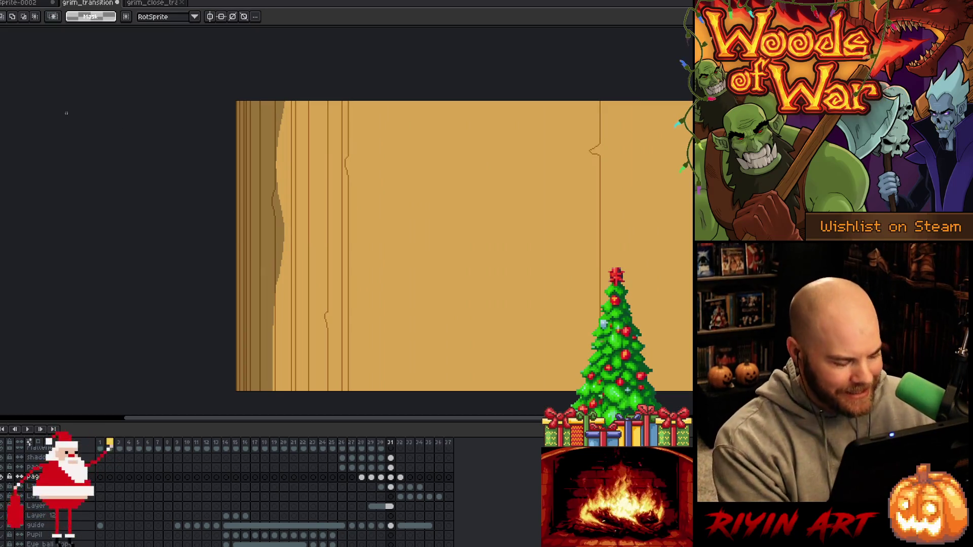
pyautogui.hotkey('ctrl', 's')
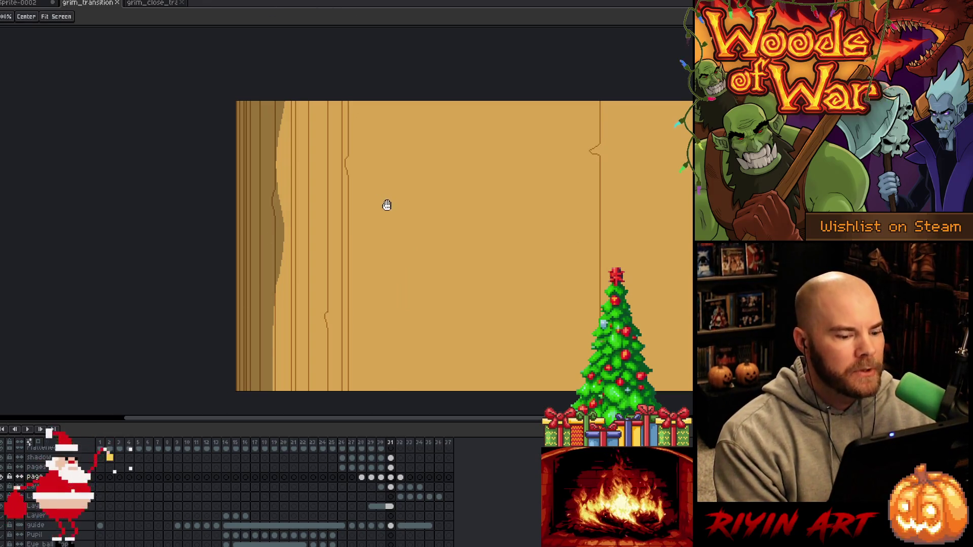
pyautogui.moveTo(387, 202); pyautogui.dragTo(263, 187)
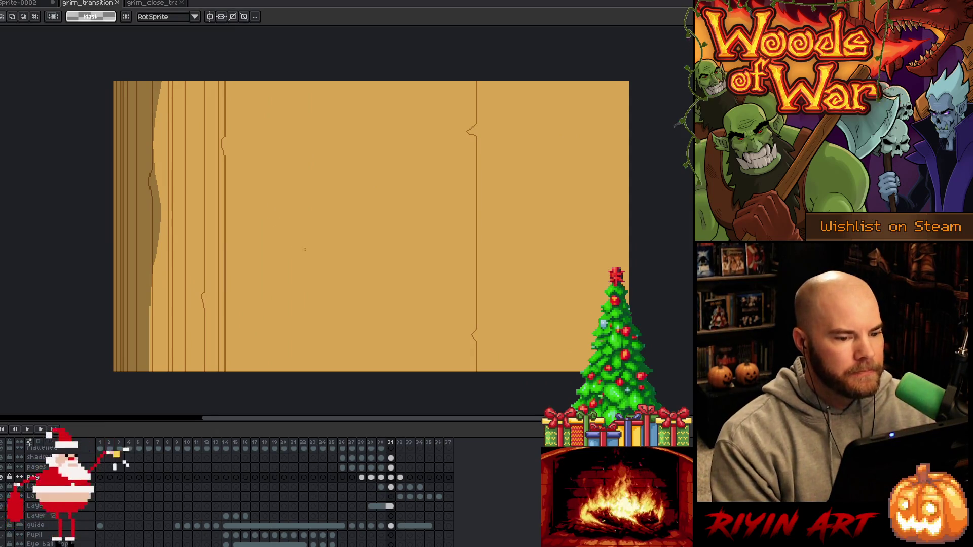
# Play from frame 16 and hide the shadow layer so the page looks flat
pyautogui.click(245, 444)
pyautogui.press('Return')
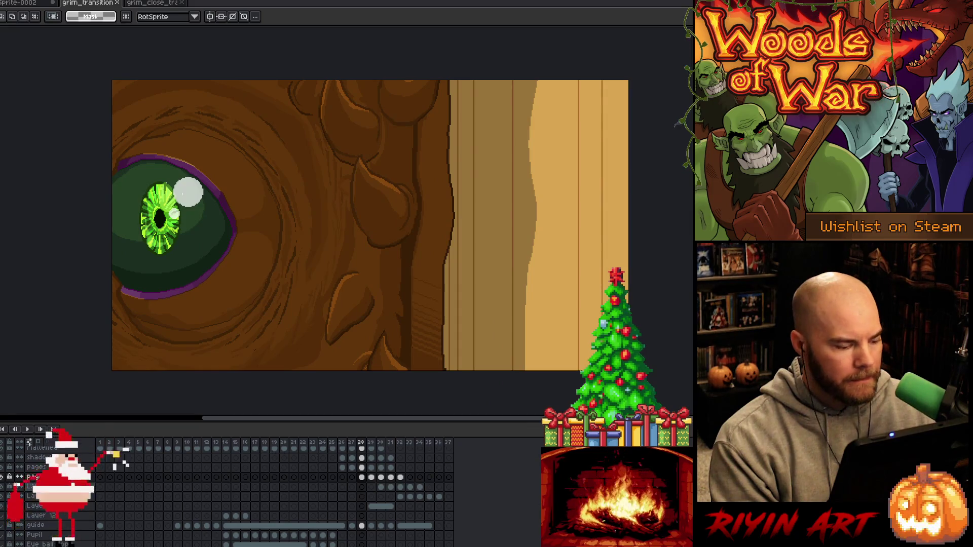
pyautogui.click(3, 457)
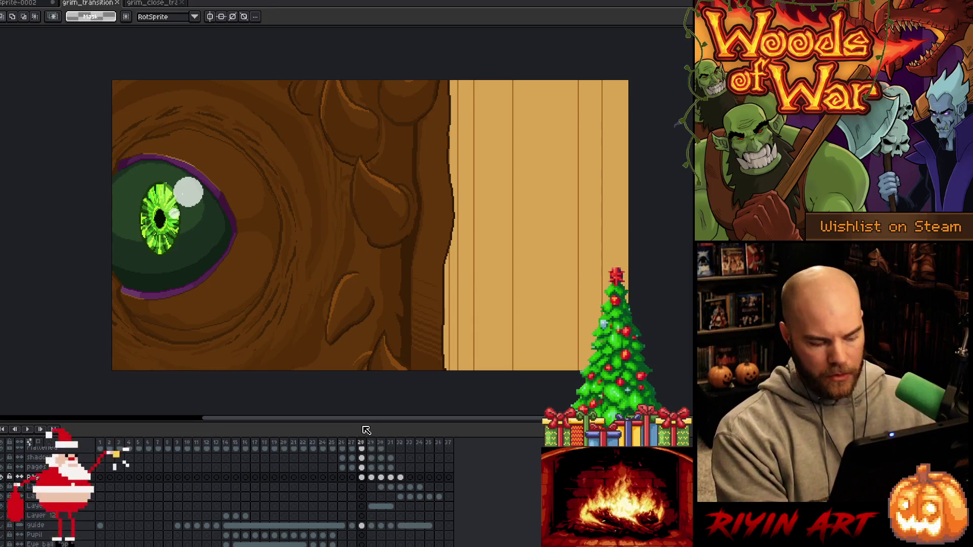
pyautogui.moveTo(532, 216); pyautogui.dragTo(385, 289)
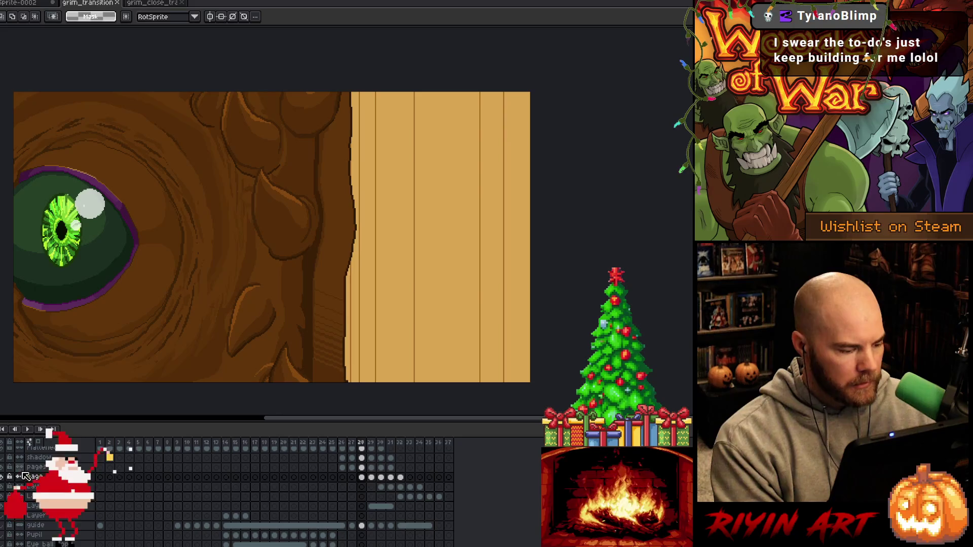
pyautogui.rightClick(48, 476)
# Add a new empty layer and hide the eye-and-bark layer, then undo those changes
pyautogui.moveTo(90, 493)
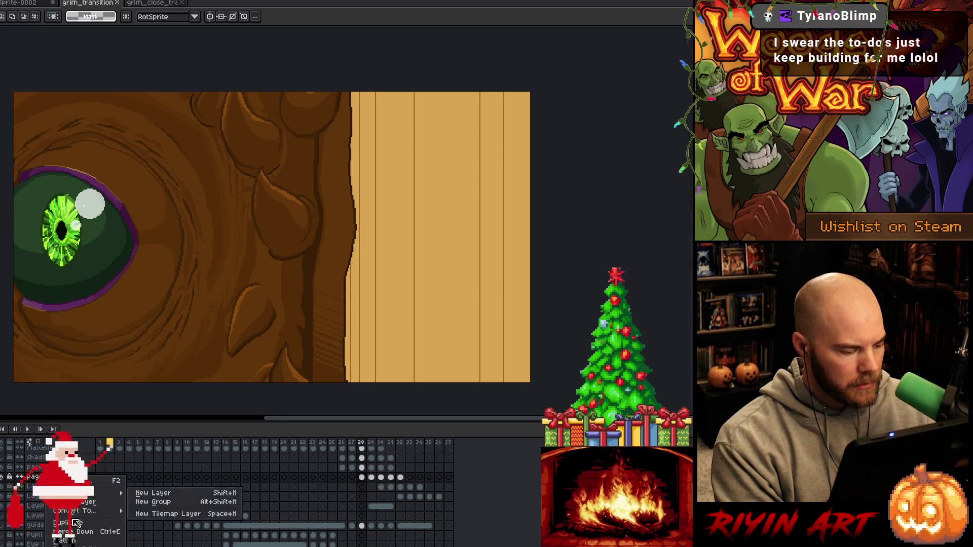
pyautogui.click(152, 491)
pyautogui.click(3, 477)
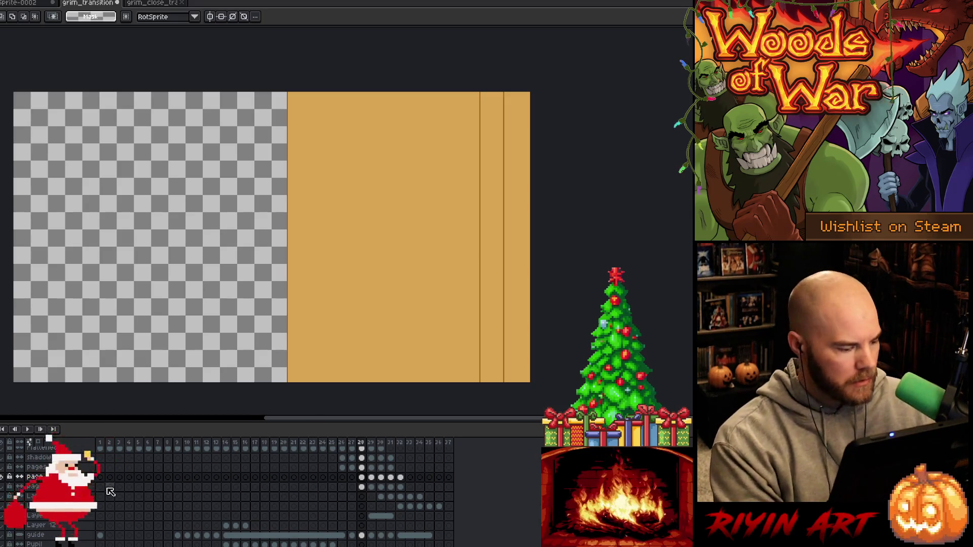
pyautogui.hotkey('ctrl', 'z')
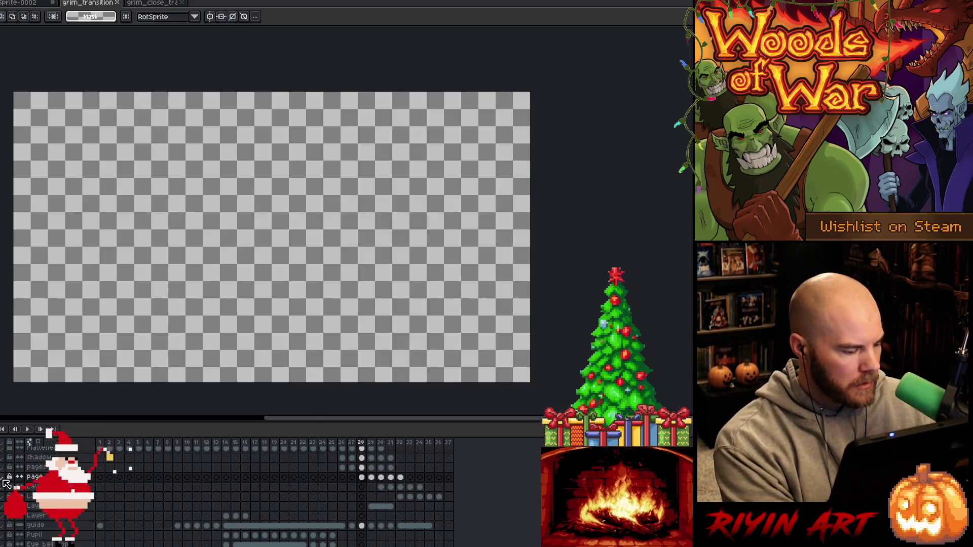
# Select the page layer on frame 28 and hide the bark-and-eye artwork layer
pyautogui.press('Right')
pyautogui.press('Right')
pyautogui.press('Right')
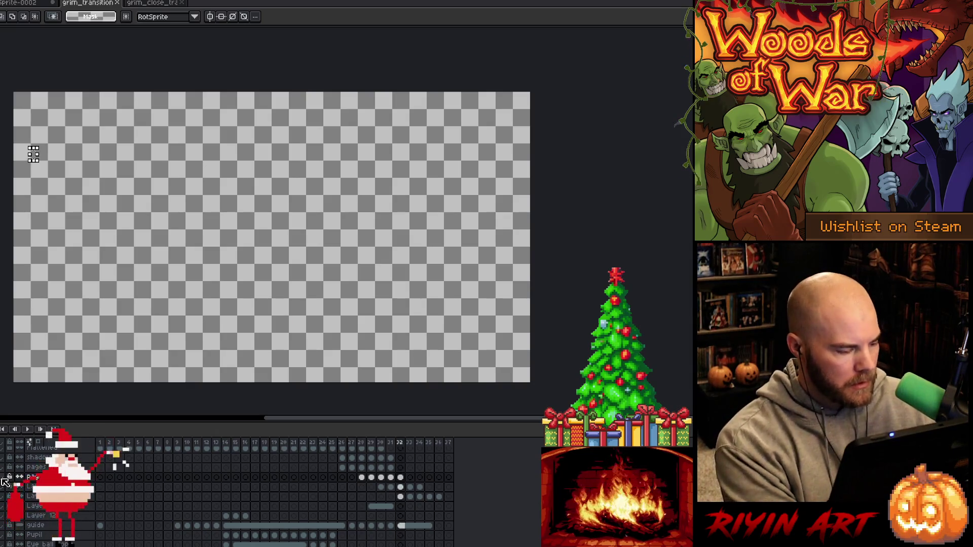
pyautogui.click(4, 481)
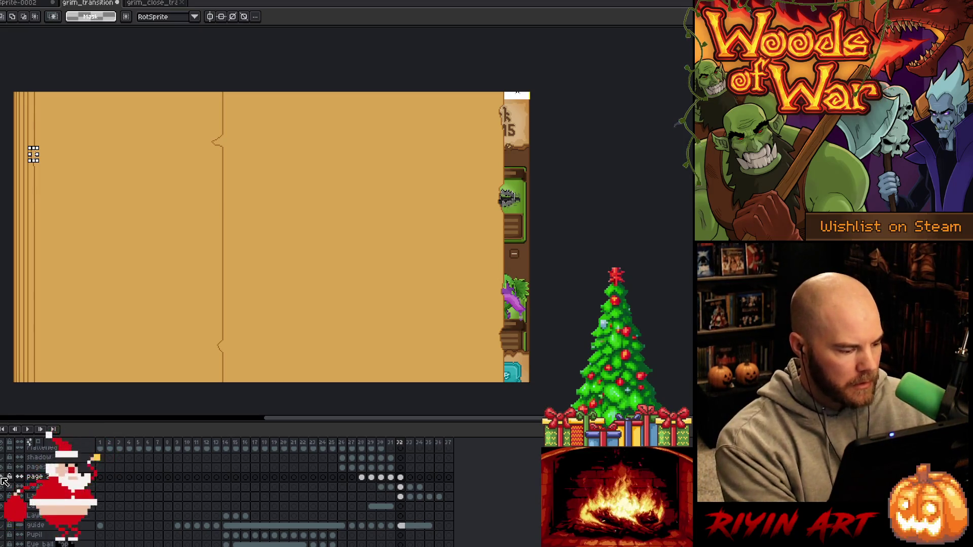
pyautogui.click(34, 477)
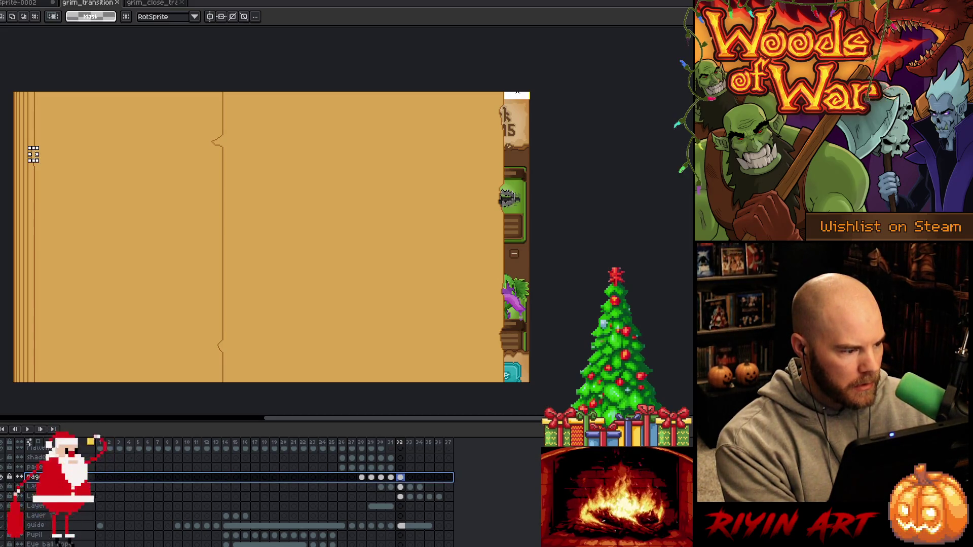
pyautogui.click(361, 442)
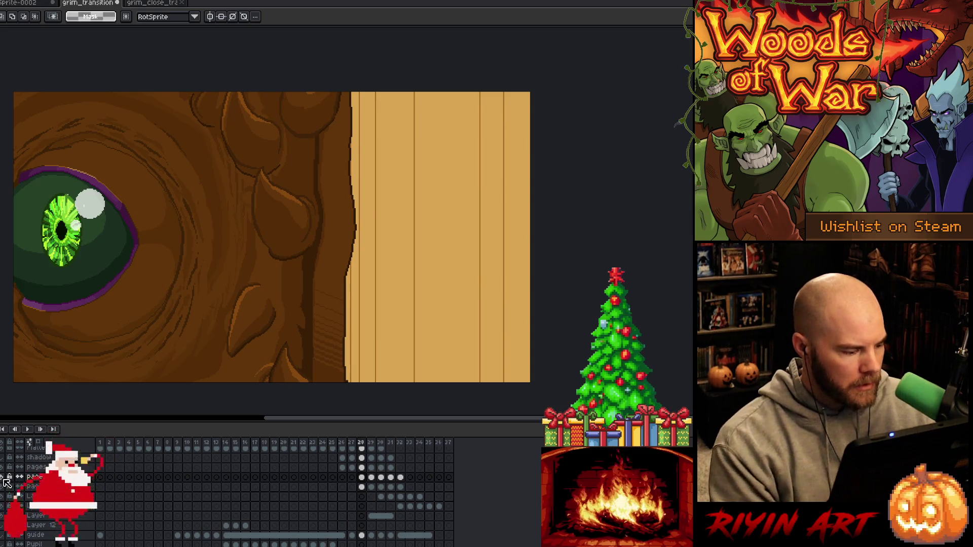
pyautogui.click(4, 480)
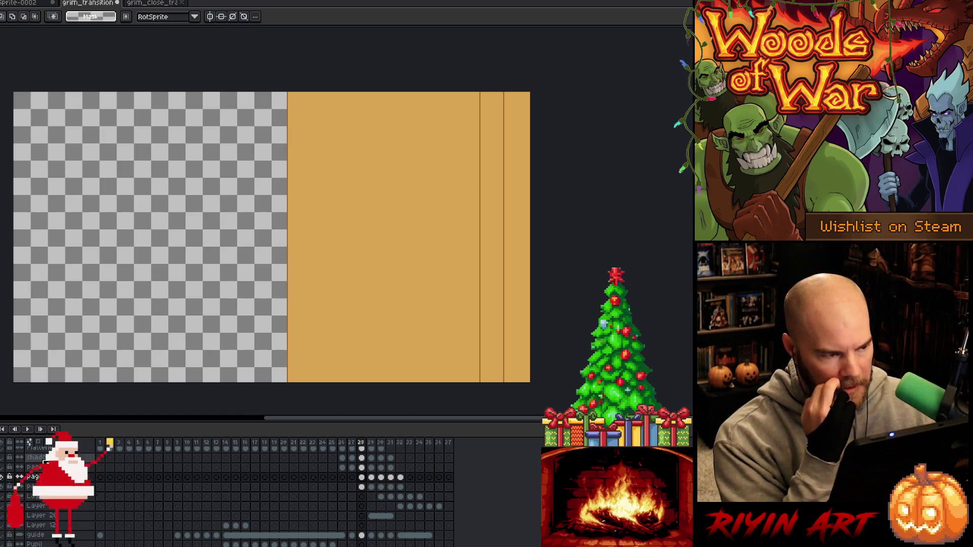
# Play the transition to watch the page turn and settle beside the eye in the bark
pyautogui.scroll(2, 345, 496)
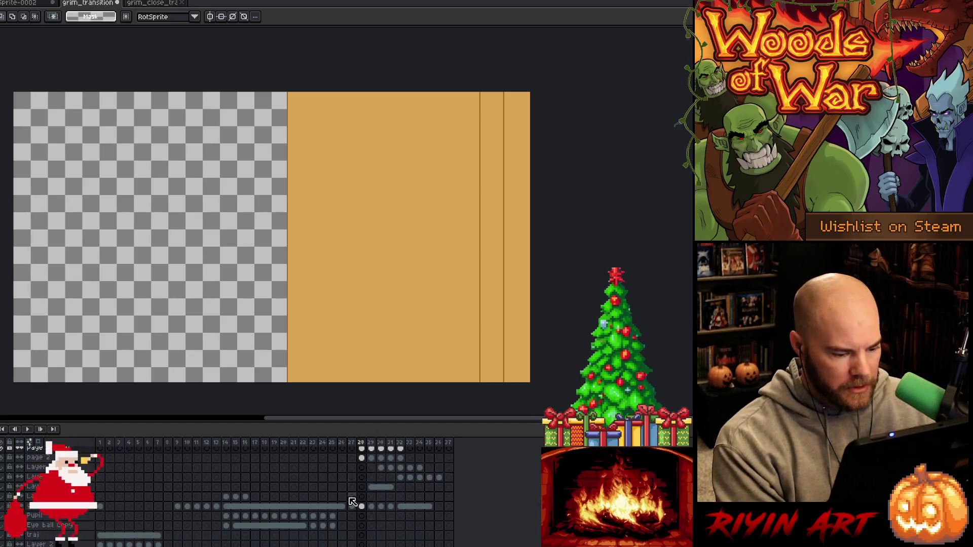
pyautogui.scroll(3, 93, 506)
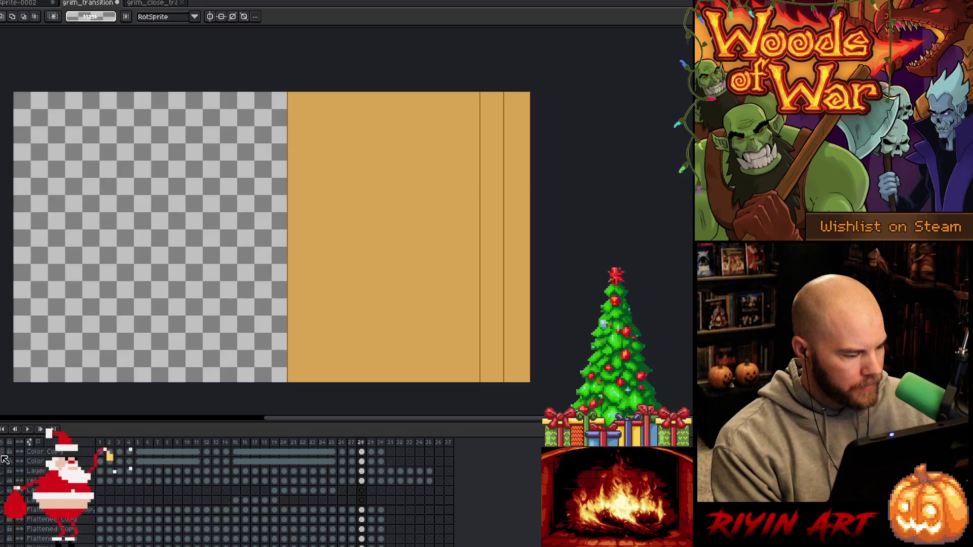
pyautogui.scroll(-3, 4, 458)
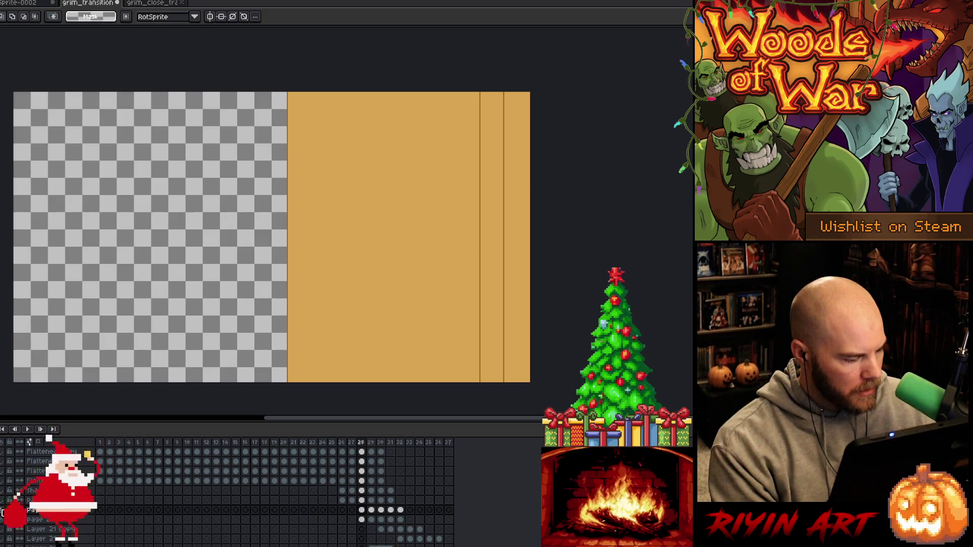
pyautogui.press('Return')
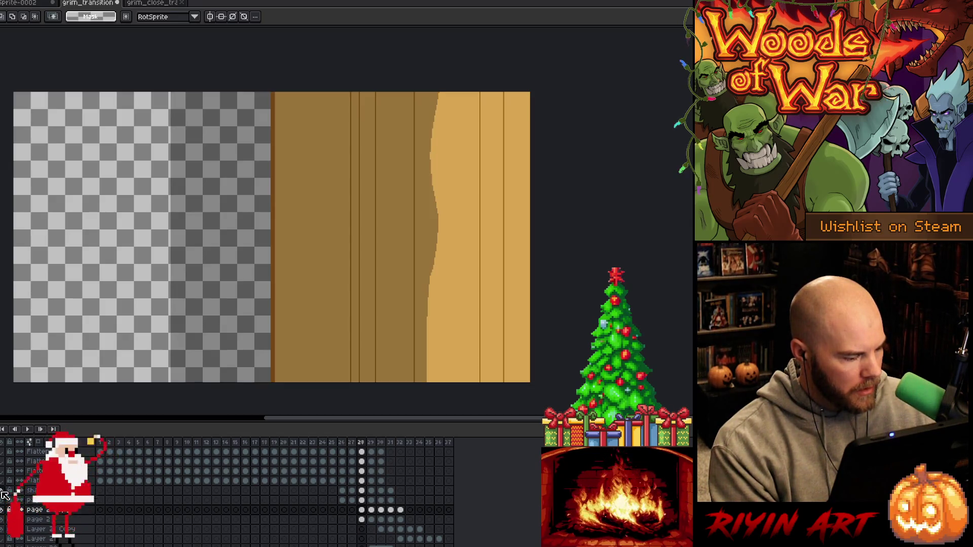
# Show the Open File dialog listing the TreeRevenge project's Aseprite files
pyautogui.scroll(2, 6, 460)
pyautogui.scroll(2, 10, 476)
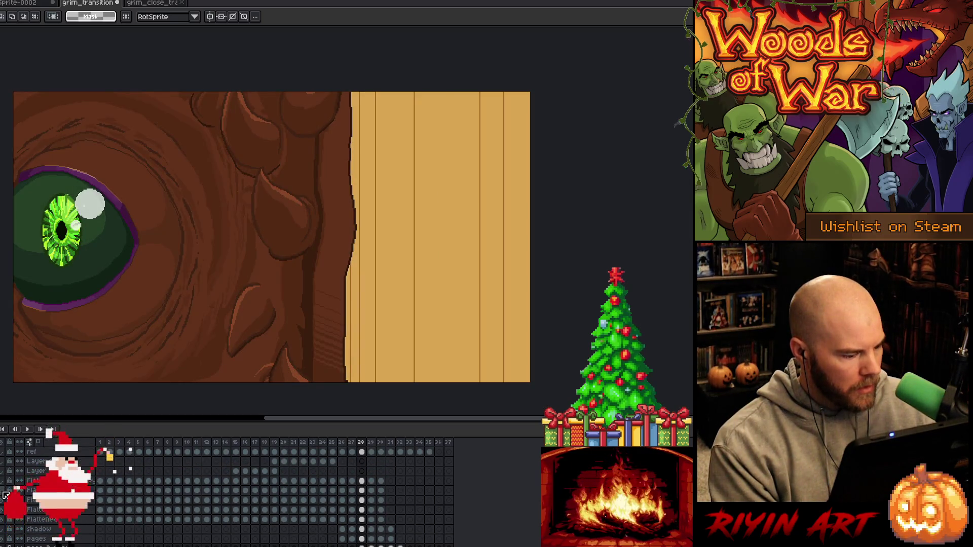
pyautogui.scroll(2, 4, 479)
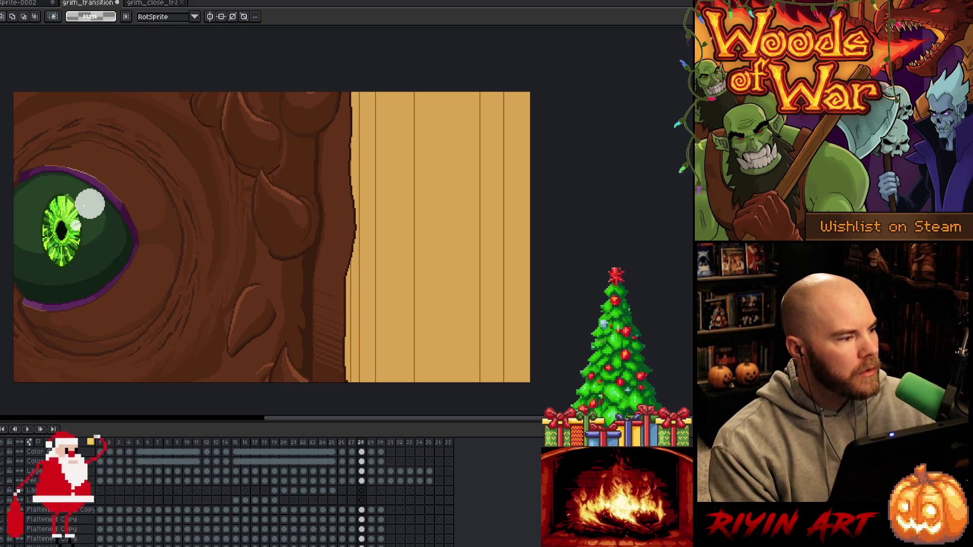
pyautogui.hotkey('ctrl', 'o')
# Search the file list for 'GameOvergrim' and open grim_transition_v7.aseprite
pyautogui.click(162, 308)
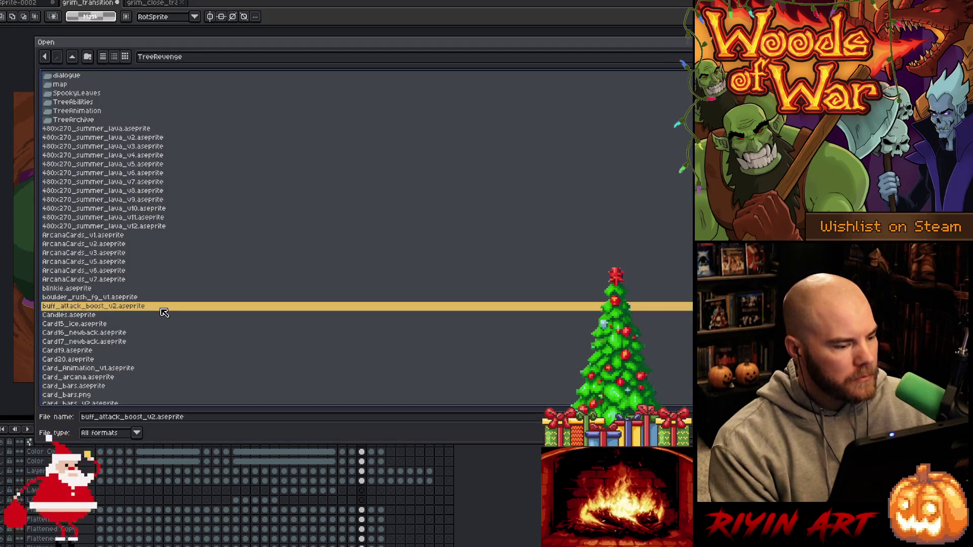
pyautogui.write('GameOver_v1')
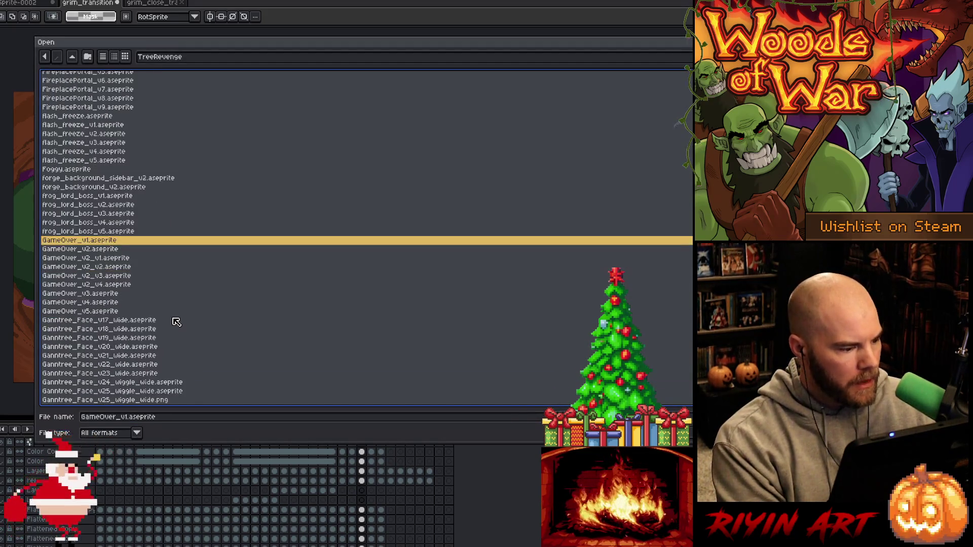
pyautogui.write('grim_close_transition')
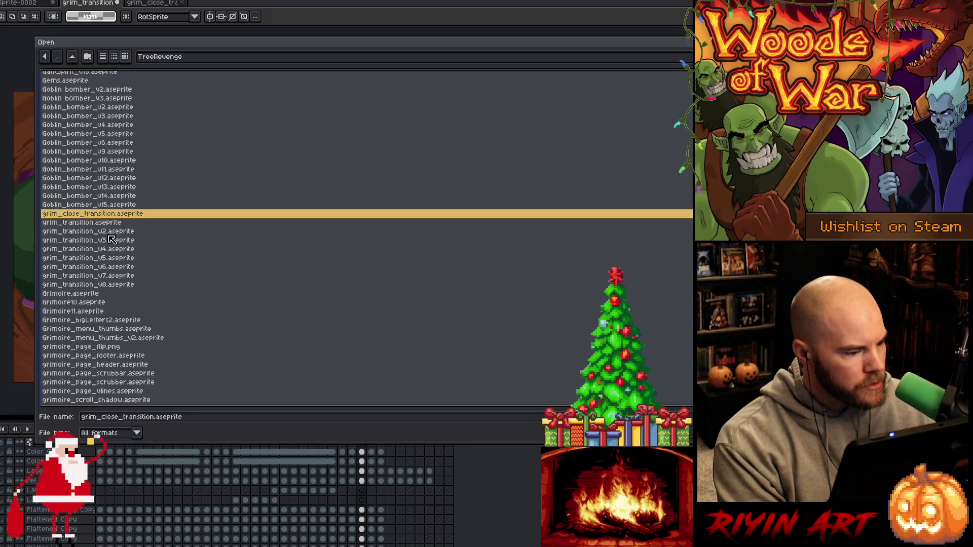
pyautogui.doubleClick(117, 277)
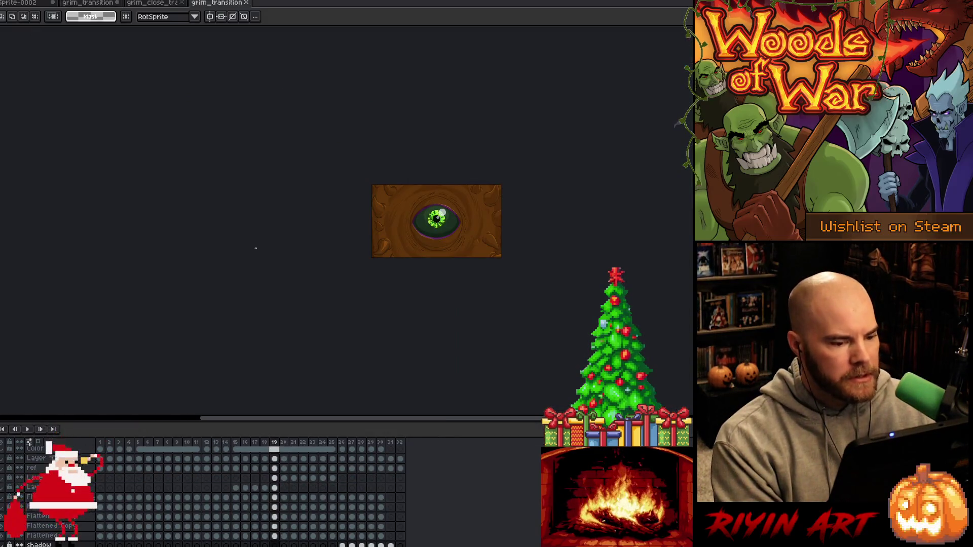
# Close the grim_transition_v7 tab and the grim_close_transition tab
pyautogui.scroll(-3, 144, 515)
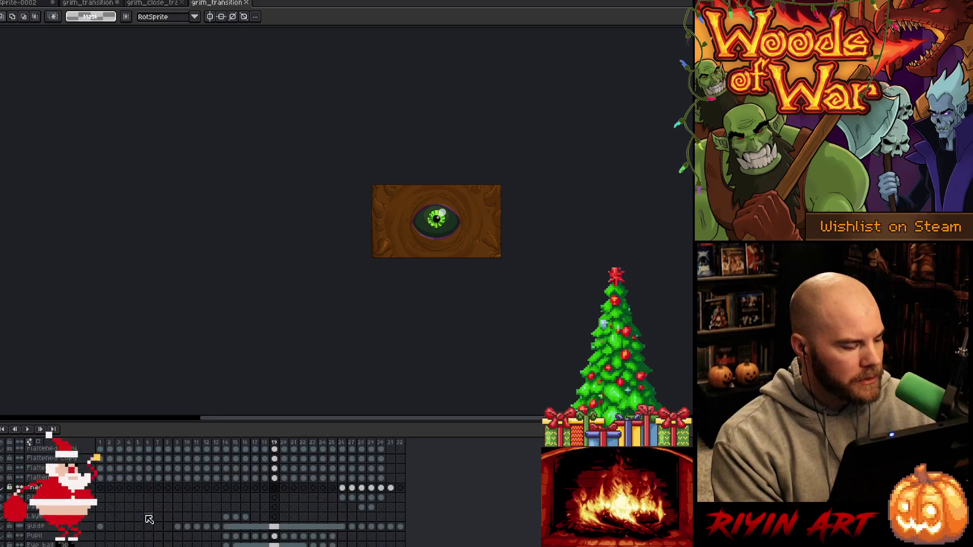
pyautogui.click(246, 2)
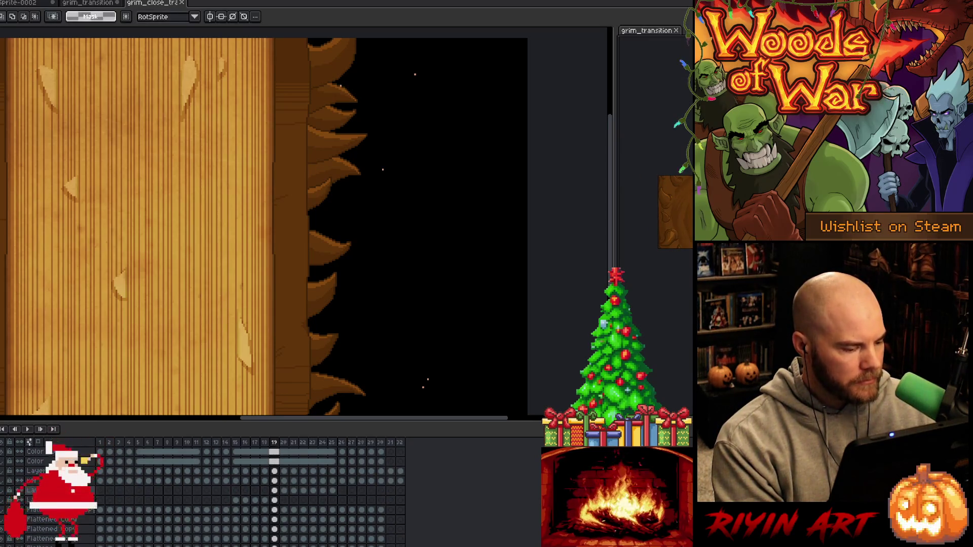
pyautogui.click(182, 3)
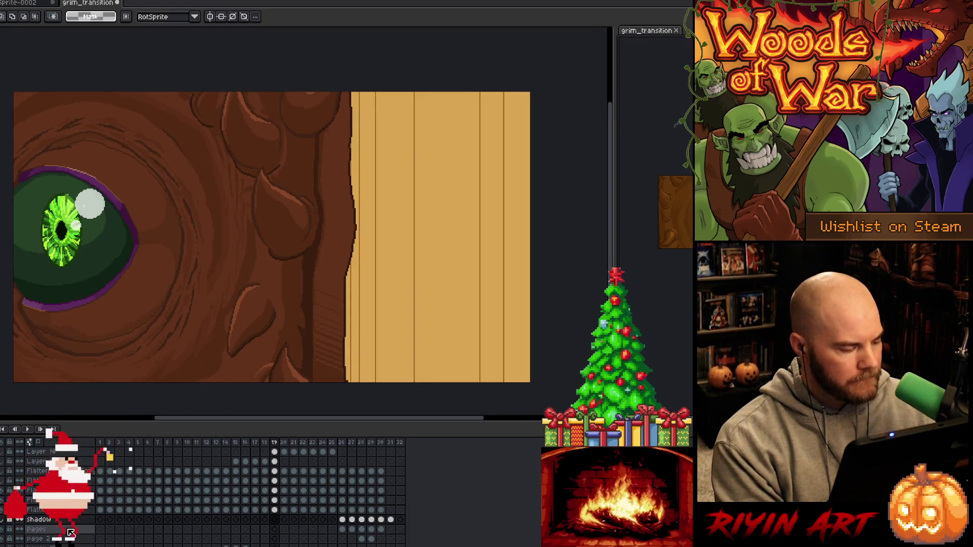
# Compare the two open grim_transition views, then close the second one with Ctrl+W
pyautogui.click(101, 4)
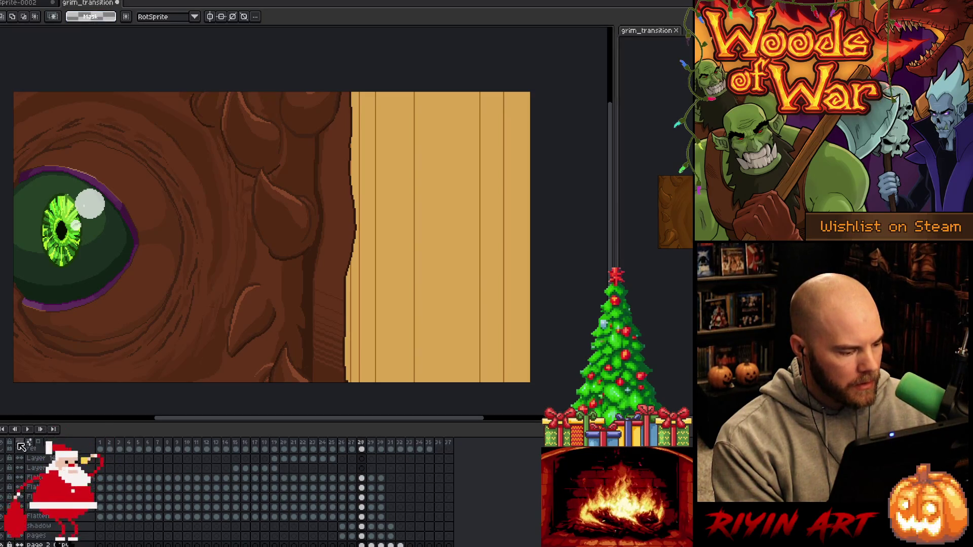
pyautogui.click(632, 33)
pyautogui.scroll(2, 151, 489)
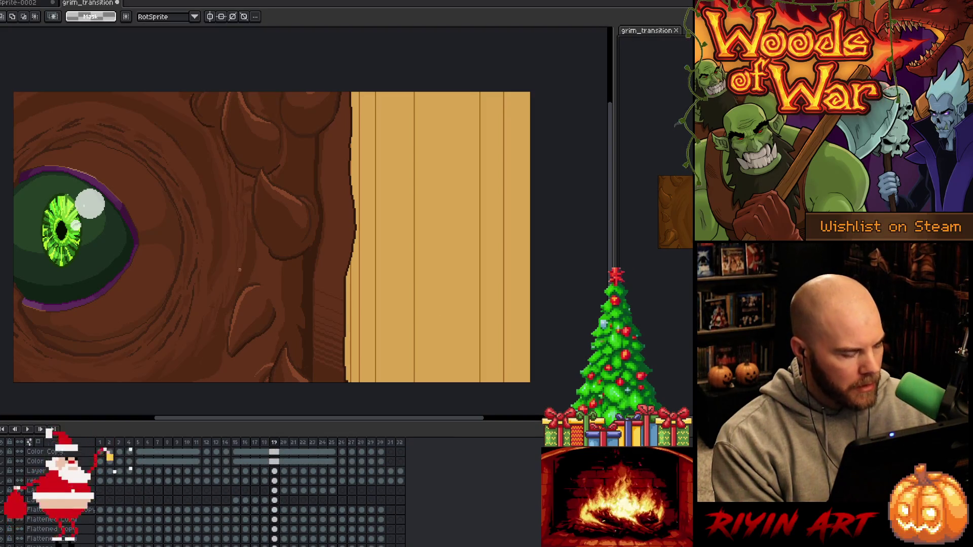
pyautogui.click(96, 4)
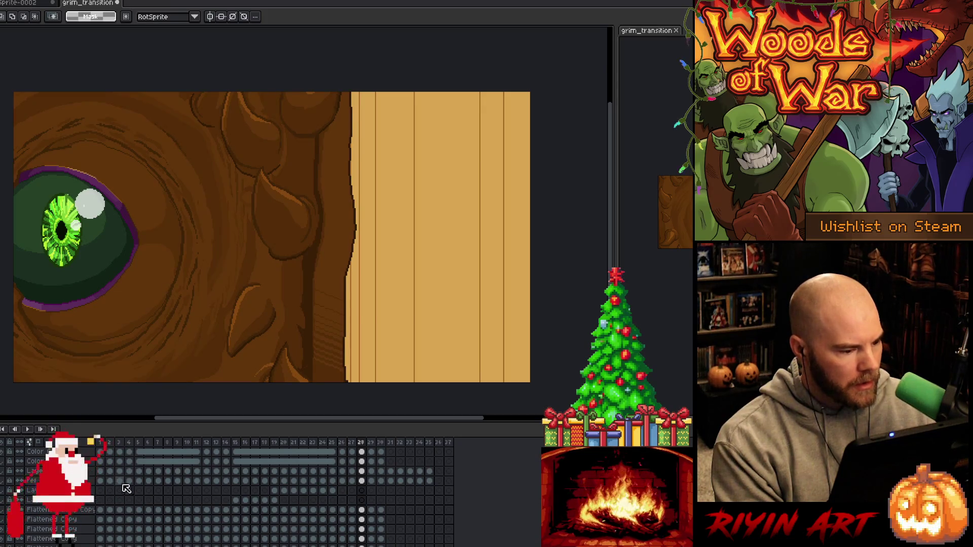
pyautogui.click(648, 31)
pyautogui.scroll(-6, 229, 479)
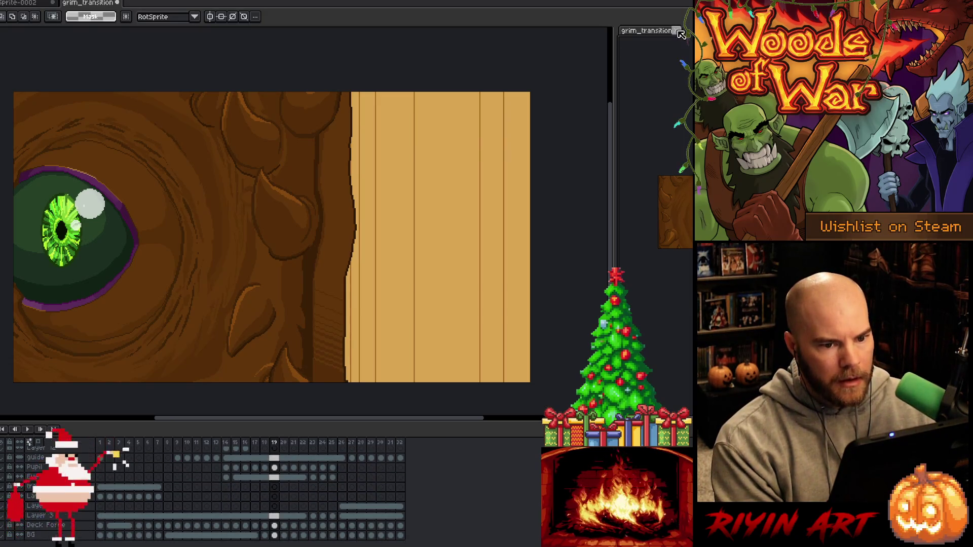
pyautogui.hotkey('ctrl', 'w')
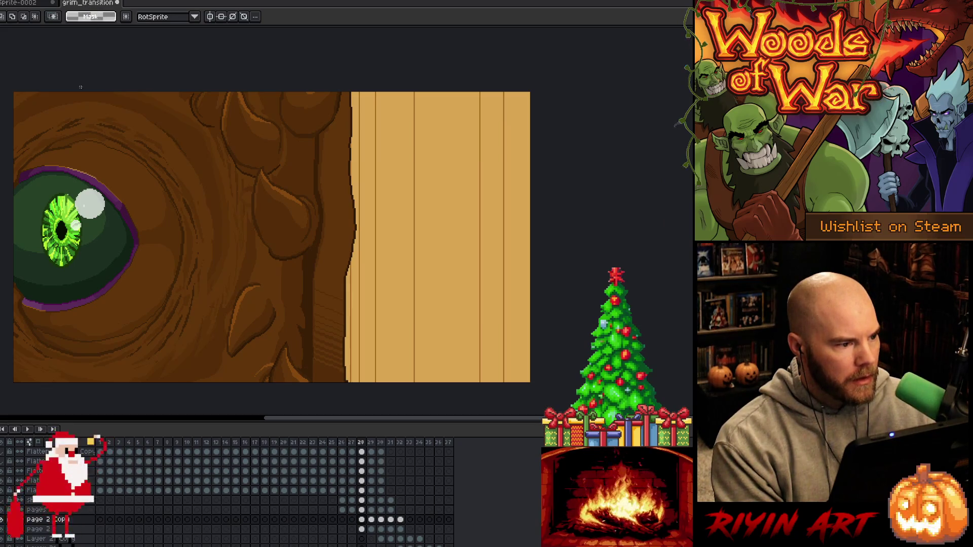
# Browse frames 28–29 of the layers, then open the Shadow layer's properties
pyautogui.scroll(-3, 150, 523)
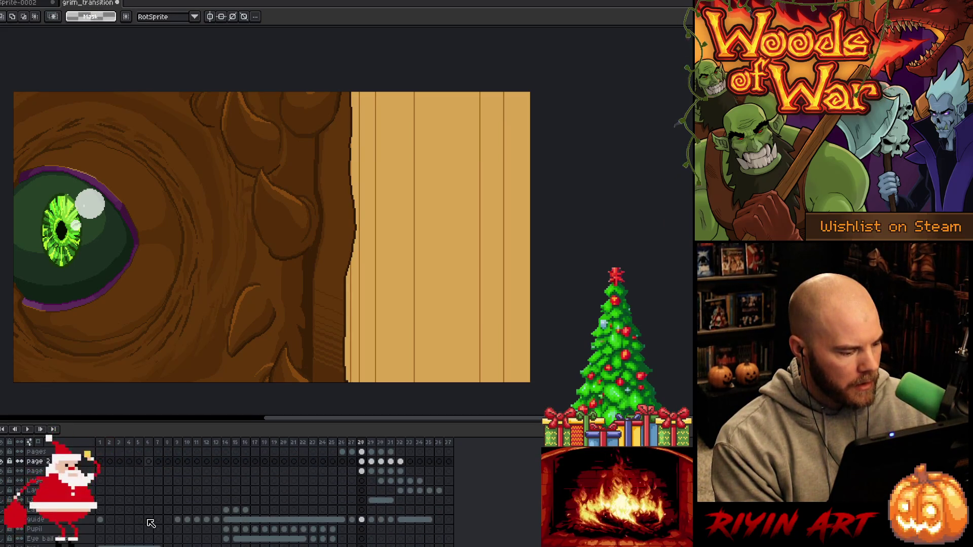
pyautogui.click(32, 490)
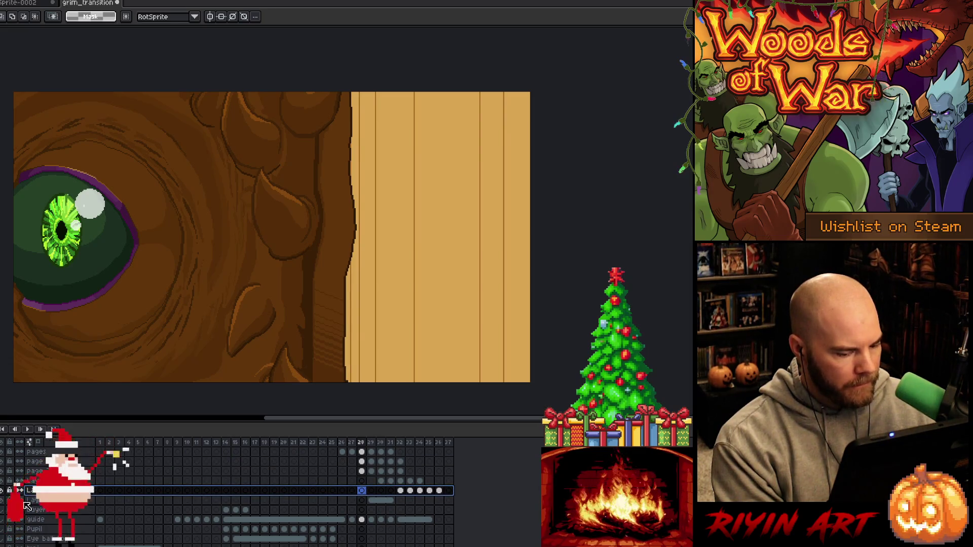
pyautogui.scroll(-3, 26, 530)
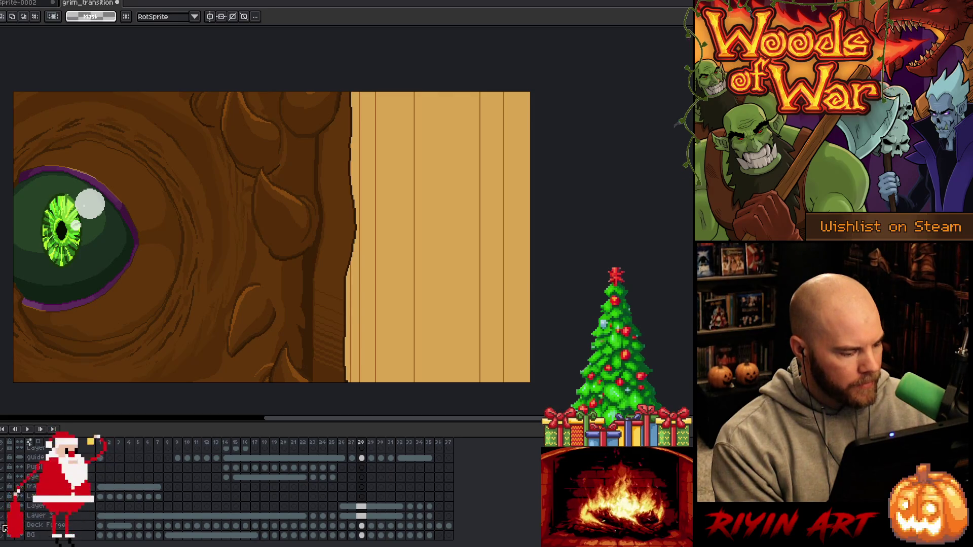
pyautogui.moveTo(369, 451)
pyautogui.mouseDown()
pyautogui.moveTo(452, 450)
pyautogui.moveTo(333, 461)
pyautogui.mouseUp()
pyautogui.click(371, 467)
pyautogui.scroll(3, 375, 481)
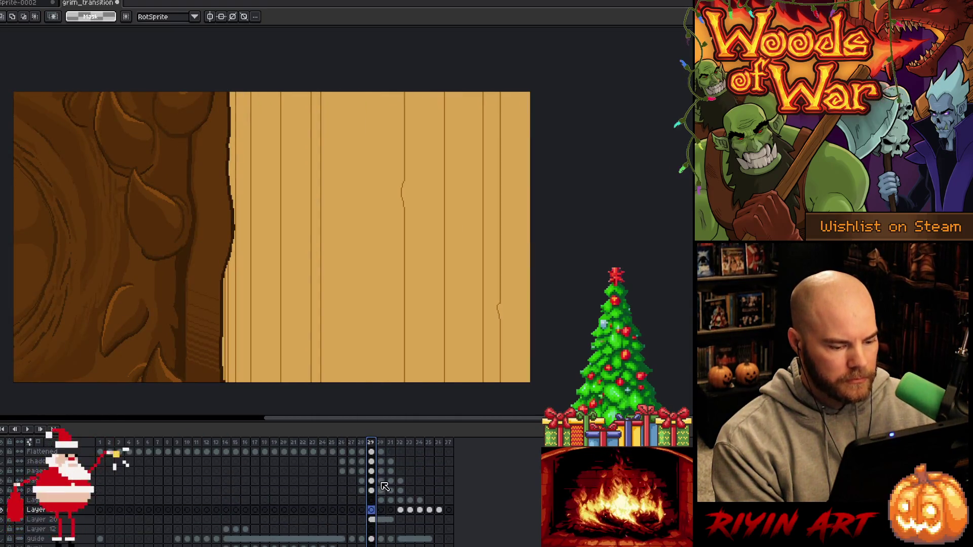
pyautogui.click(361, 520)
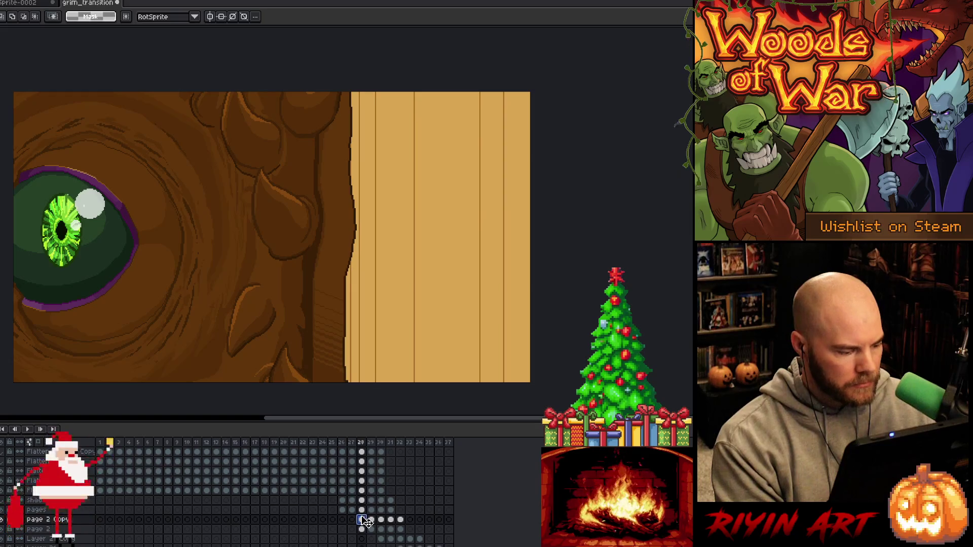
pyautogui.click(363, 501)
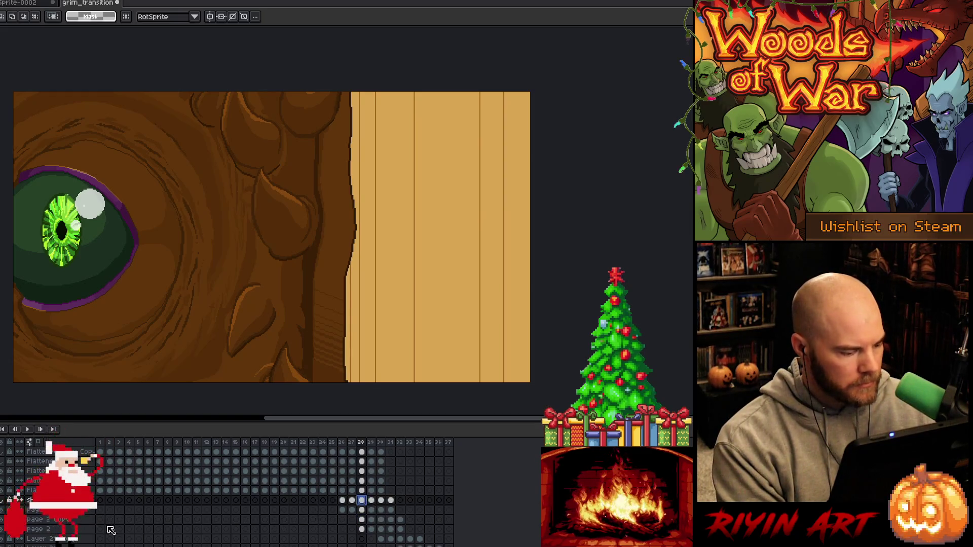
pyautogui.click(57, 511)
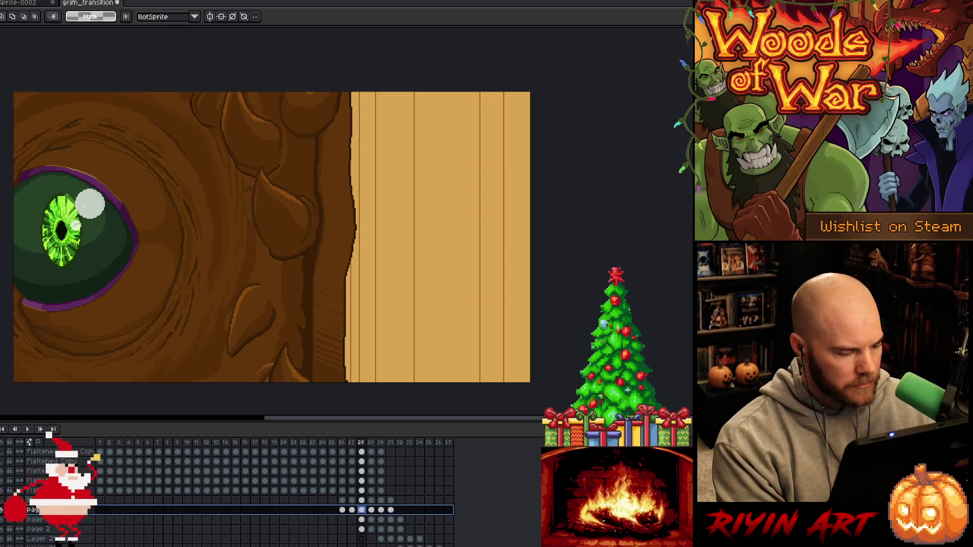
pyautogui.doubleClick(35, 500)
pyautogui.click(273, 58)
pyautogui.click(342, 510)
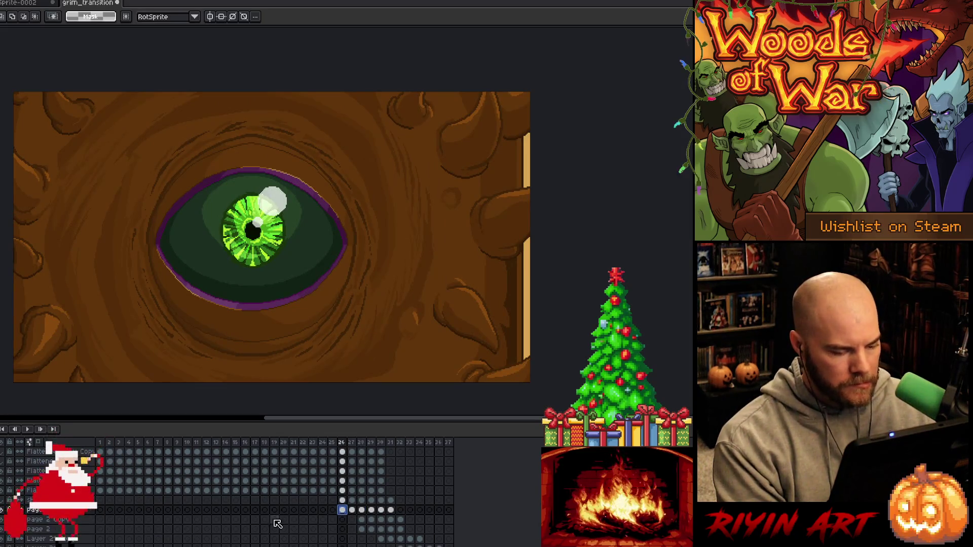
pyautogui.hotkey('shift', 'n')
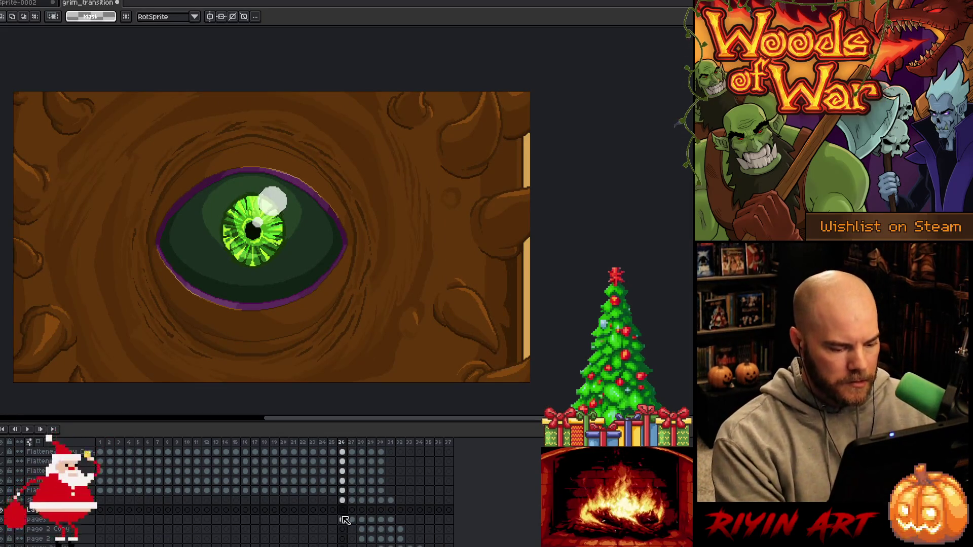
pyautogui.hotkey('ctrl', 'z')
pyautogui.click(342, 500)
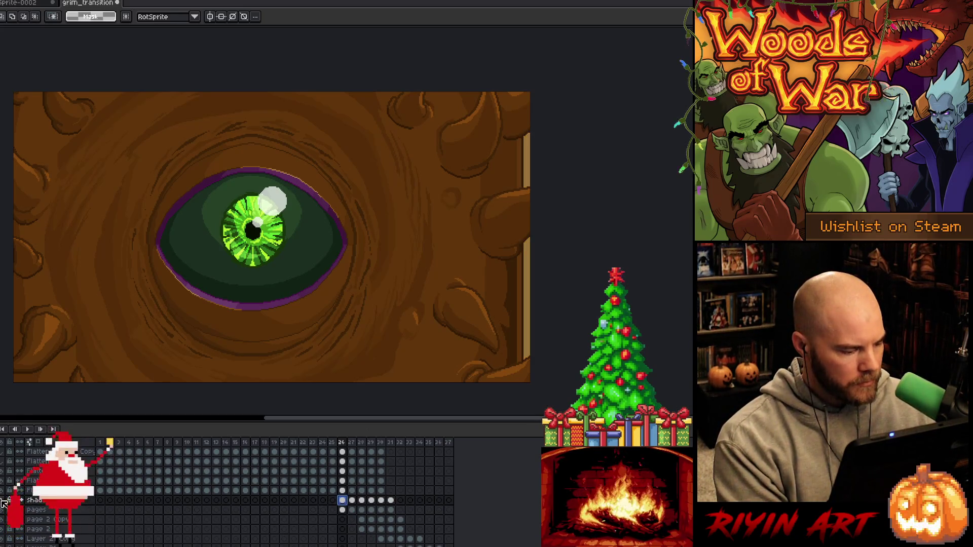
pyautogui.press('Right')
pyautogui.press('b')
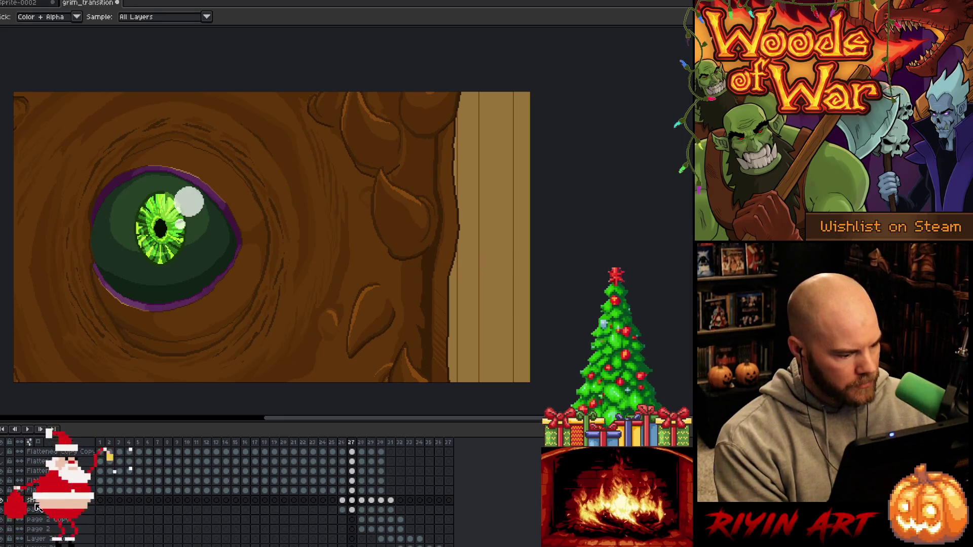
pyautogui.click(3, 501)
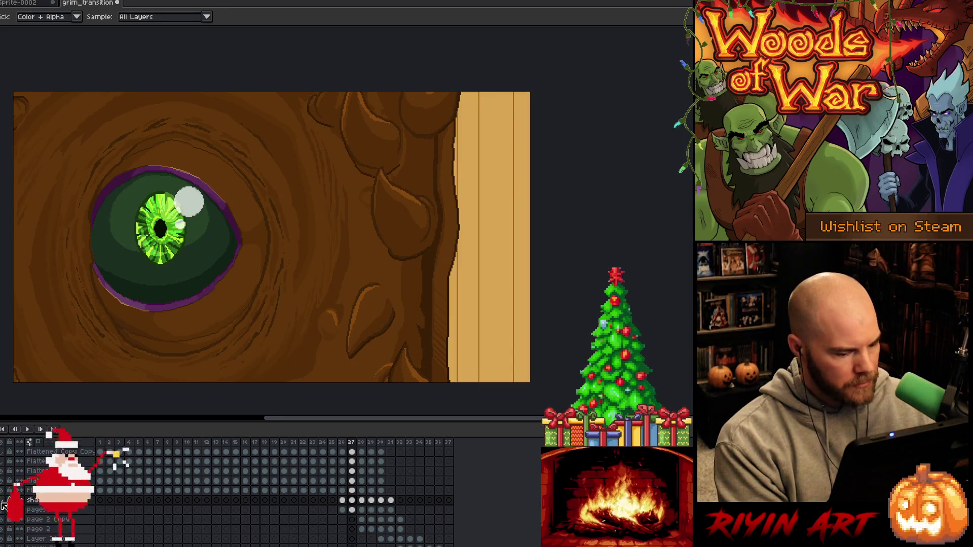
pyautogui.click(342, 510)
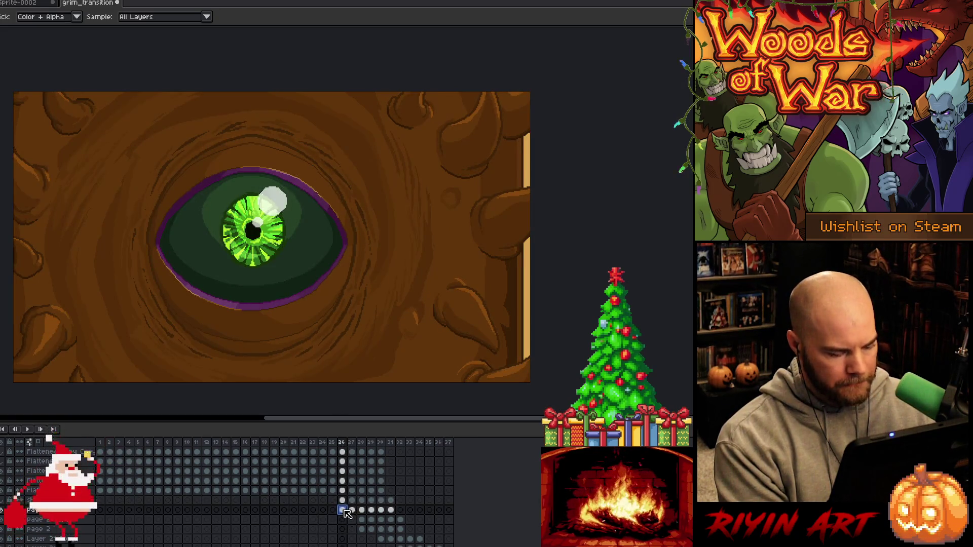
pyautogui.press('w')
pyautogui.click(3, 501)
pyautogui.click(3, 500)
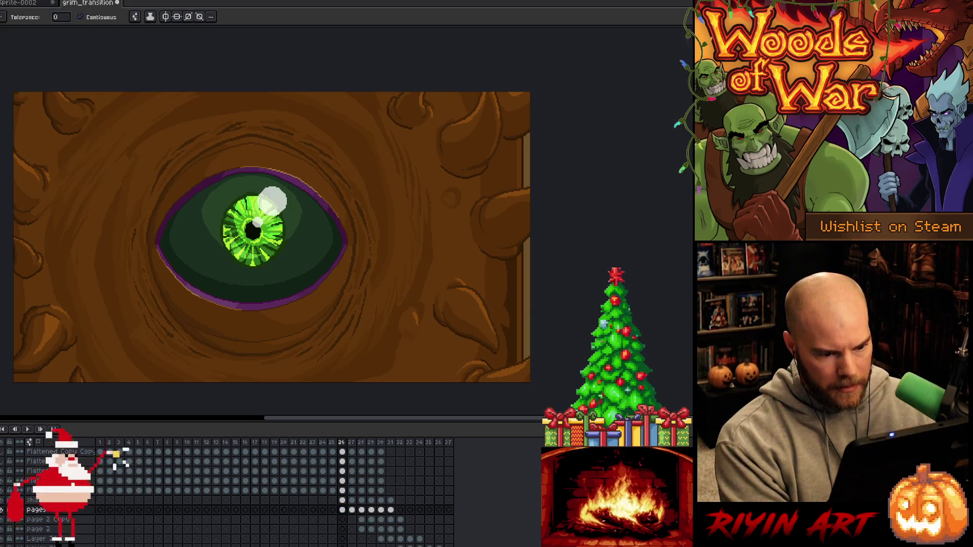
pyautogui.click(356, 513)
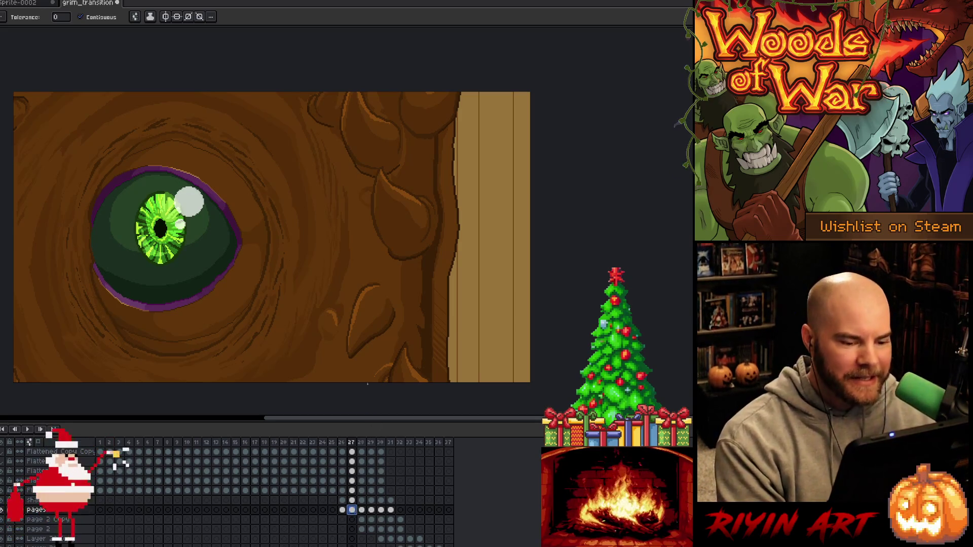
# On frame 27, marquee-select a full-height strip over the door edge, then deselect
pyautogui.press('m')
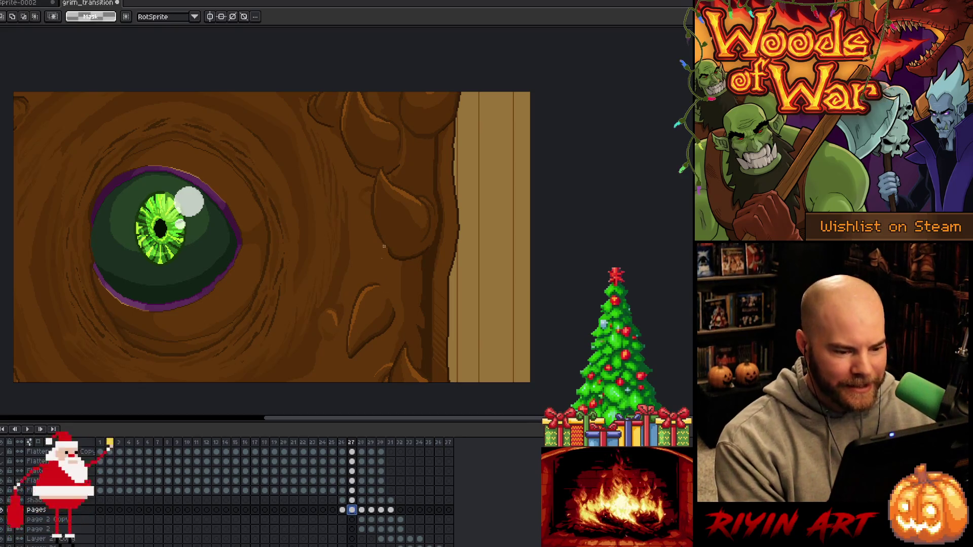
pyautogui.moveTo(431, 81); pyautogui.dragTo(451, 408)
pyautogui.press('w')
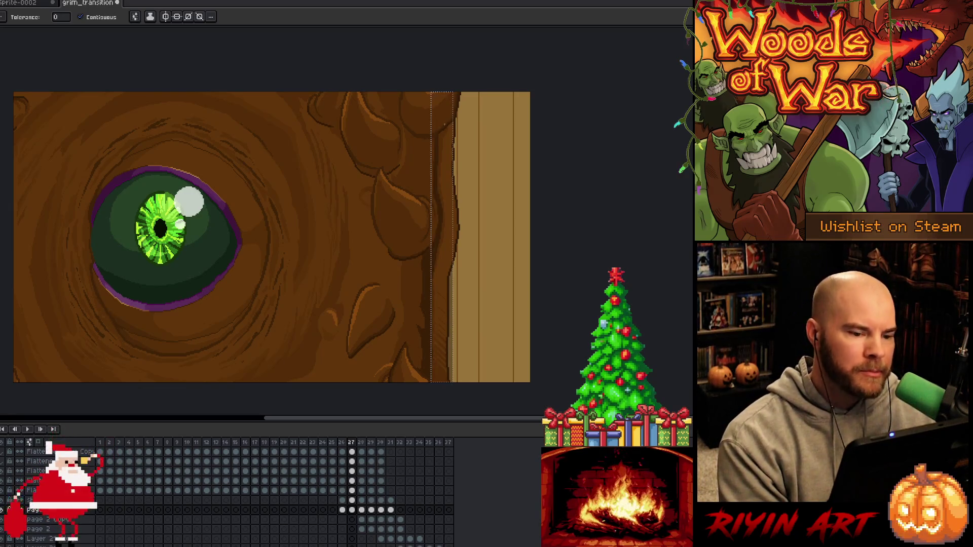
pyautogui.press('m')
pyautogui.hotkey('ctrl', 'd')
# Select a wider full-height door strip, alternating marquee and magic wand
pyautogui.moveTo(440, 94); pyautogui.dragTo(467, 405)
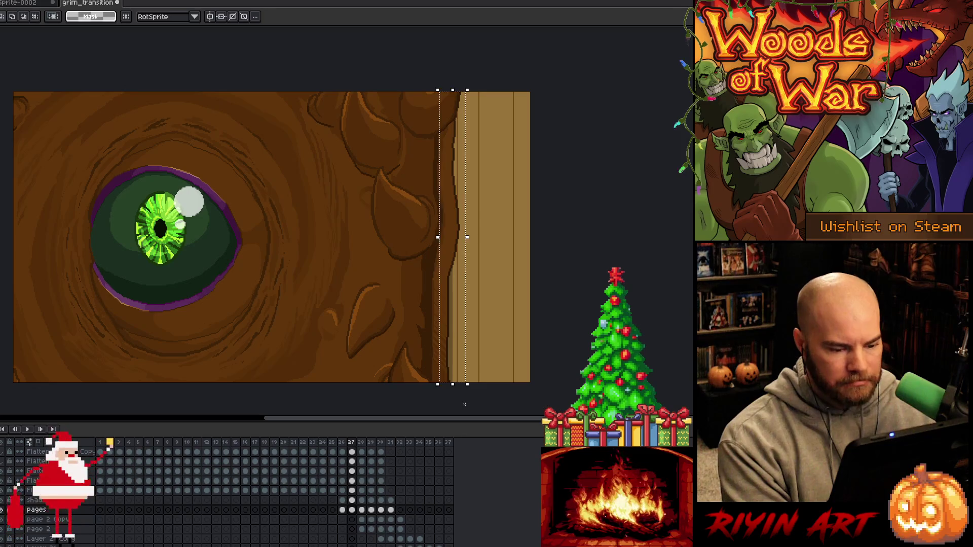
pyautogui.press('w')
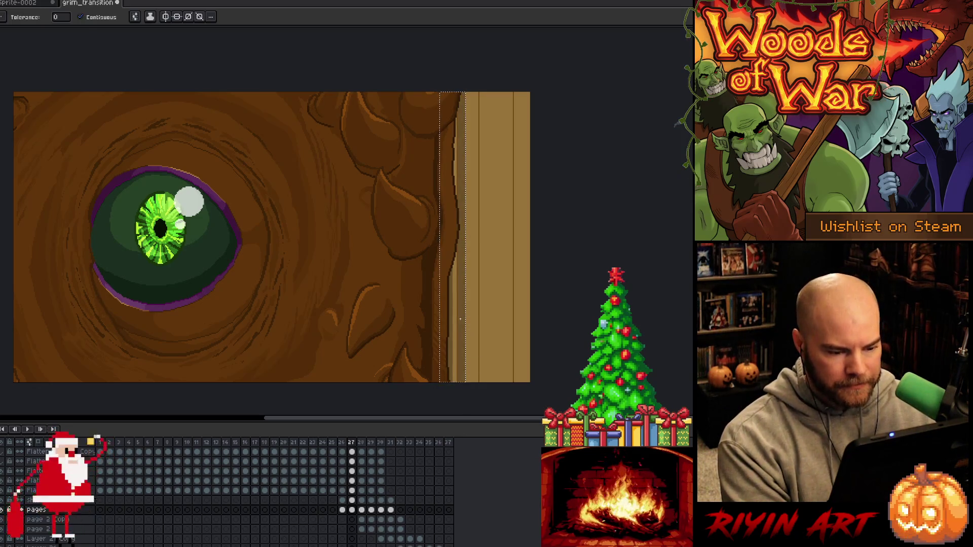
pyautogui.press('m')
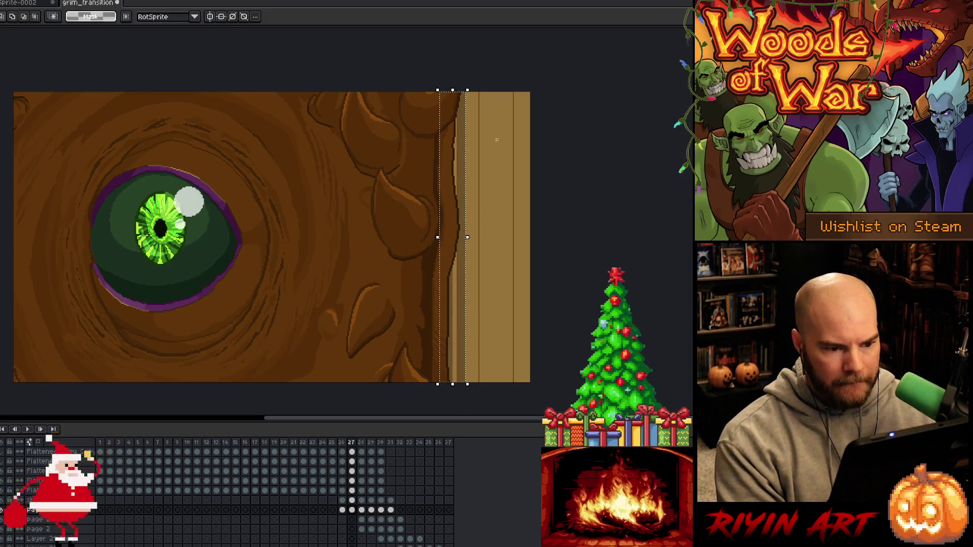
pyautogui.scroll(-1, 490, 414)
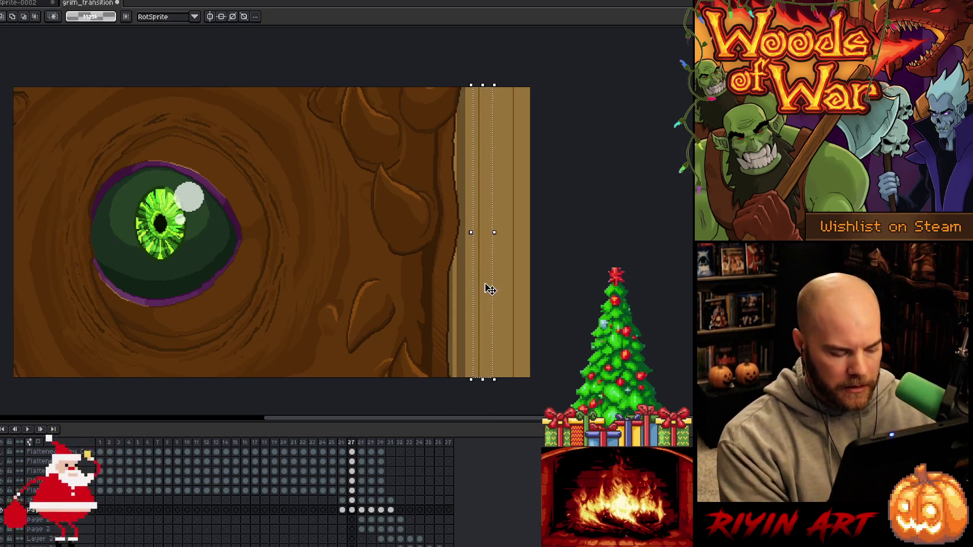
pyautogui.press('w')
pyautogui.press('m')
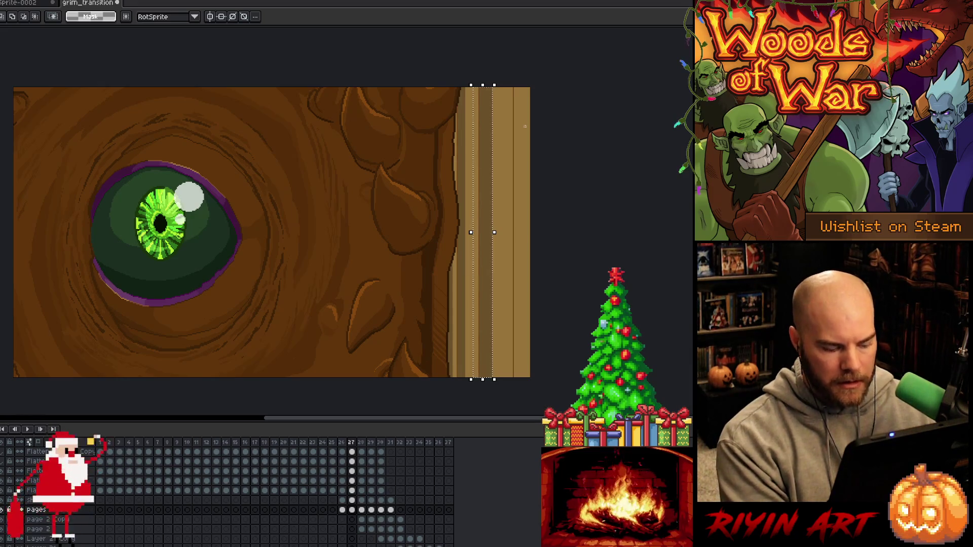
pyautogui.press('w')
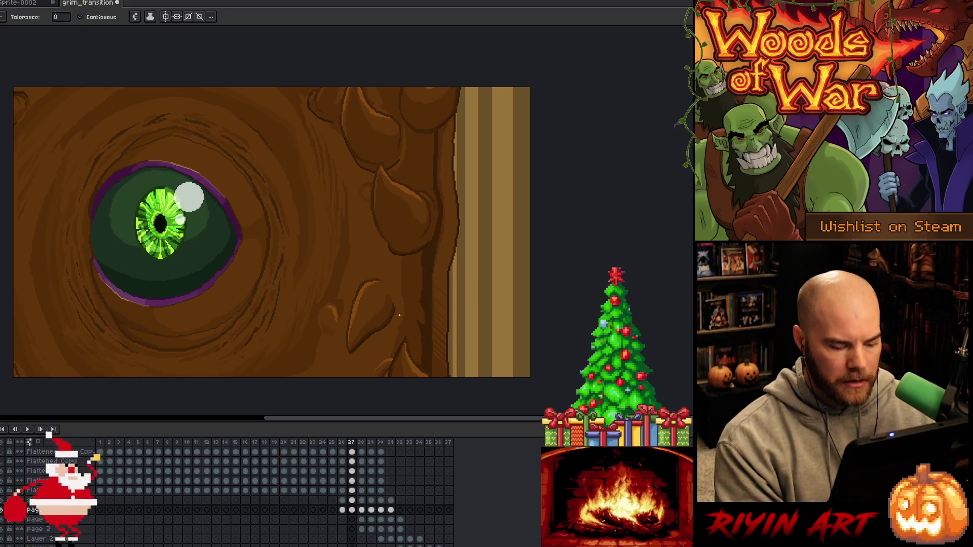
pyautogui.press('.')
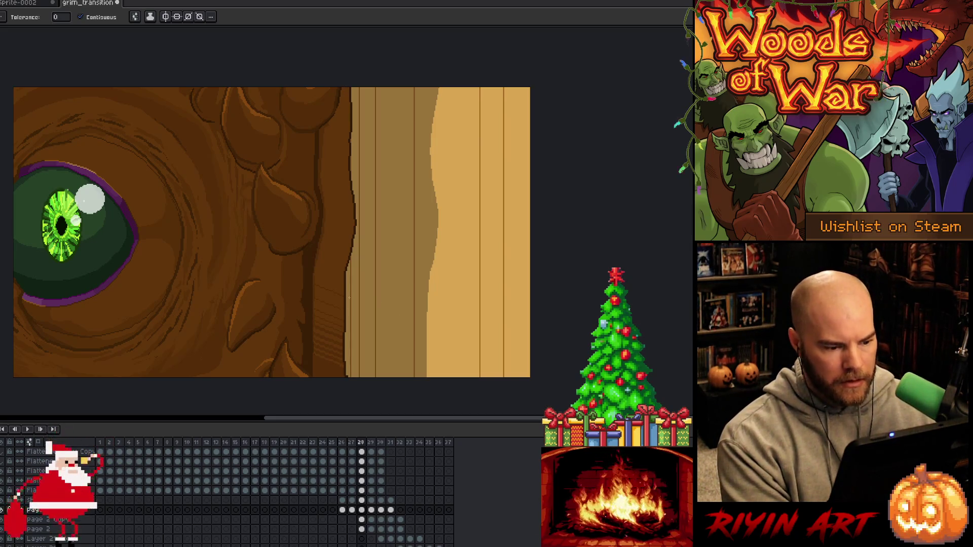
# On frame 28, try marquee selections over the bark-edge column
pyautogui.press('m')
pyautogui.moveTo(293, 81); pyautogui.dragTo(348, 413)
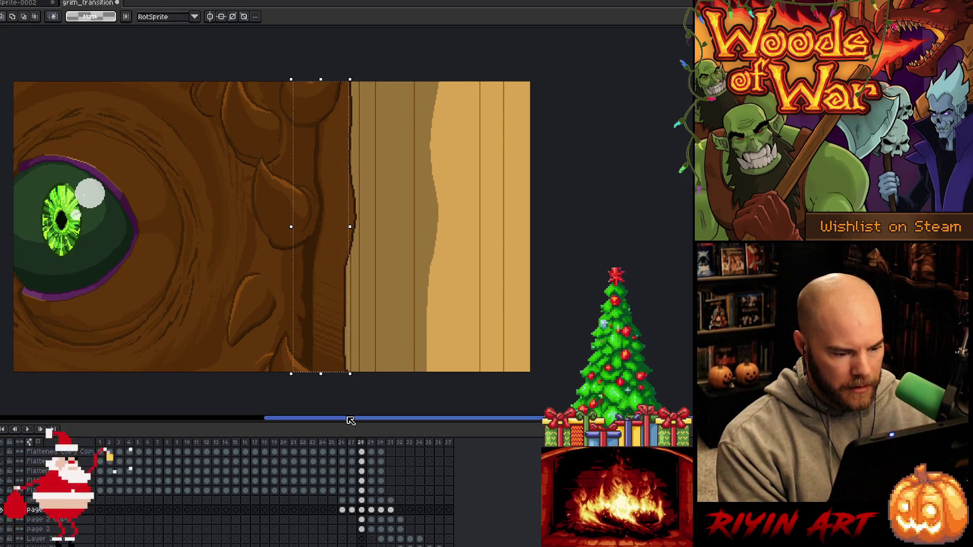
pyautogui.press('w')
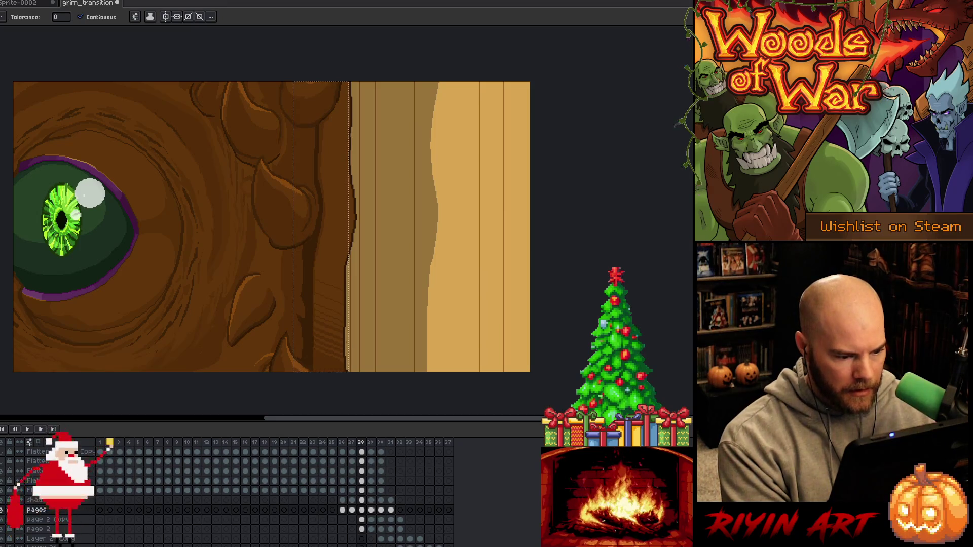
pyautogui.press('m')
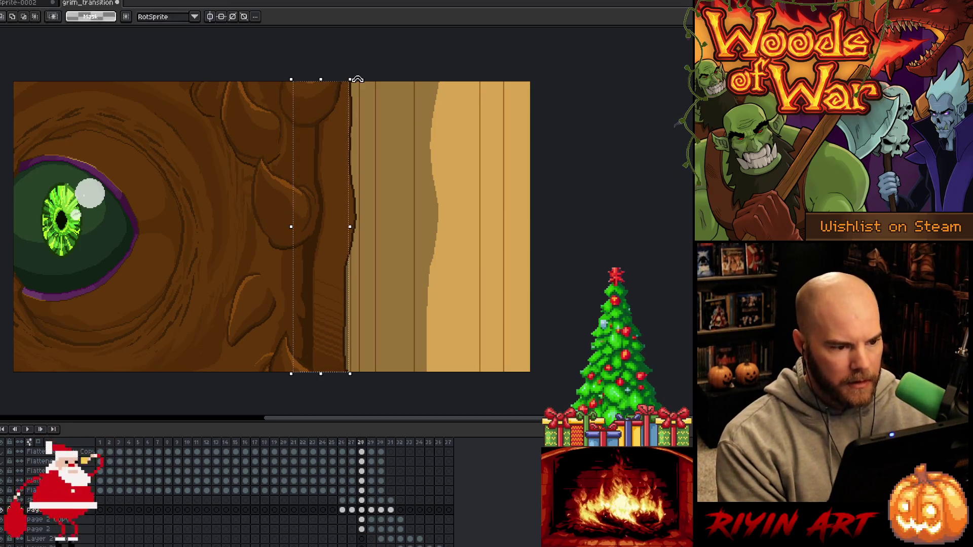
pyautogui.click(360, 75)
pyautogui.moveTo(355, 76); pyautogui.dragTo(332, 404)
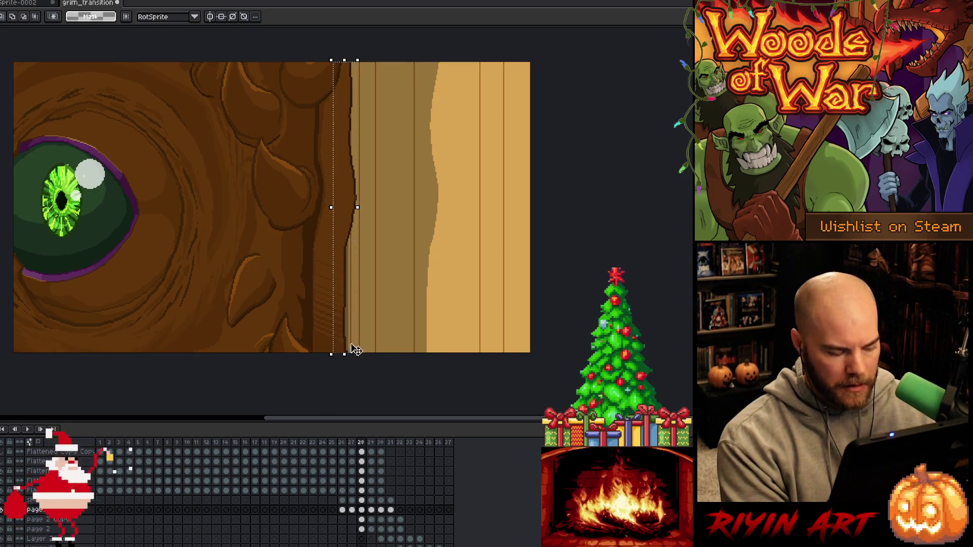
pyautogui.press('w')
# Magic-wand the thin bark-edge strip, stretch it wider on both sides, and zoom out
pyautogui.click(352, 285)
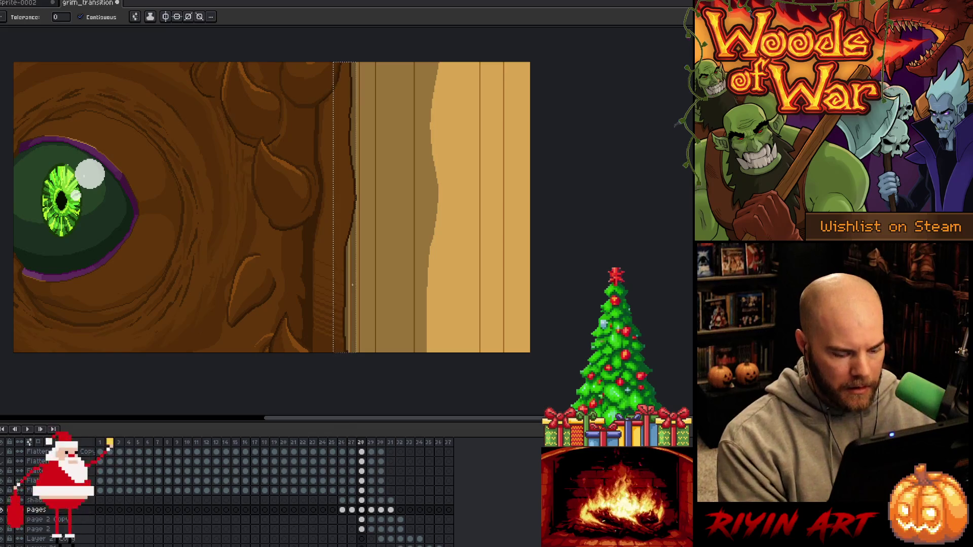
pyautogui.press('m')
pyautogui.moveTo(357, 207); pyautogui.dragTo(371, 207)
pyautogui.scroll(-2, 355, 203)
pyautogui.moveTo(331, 163); pyautogui.dragTo(315, 163)
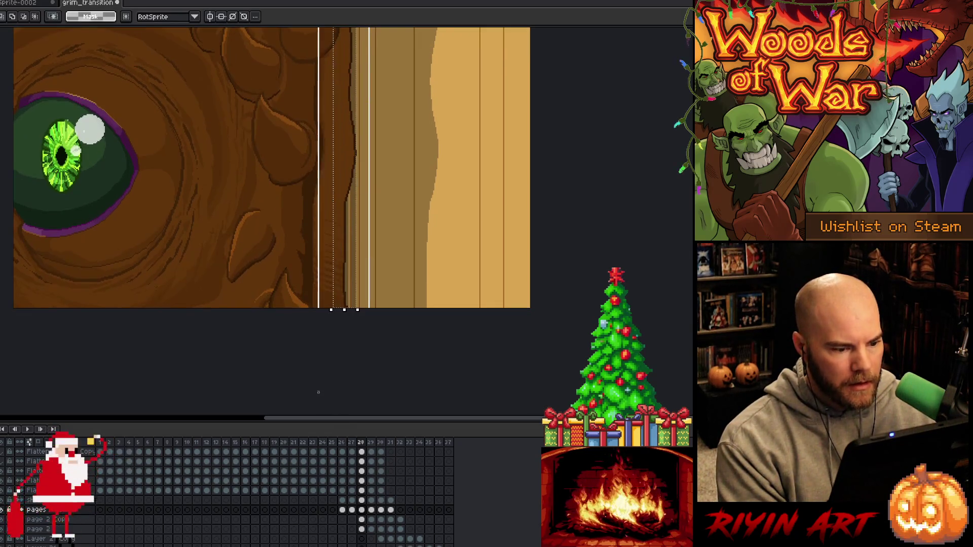
pyautogui.press('Return')
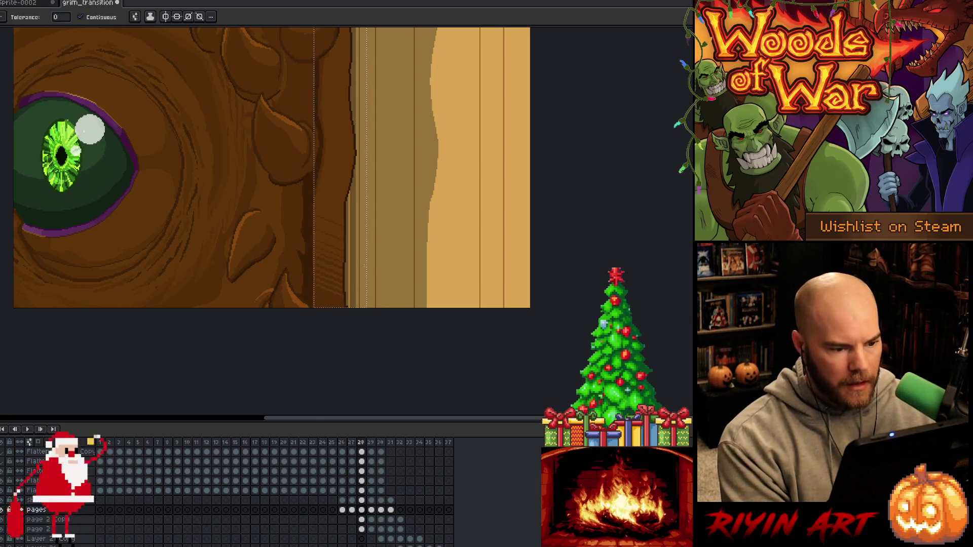
pyautogui.scroll(-1, 366, 238)
pyautogui.moveTo(323, 243); pyautogui.dragTo(323, 294)
# Select a strip across the bark edge and nudge it slightly left
pyautogui.press('w')
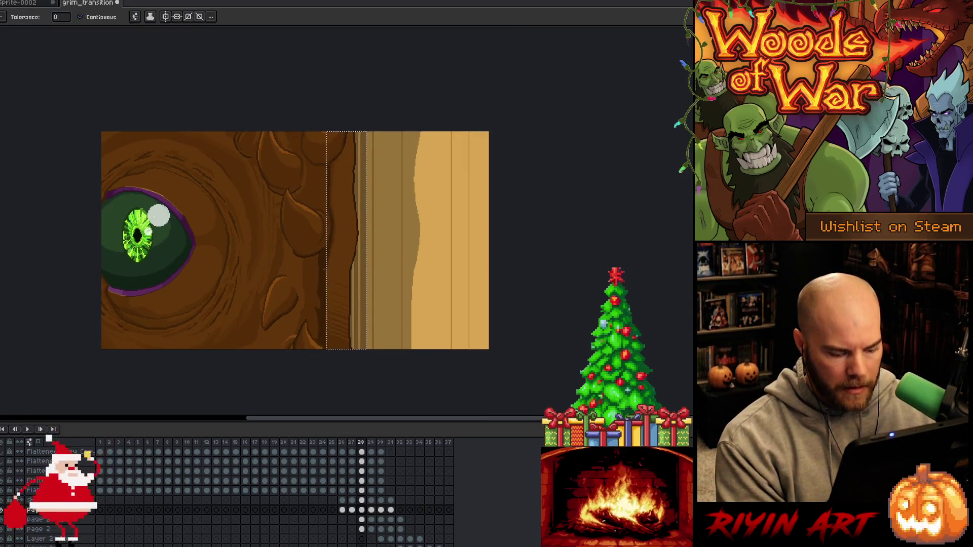
pyautogui.press('m')
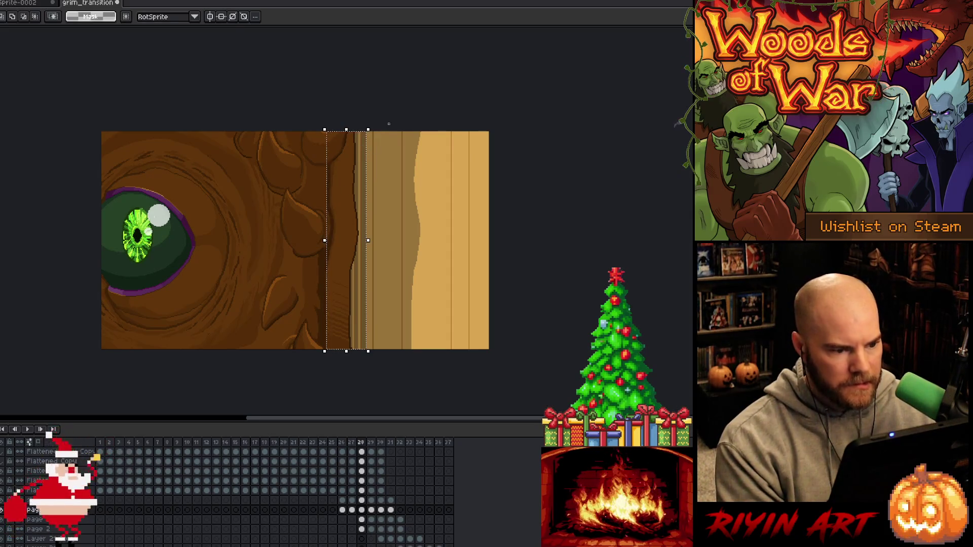
pyautogui.moveTo(375, 150); pyautogui.dragTo(301, 384)
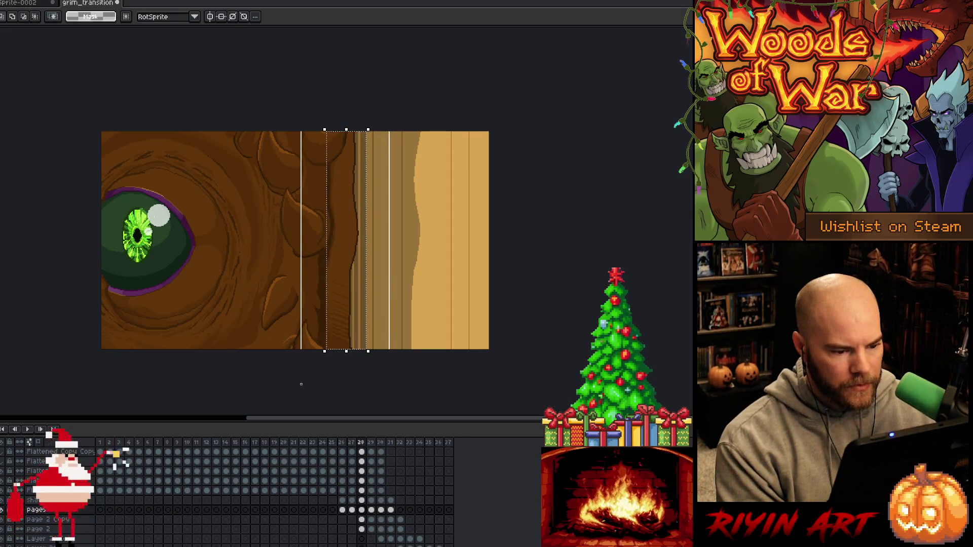
pyautogui.moveTo(393, 217); pyautogui.dragTo(385, 215)
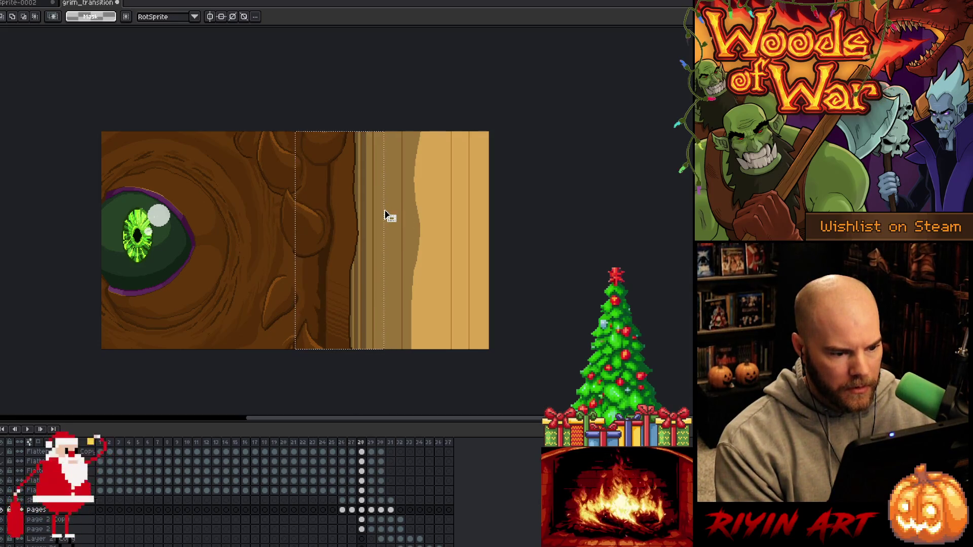
pyautogui.press('w')
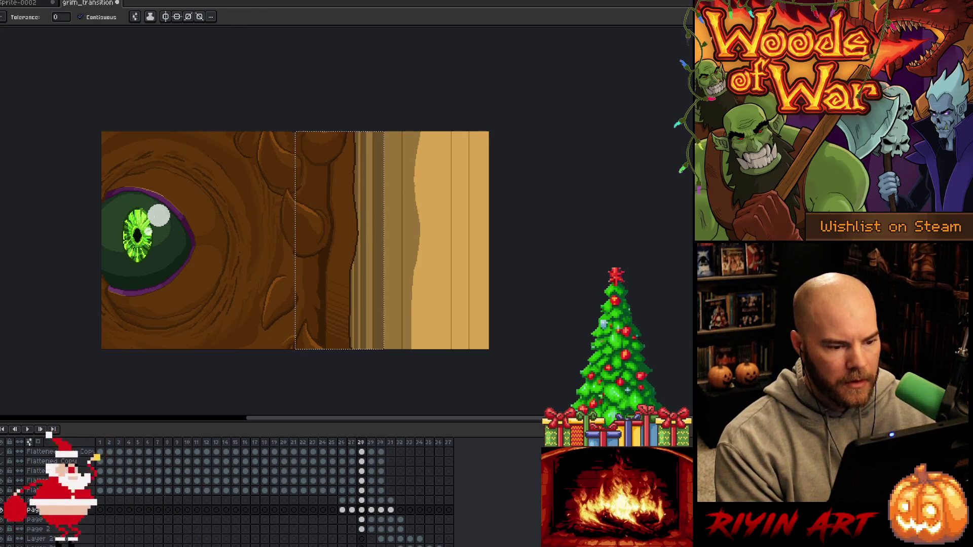
pyautogui.press('m')
# Rework the page strips right of the bark on the page 2 Copy layer, then deselect
pyautogui.moveTo(424, 119)
pyautogui.mouseDown()
pyautogui.moveTo(377, 355)
pyautogui.moveTo(389, 367)
pyautogui.mouseUp()
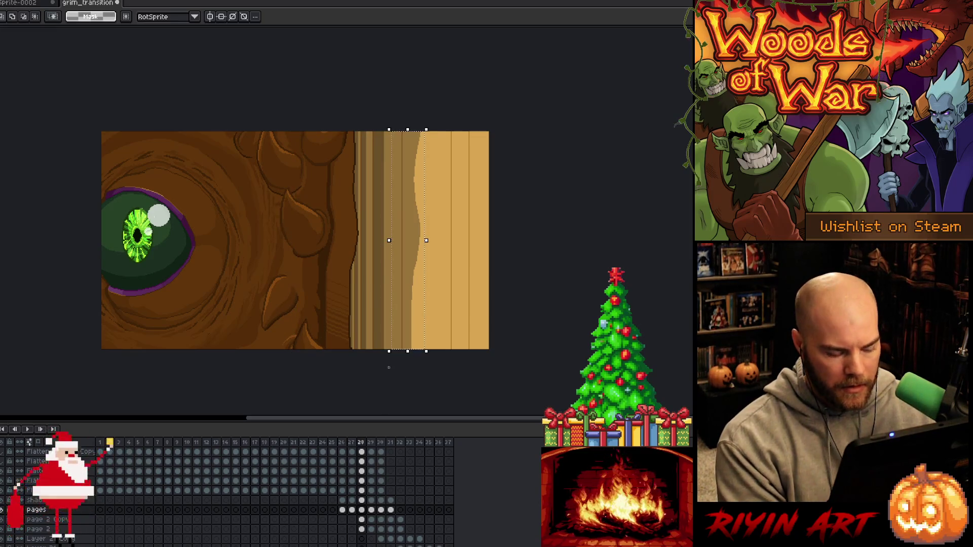
pyautogui.press('w')
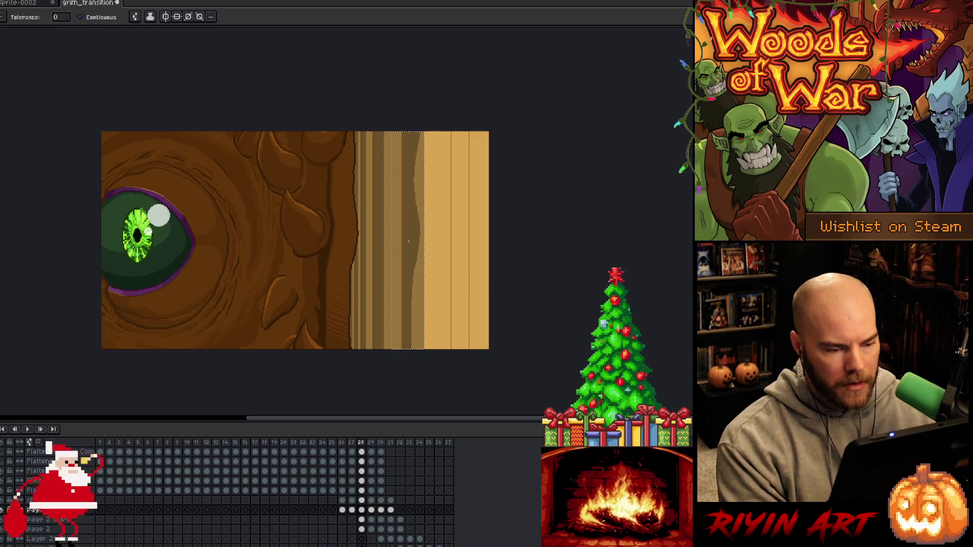
pyautogui.press('m')
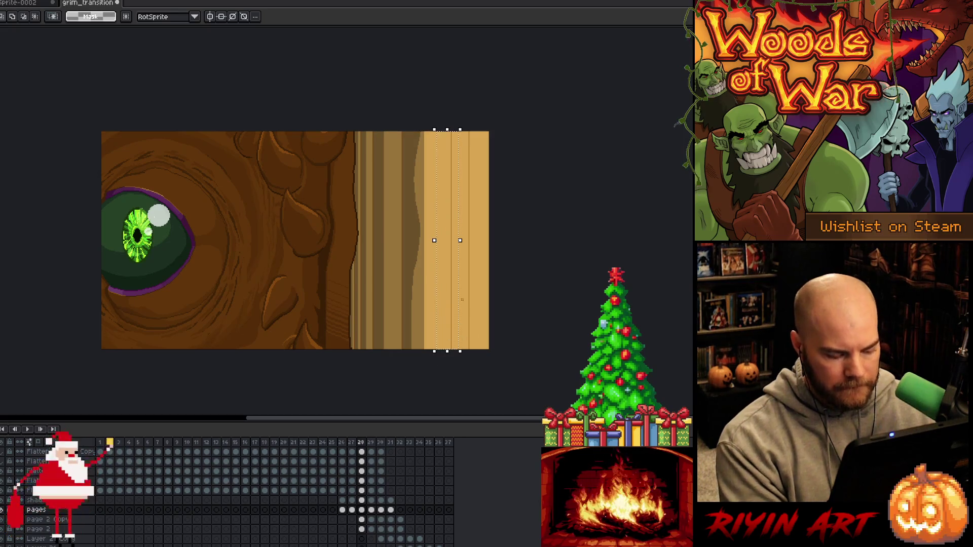
pyautogui.press('w')
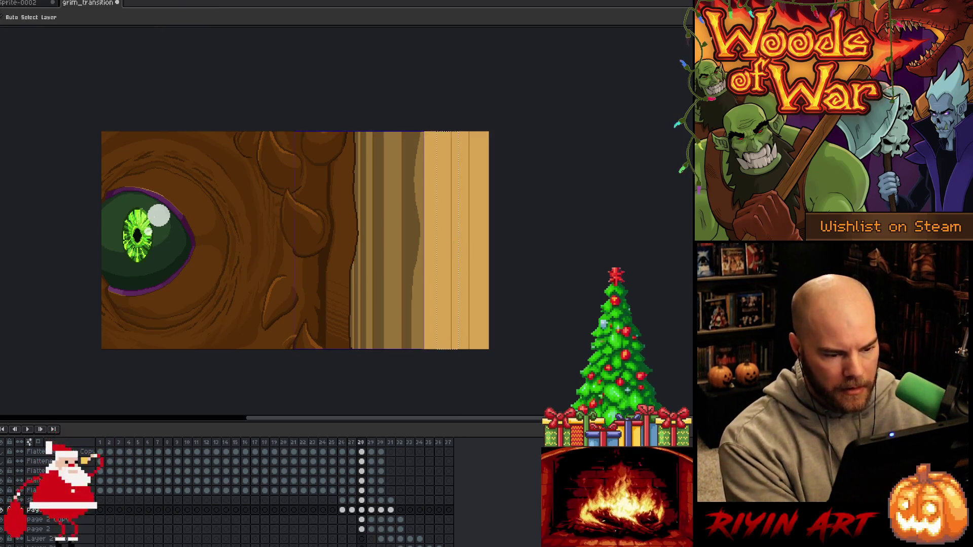
pyautogui.click(361, 520)
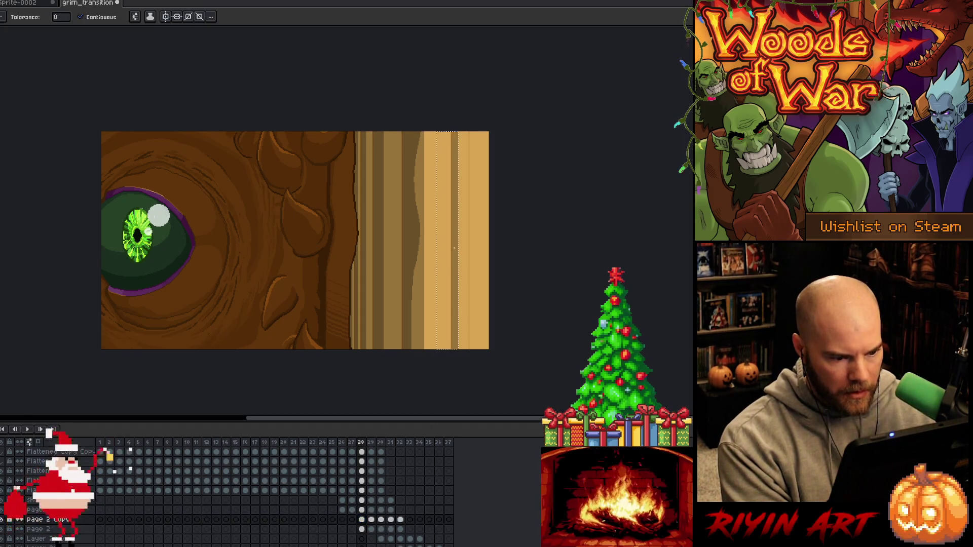
pyautogui.press('v')
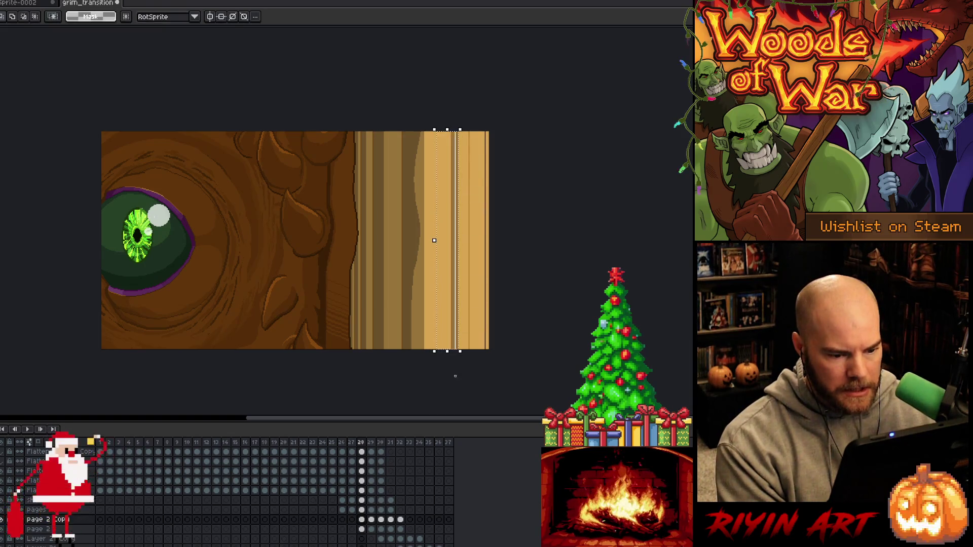
pyautogui.press('w')
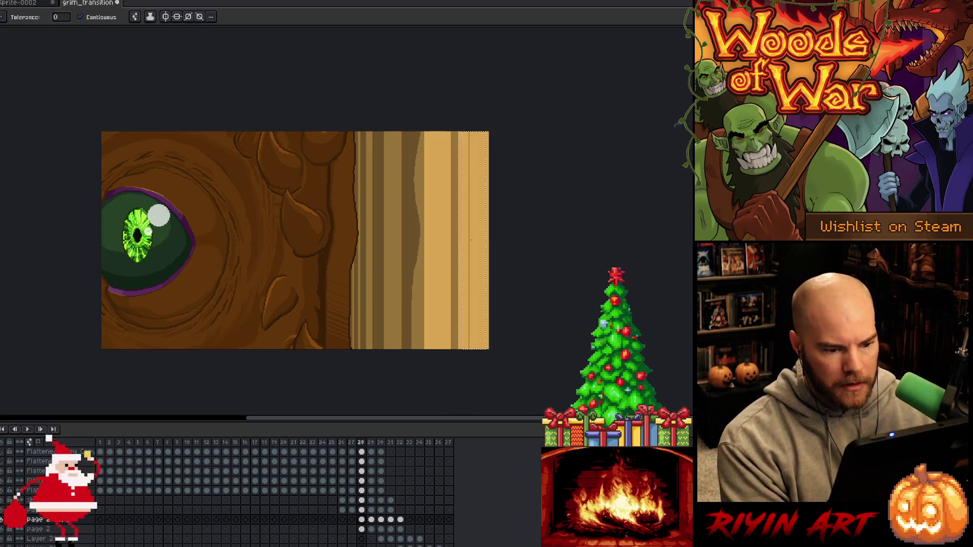
pyautogui.click(475, 239)
pyautogui.hotkey('ctrl', 'd')
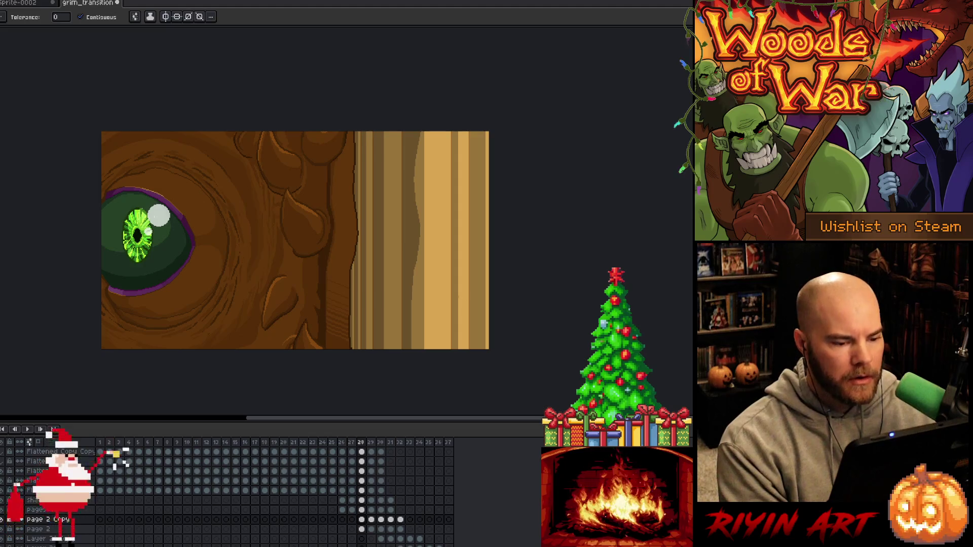
pyautogui.press('Right')
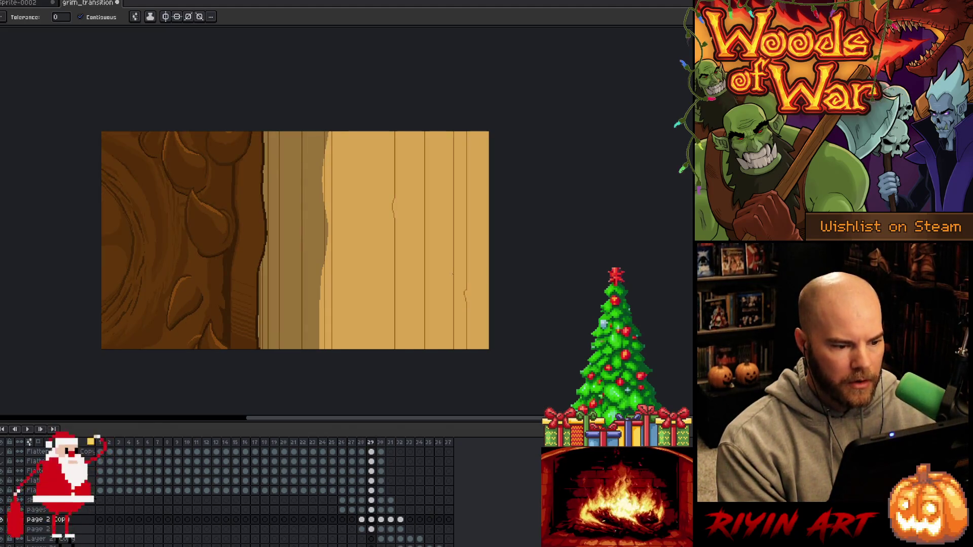
pyautogui.press('Left')
pyautogui.press('Left')
pyautogui.press('Left')
pyautogui.press('Left')
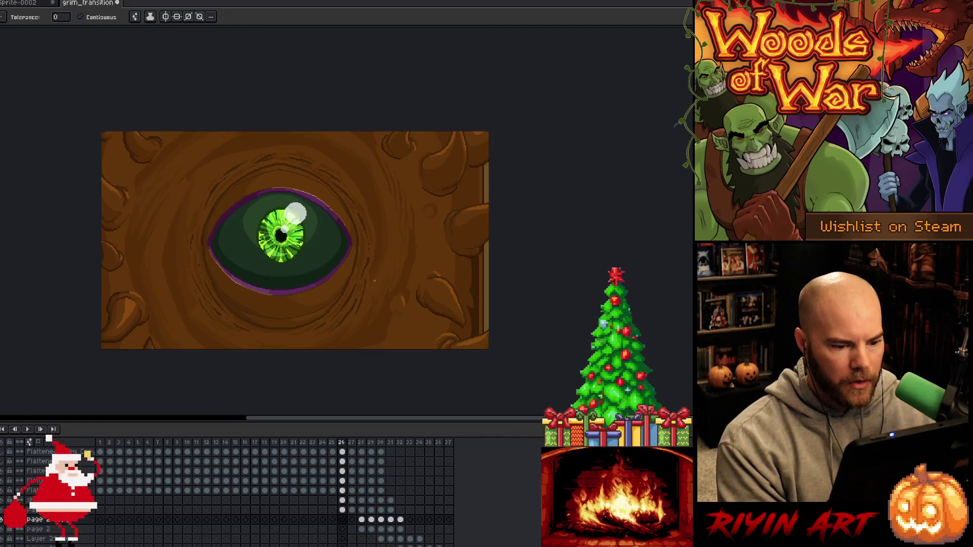
pyautogui.press('Right')
pyautogui.press('Right')
pyautogui.press('Right')
pyautogui.press('Left')
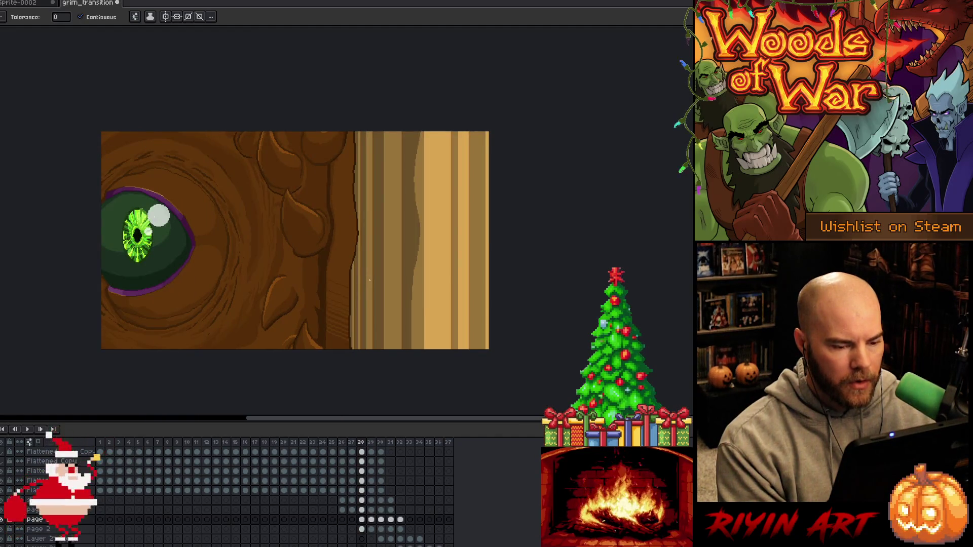
pyautogui.press('Left')
pyautogui.press('Left')
pyautogui.press('Right')
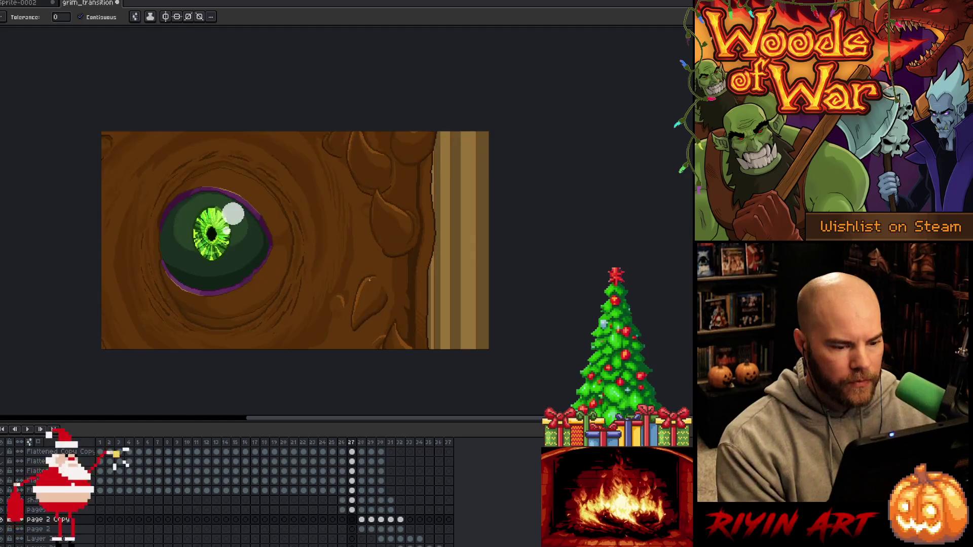
pyautogui.press('Right')
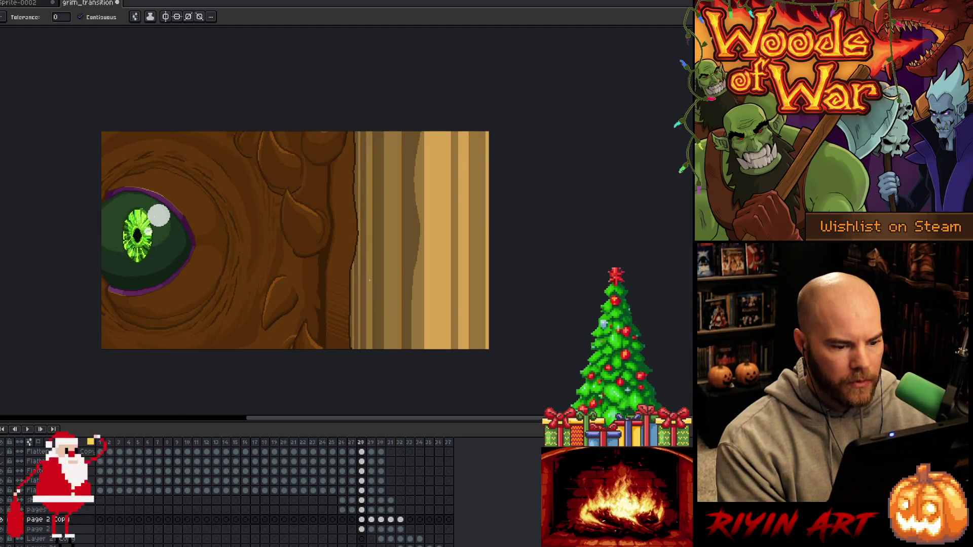
pyautogui.press('Return')
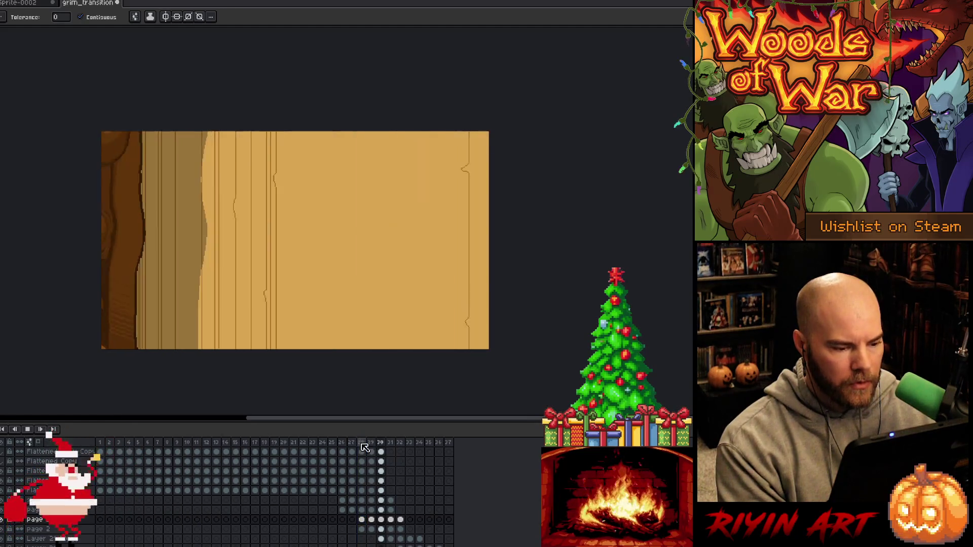
pyautogui.press('Return')
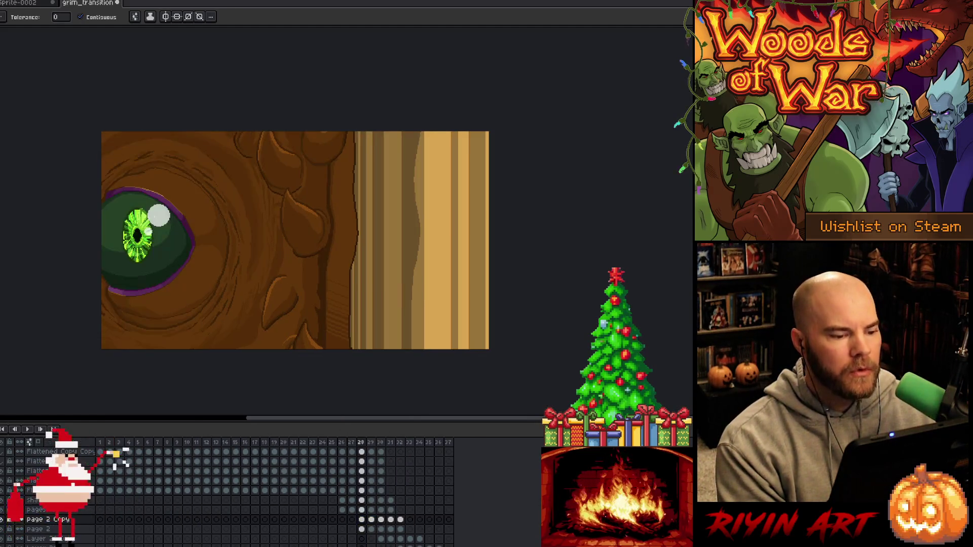
pyautogui.press('Right')
pyautogui.press('Left')
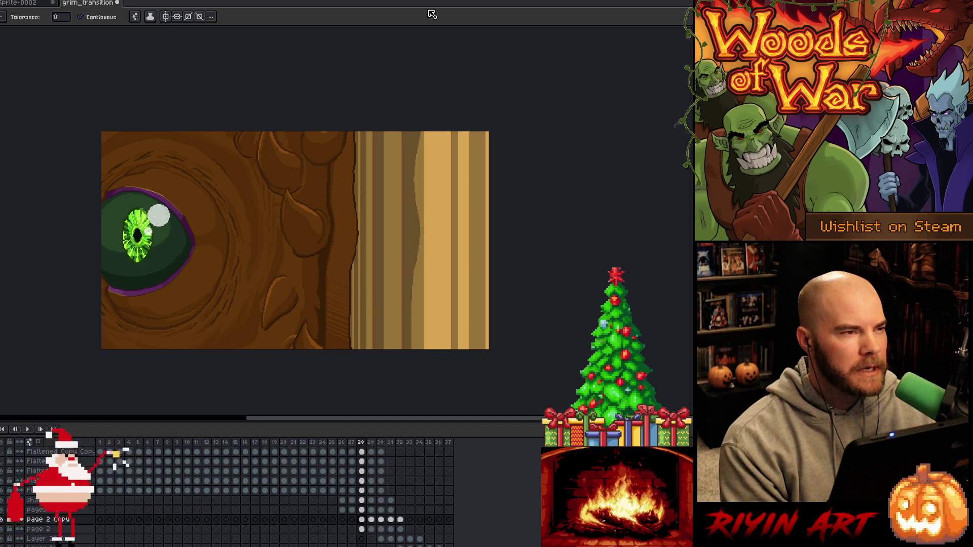
# Save the grim_transition animation, then briefly check the next frame
pyautogui.hotkey('ctrl', 's')
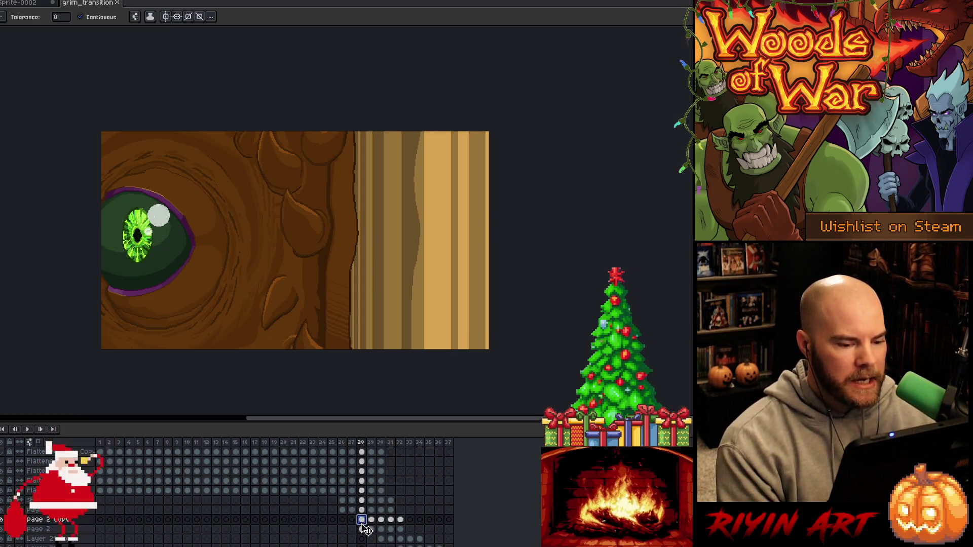
pyautogui.press('Return')
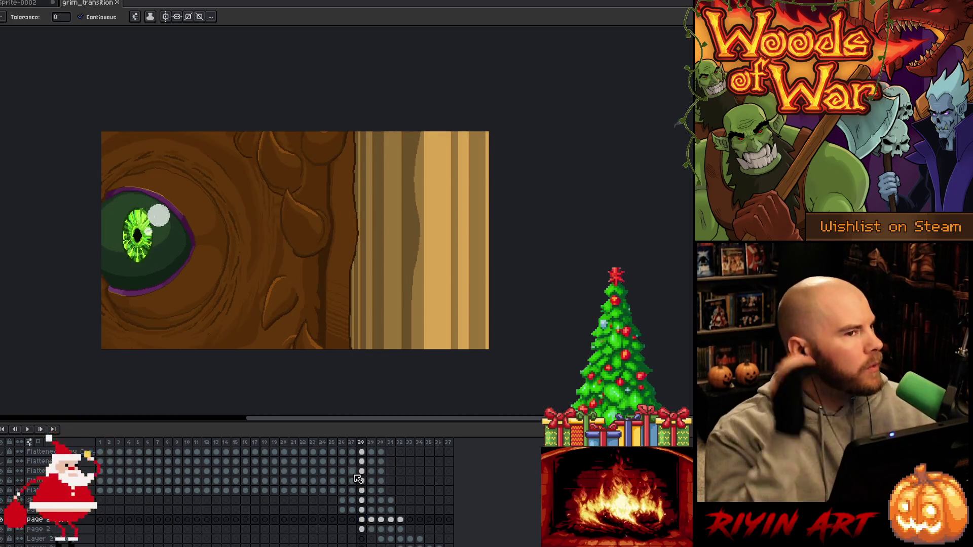
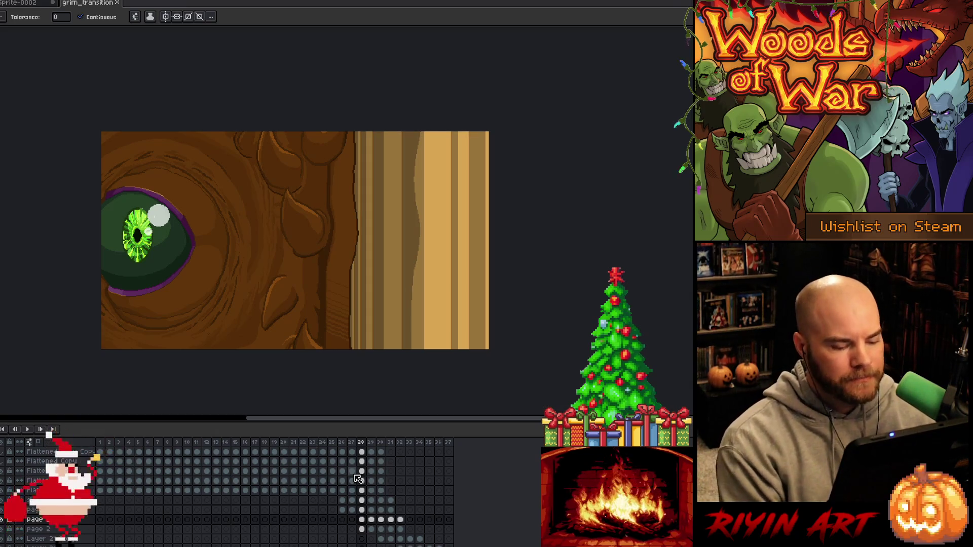
# Toggle the Shadow layer off and on across frames 26 and 28 to compare the wavy stripe
pyautogui.scroll(2, 431, 243)
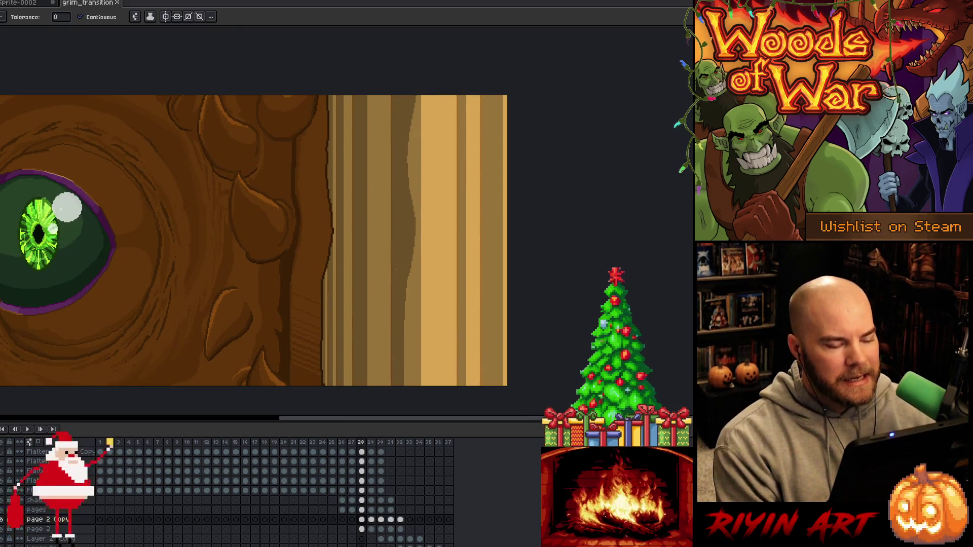
pyautogui.press('m')
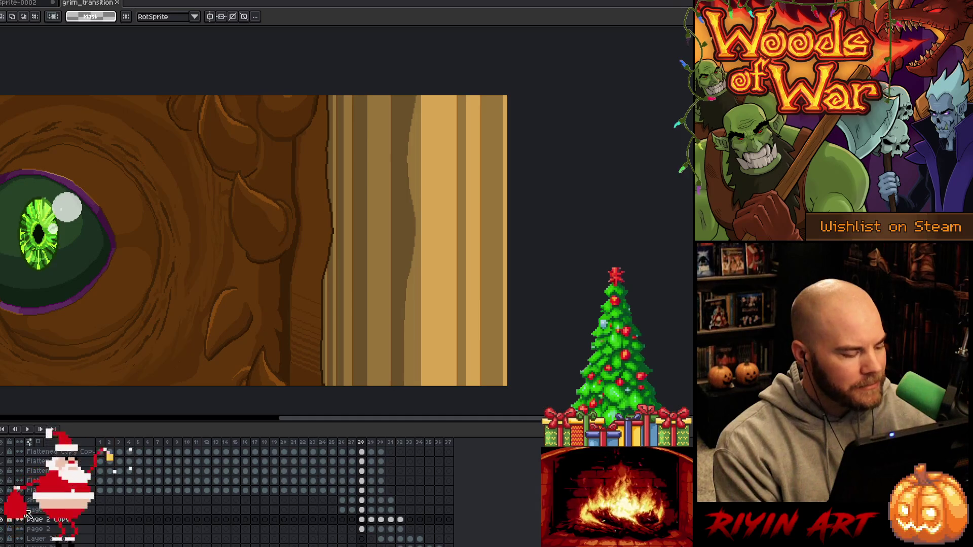
pyautogui.click(3, 505)
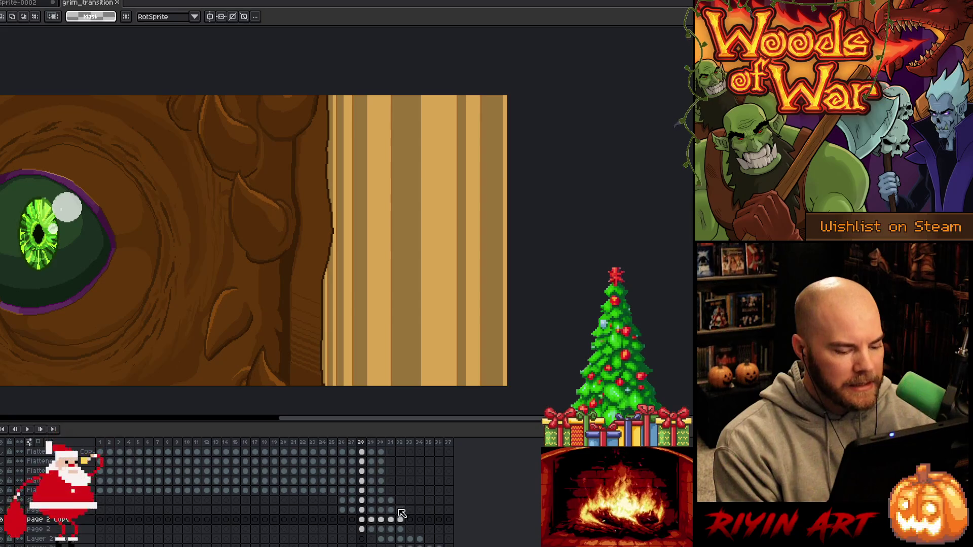
pyautogui.click(343, 501)
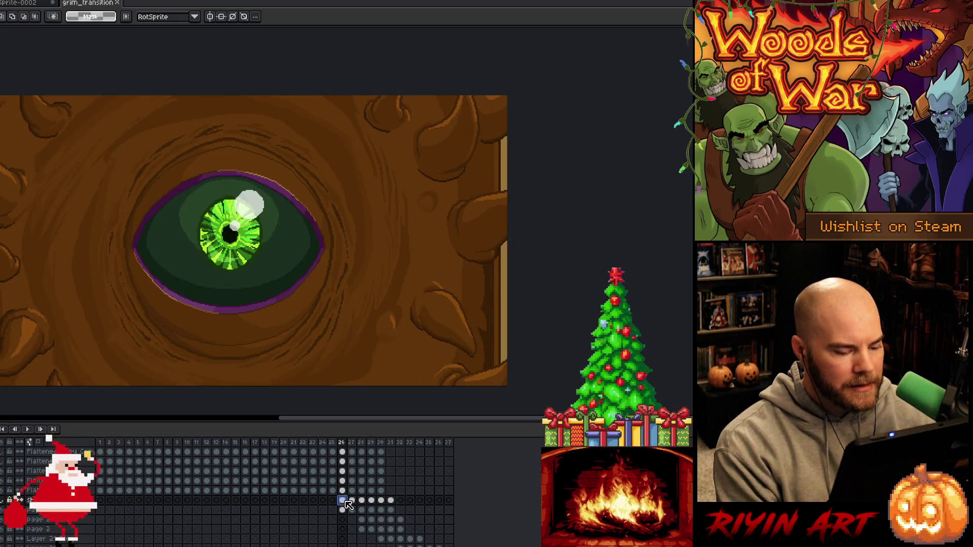
pyautogui.press('Right')
pyautogui.press('Right')
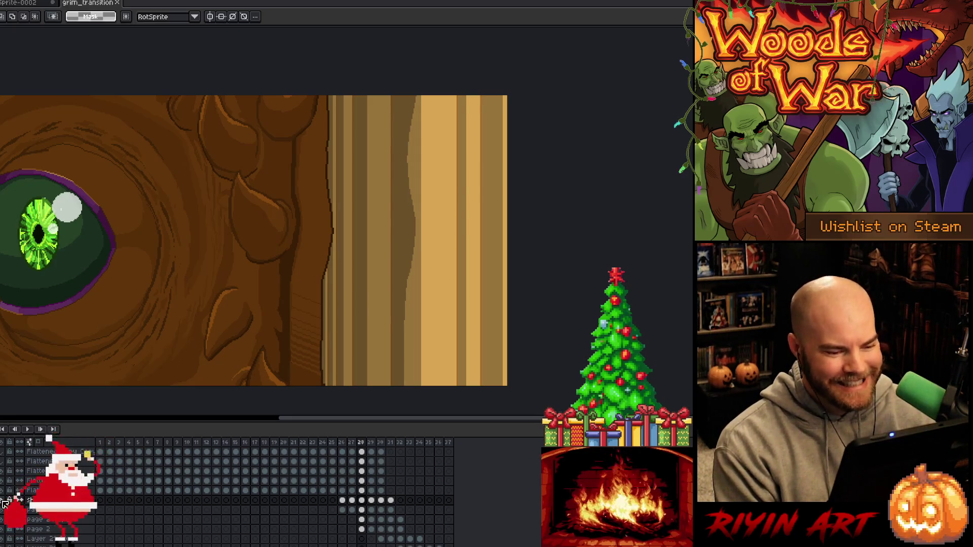
pyautogui.click(3, 501)
pyautogui.click(4, 502)
pyautogui.click(4, 501)
pyautogui.click(4, 502)
# Check the Shadow layer's properties without changes, then leave the Shadow layer hidden
pyautogui.doubleClick(31, 501)
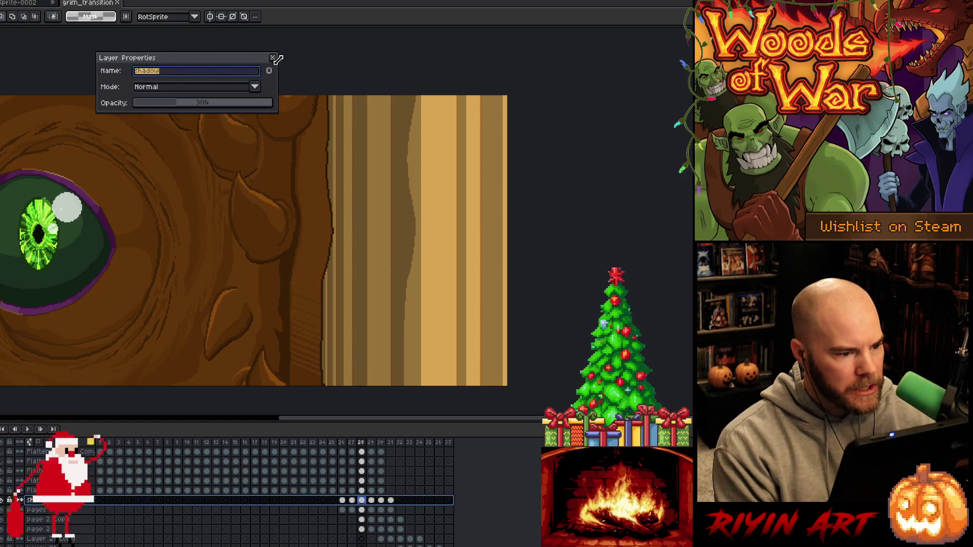
pyautogui.click(272, 57)
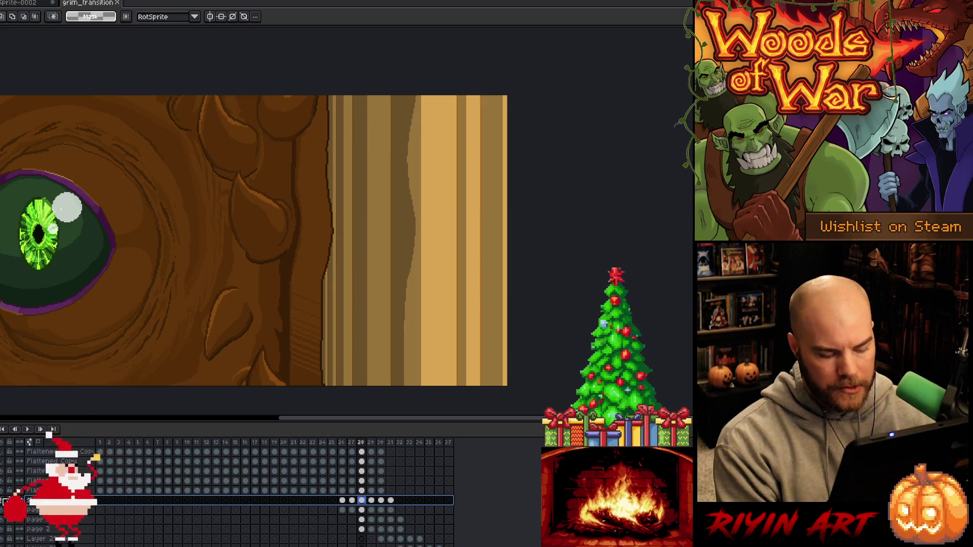
pyautogui.click(4, 502)
pyautogui.click(4, 502)
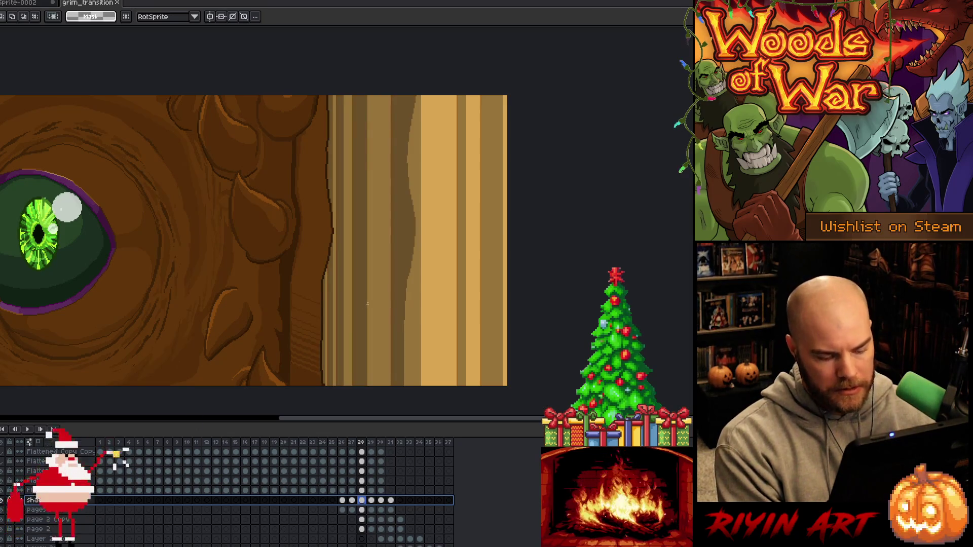
pyautogui.press('i')
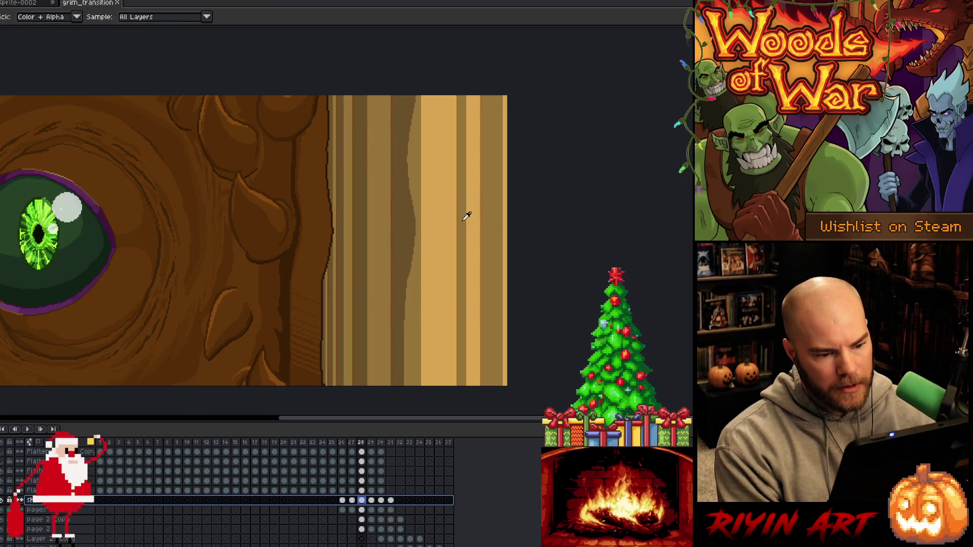
pyautogui.click(4, 500)
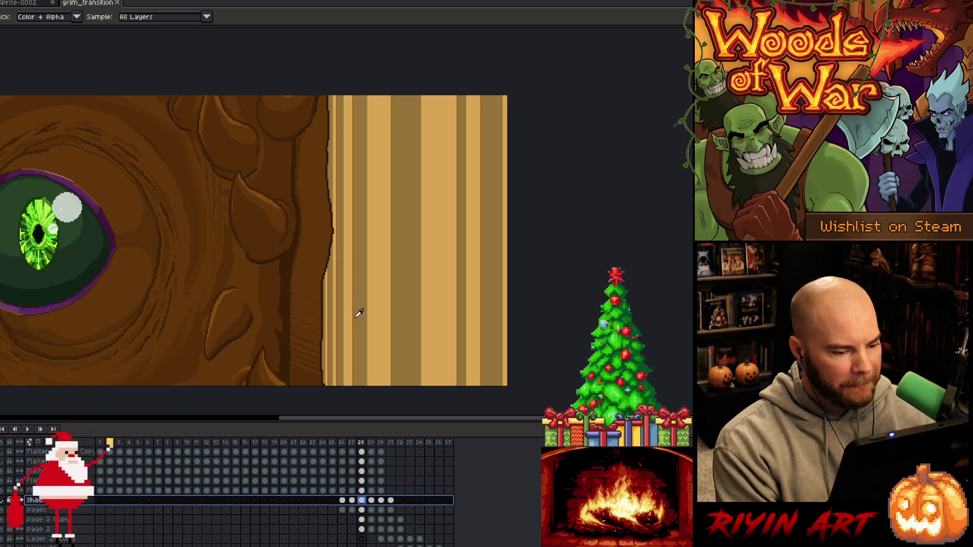
# Step back and forth between frames 26 and 28 to check the motion without the shadow
pyautogui.click(343, 501)
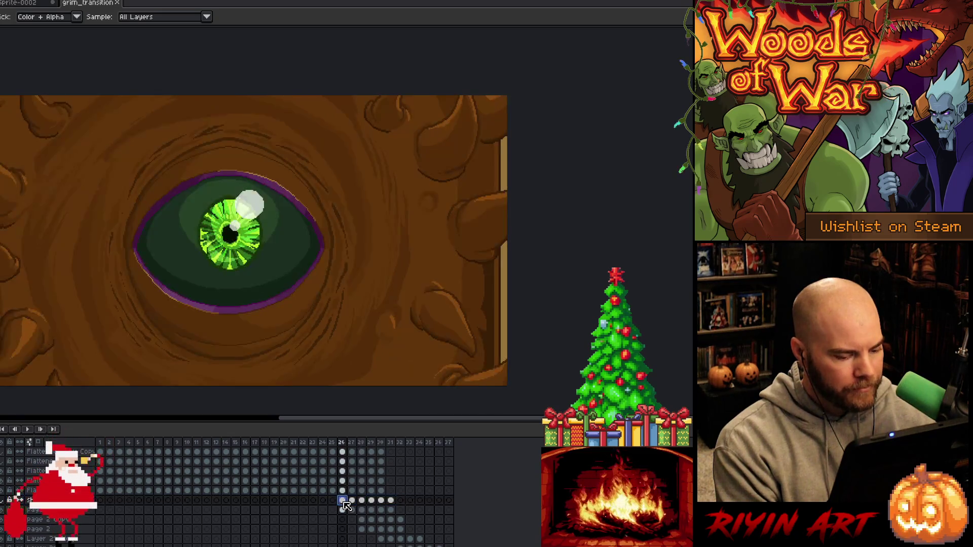
pyautogui.click(343, 510)
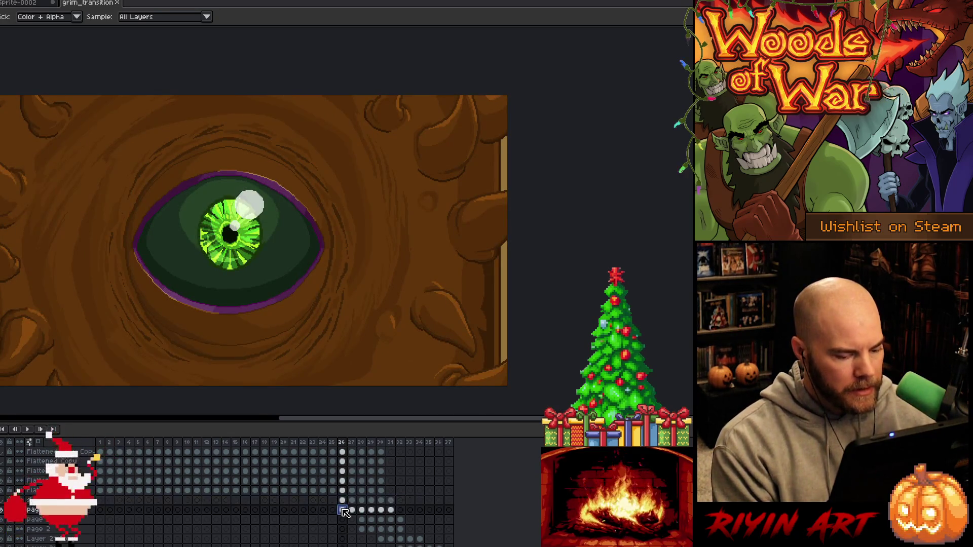
pyautogui.press('Right')
pyautogui.press('Right')
pyautogui.press('Left')
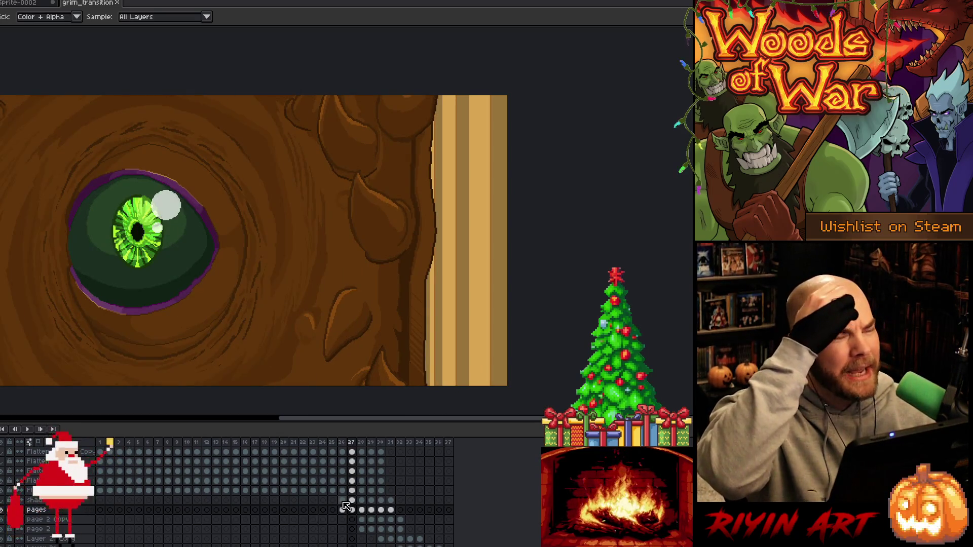
pyautogui.press('Right')
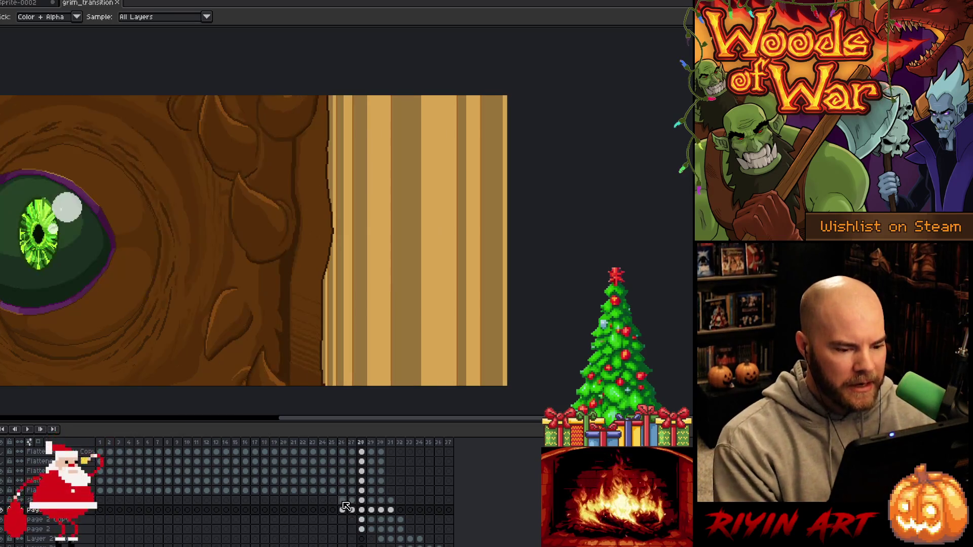
pyautogui.press('Left')
pyautogui.press('Left')
pyautogui.press('Right')
pyautogui.press('Right')
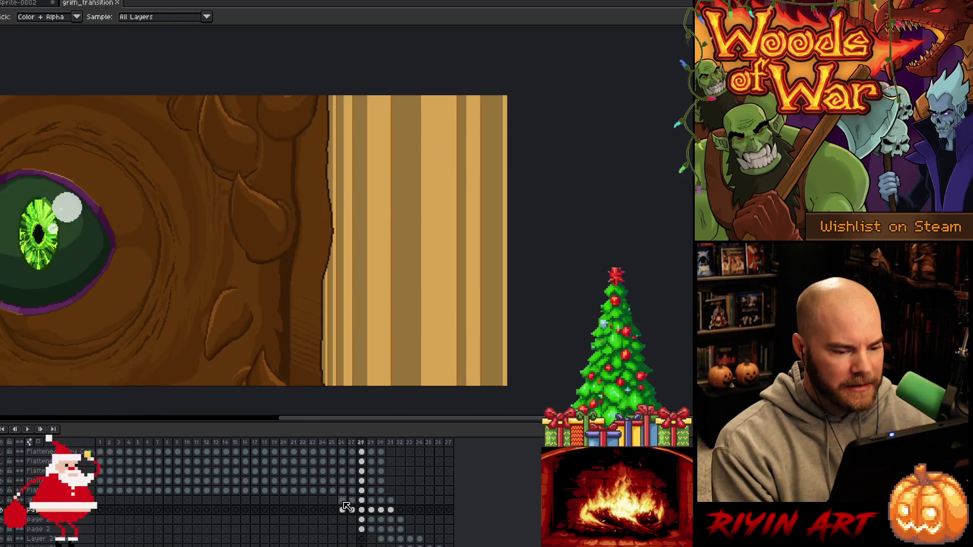
pyautogui.press('Left')
pyautogui.press('Left')
pyautogui.press('Right')
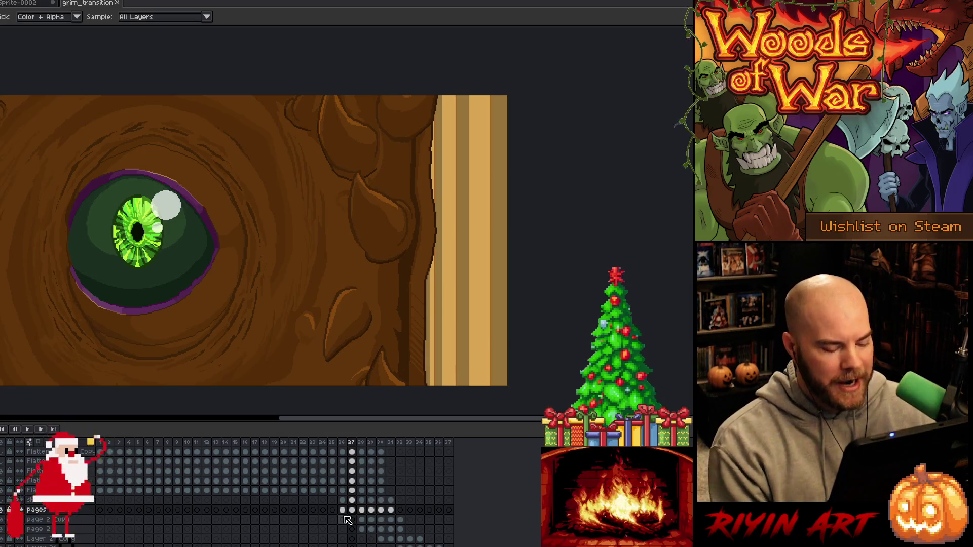
# Flip between frames 26–28, then trial-select a thin full-height plank column and deselect
pyautogui.press('Left')
pyautogui.press('Right')
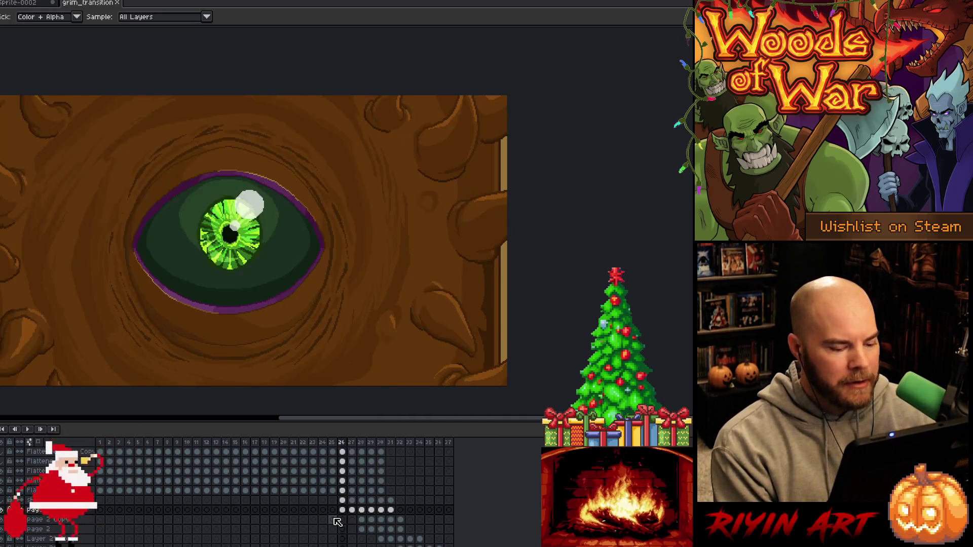
pyautogui.press('Left')
pyautogui.press('Right')
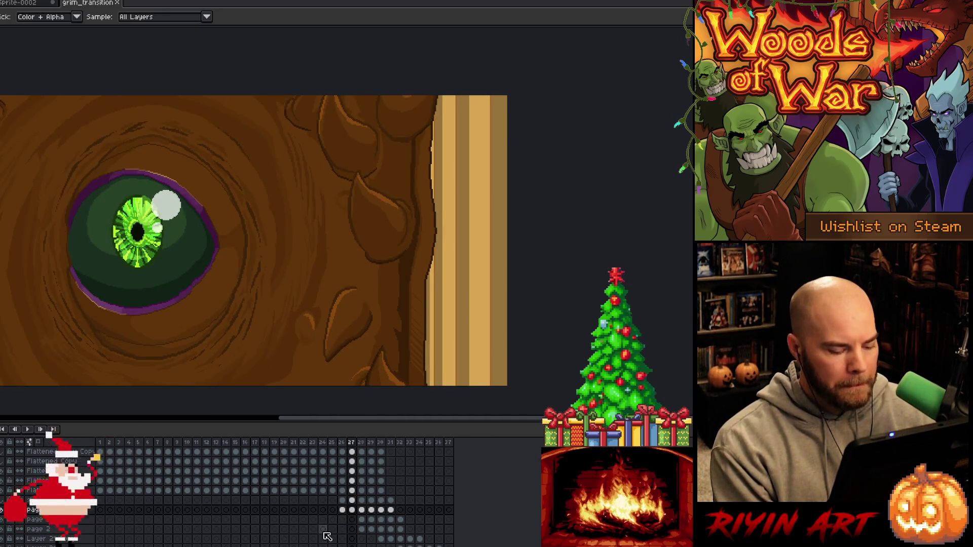
pyautogui.press('Right')
pyautogui.press('m')
pyautogui.moveTo(356, 95)
pyautogui.mouseDown()
pyautogui.moveTo(351, 299)
pyautogui.moveTo(357, 403)
pyautogui.moveTo(367, 410)
pyautogui.mouseUp()
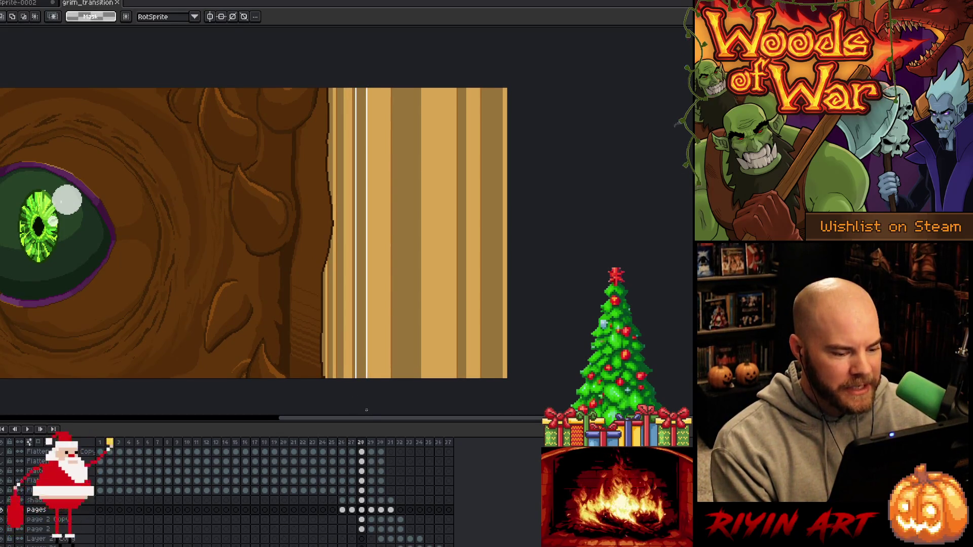
pyautogui.hotkey('ctrl', 'd')
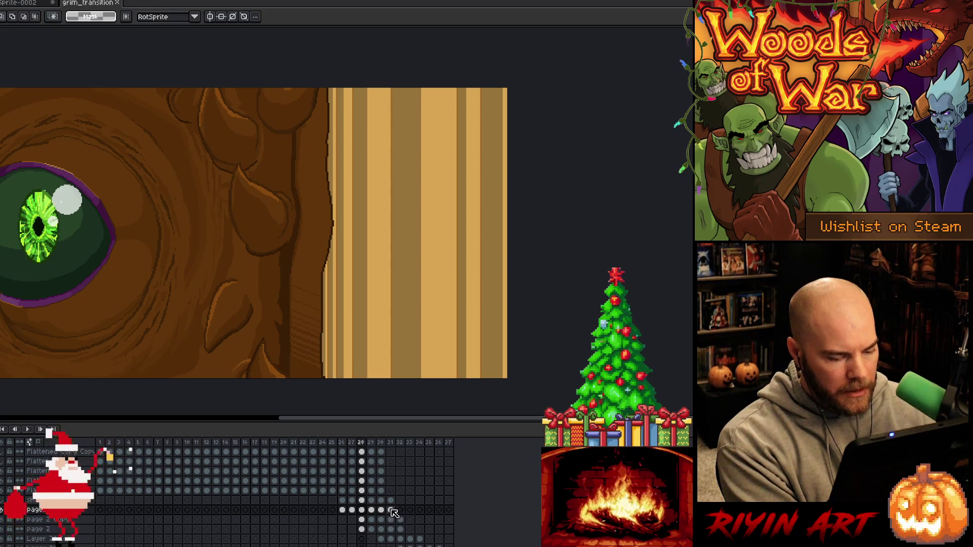
# Go to frame 29 on the Page 2 Copy row, comparing briefly with frame 28
pyautogui.click(374, 522)
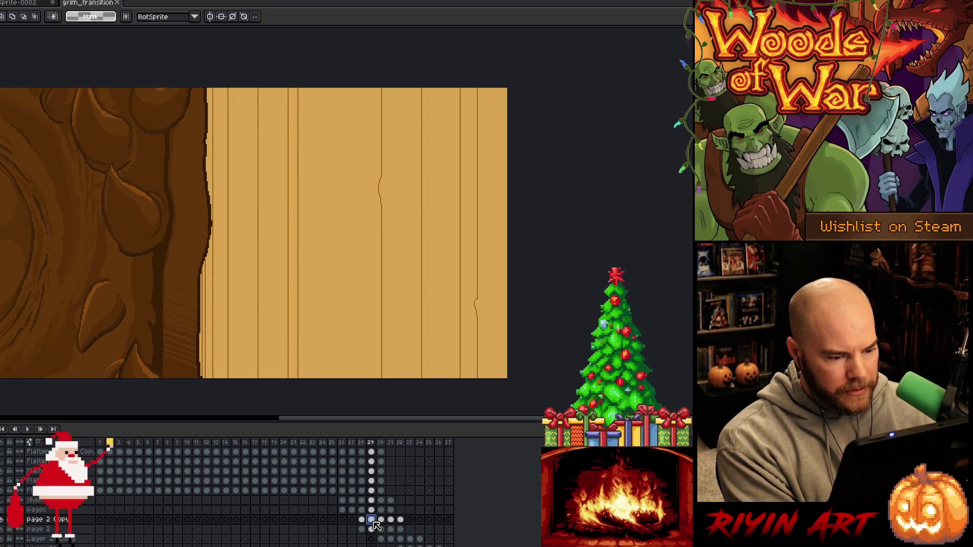
pyautogui.click(363, 510)
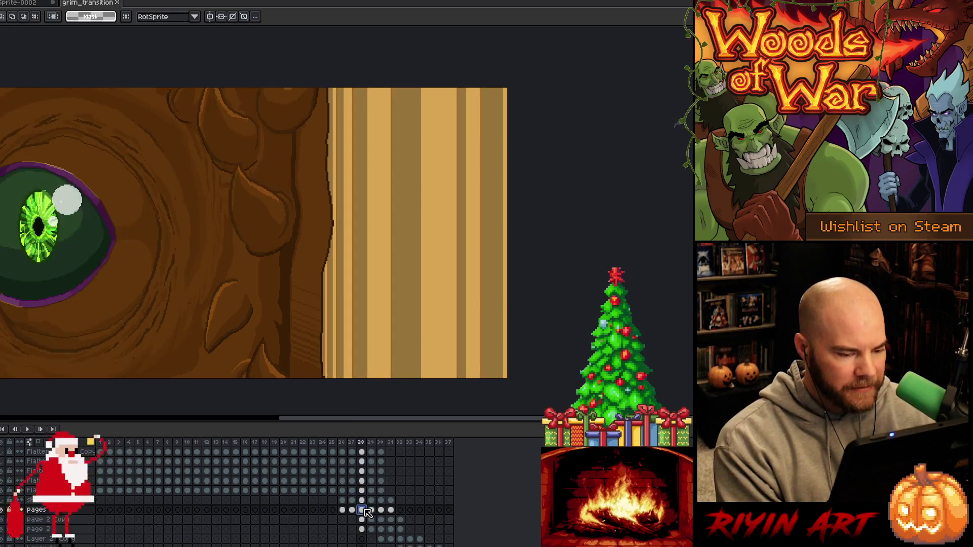
pyautogui.click(373, 510)
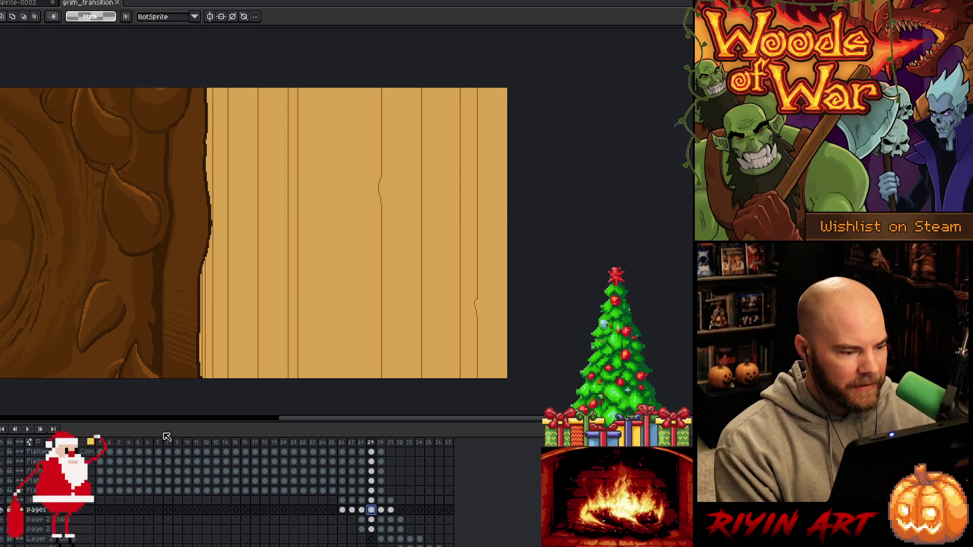
# Hide the pages layer and select the narrow strip near the plank's right edge by colour
pyautogui.click(3, 513)
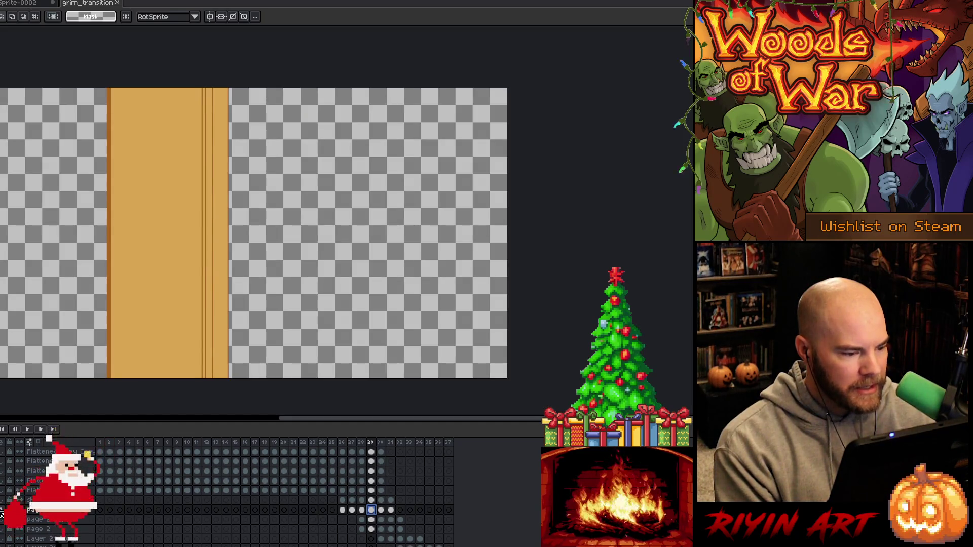
pyautogui.click(2, 513)
pyautogui.click(3, 513)
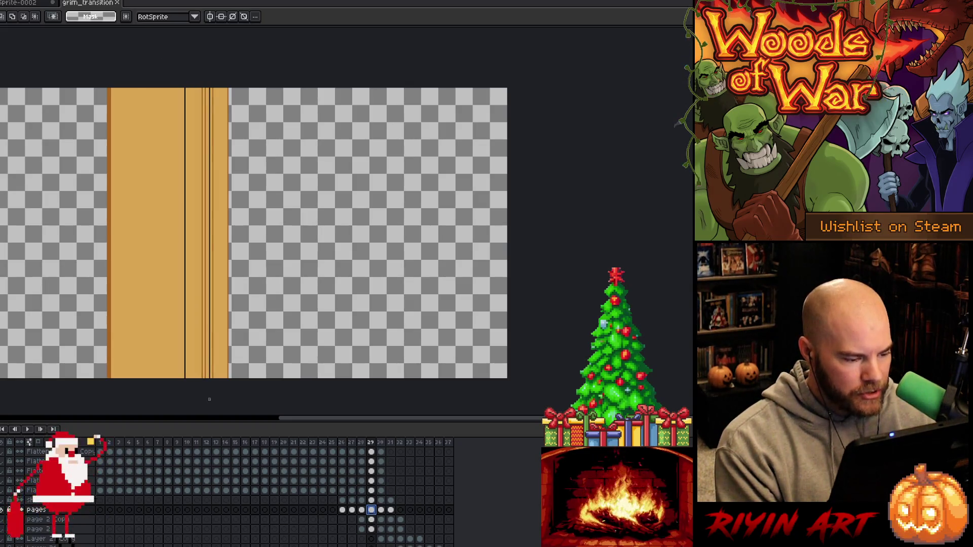
pyautogui.press('Left')
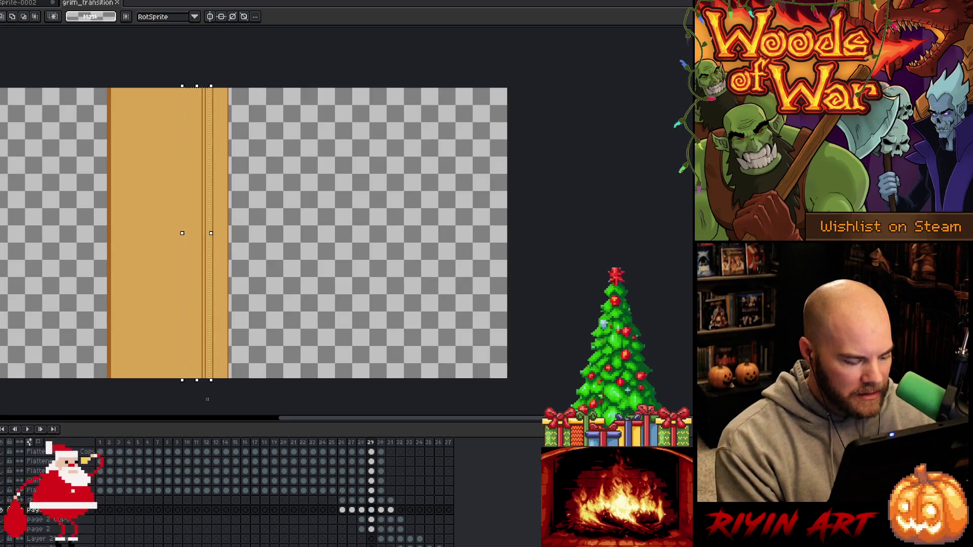
pyautogui.press('w')
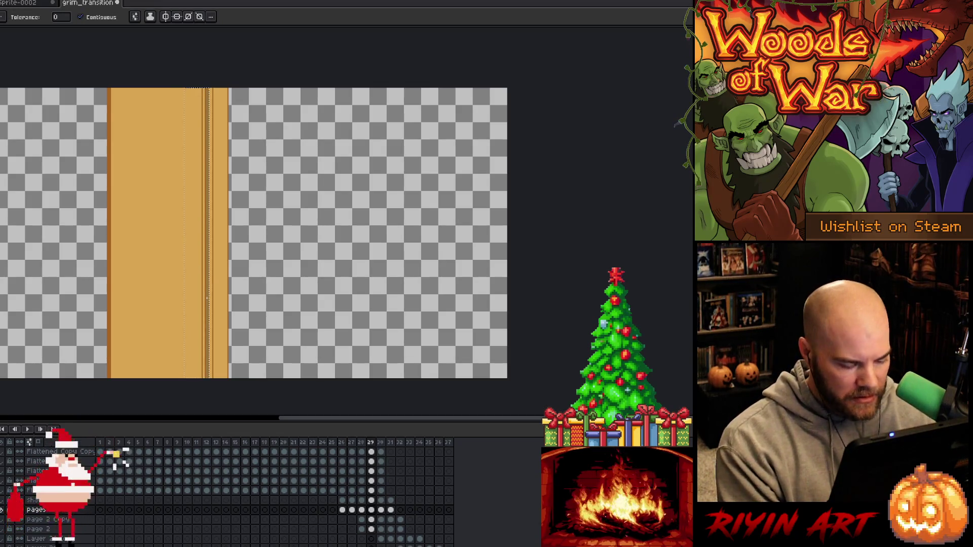
pyautogui.press('m')
pyautogui.moveTo(220, 72); pyautogui.dragTo(179, 406)
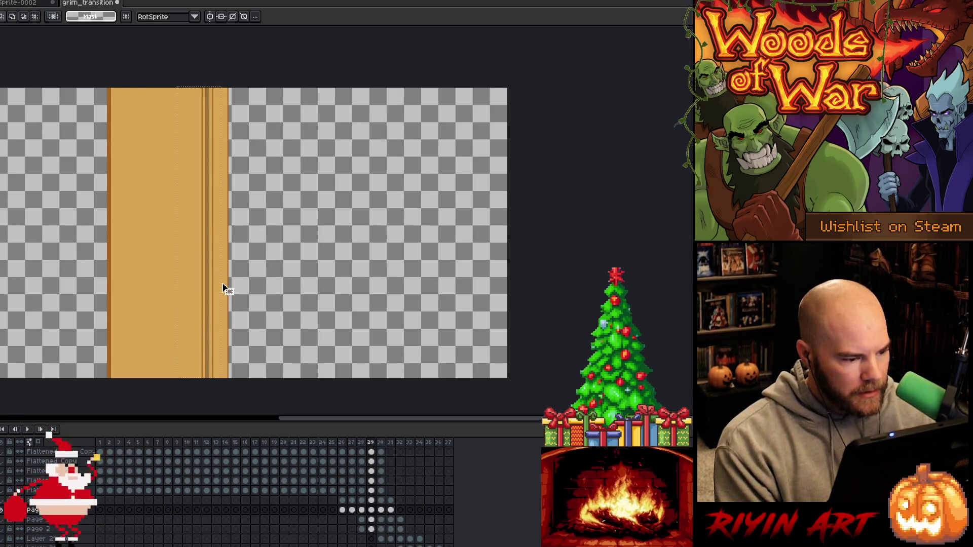
pyautogui.press('w')
pyautogui.click(218, 255)
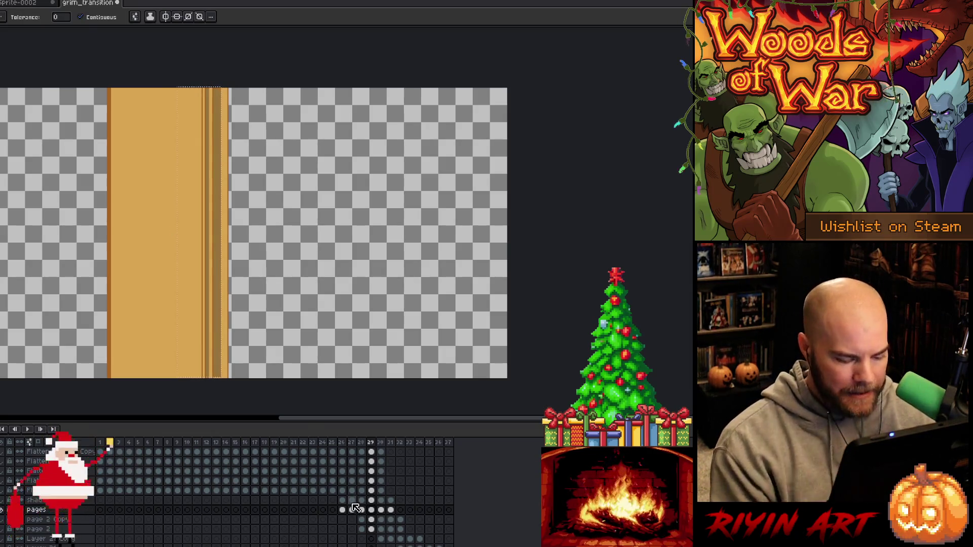
# Show the pages layer again and select the page 2 Copy cel at frame 29
pyautogui.click(3, 513)
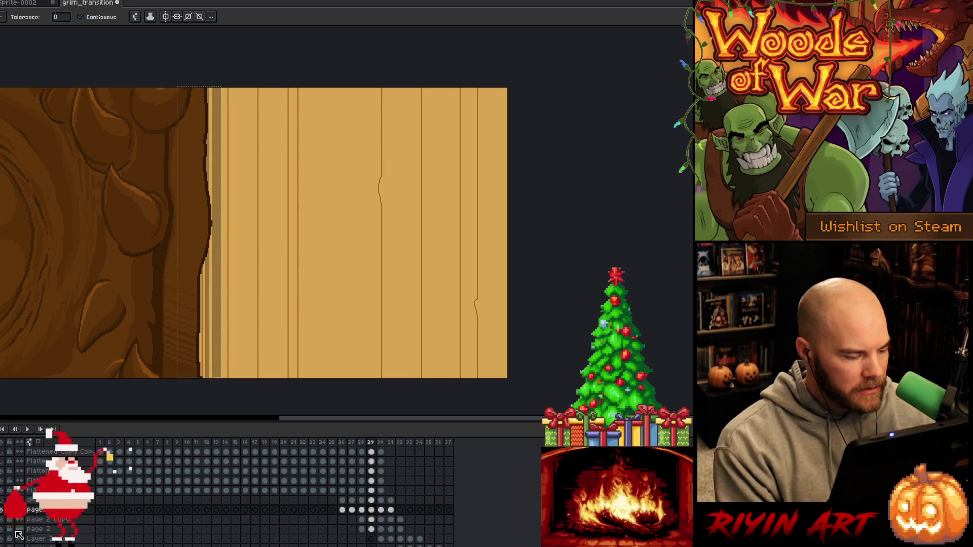
pyautogui.click(3, 514)
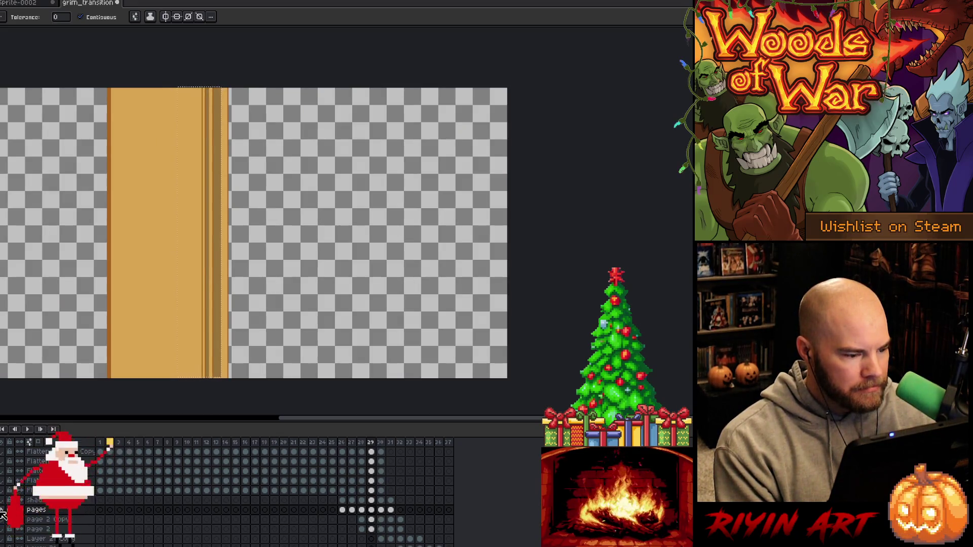
pyautogui.click(4, 513)
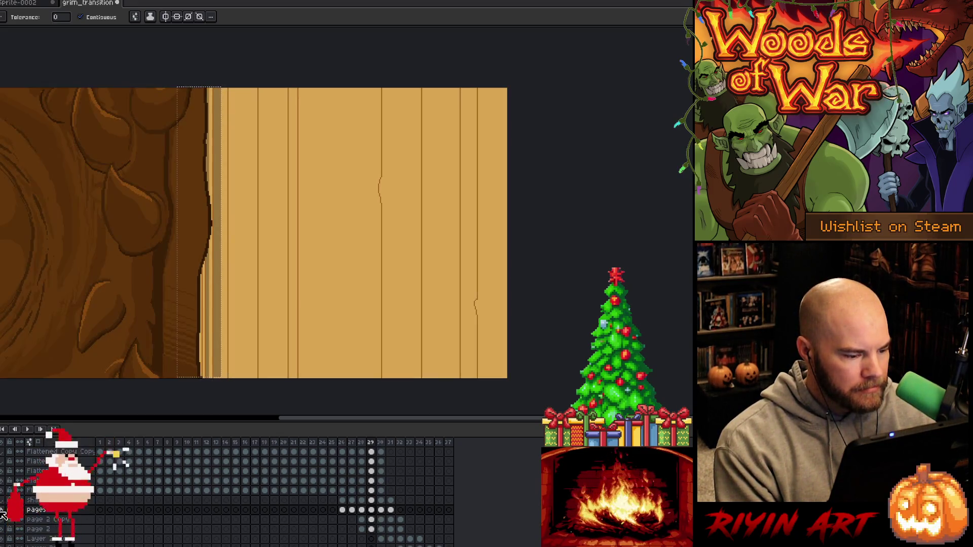
pyautogui.click(372, 520)
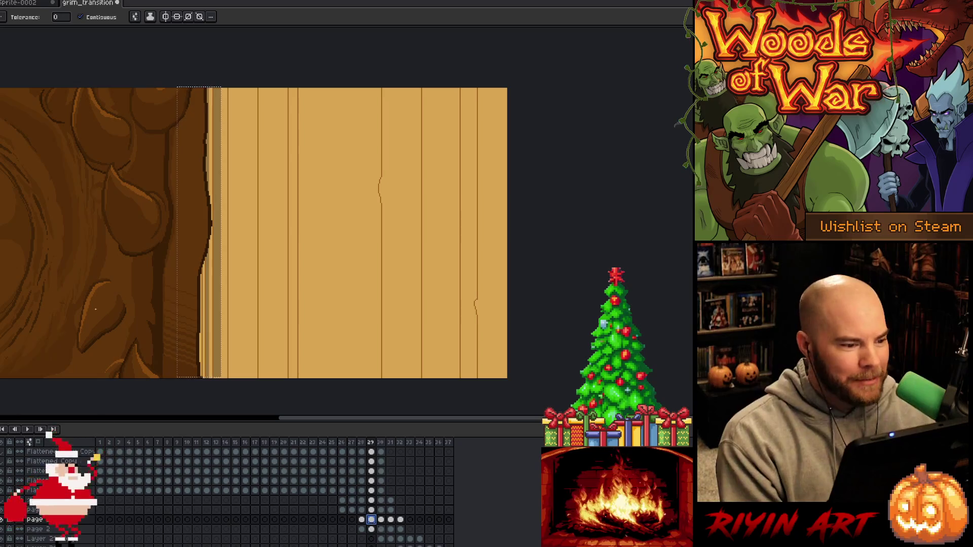
# Switch to the page 2 cel at frame 29, clearing the selection and comparing against frame 28
pyautogui.press('v')
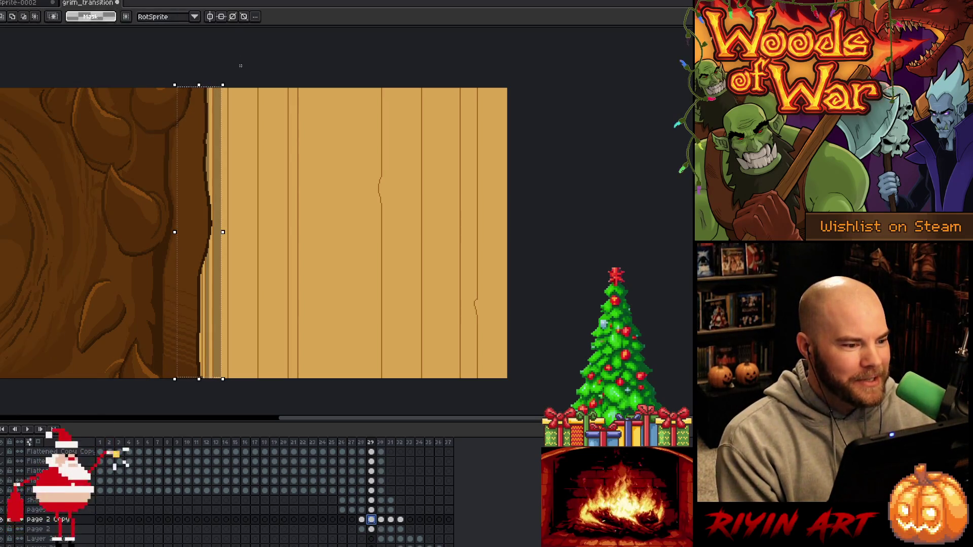
pyautogui.scroll(-1, 181, 396)
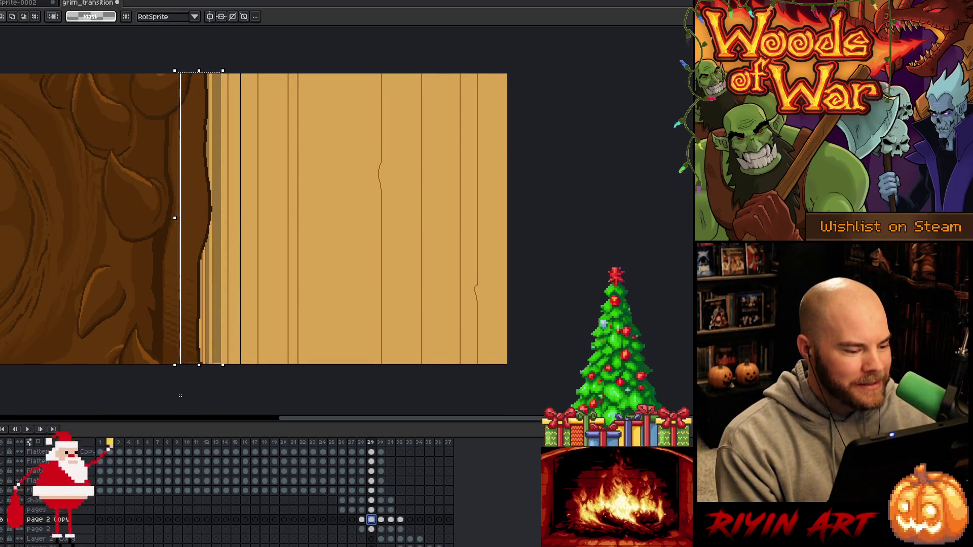
pyautogui.click(375, 522)
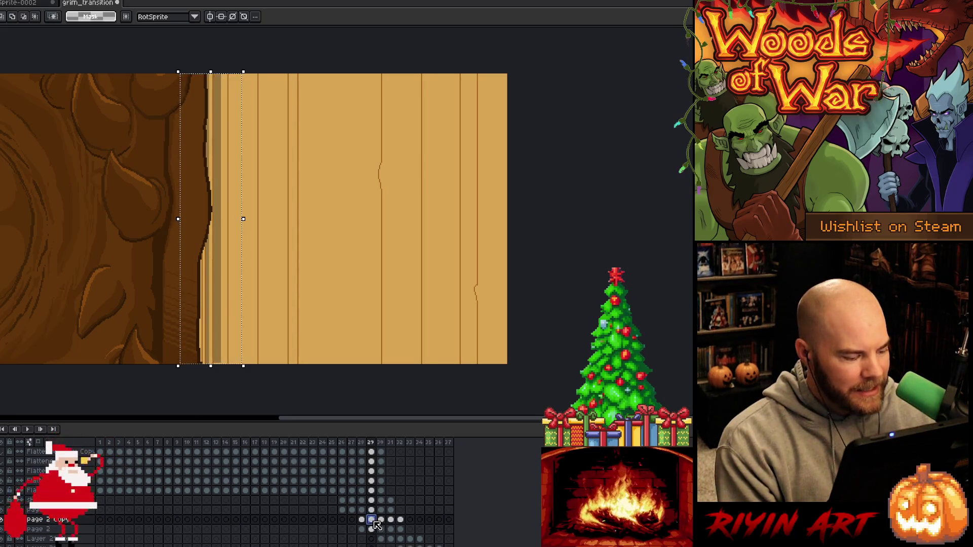
pyautogui.click(374, 530)
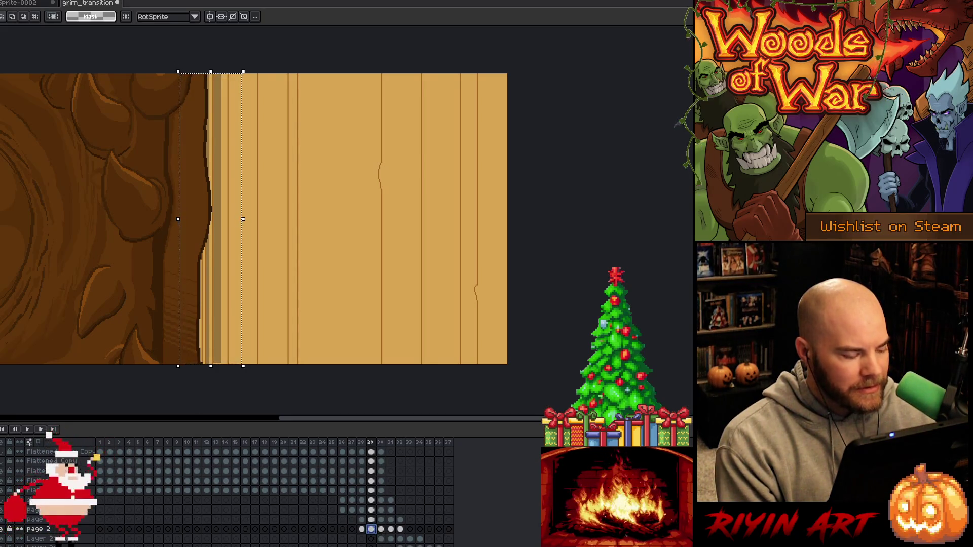
pyautogui.click(3, 529)
pyautogui.click(3, 529)
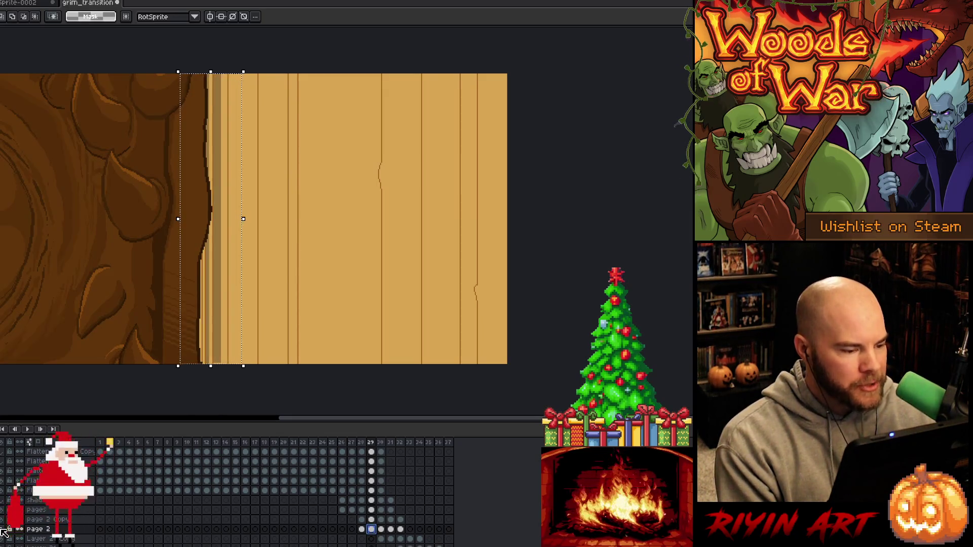
pyautogui.press('w')
pyautogui.press('Escape')
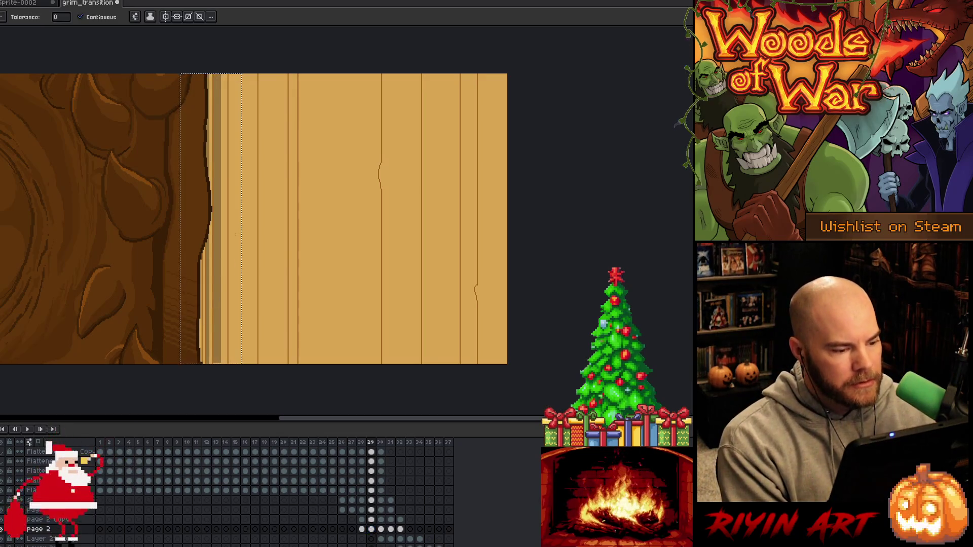
pyautogui.click(371, 528)
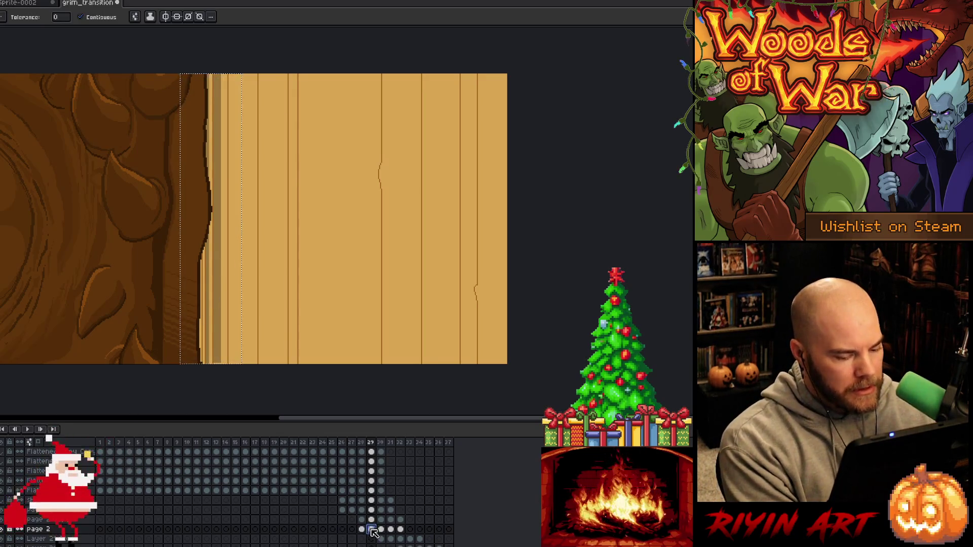
pyautogui.click(361, 529)
pyautogui.click(371, 529)
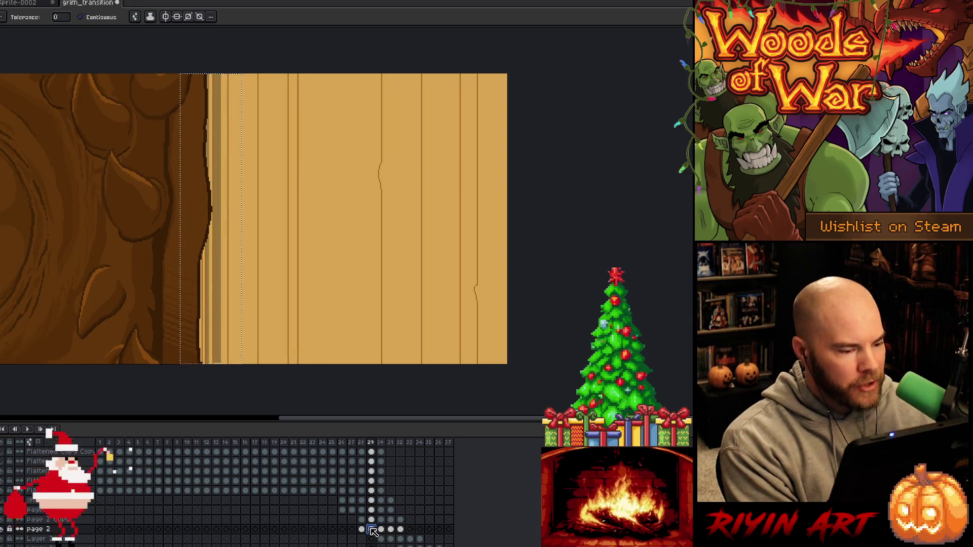
# Toggle page 2's visibility several times to compare layers, then duplicate it with Ctrl+J
pyautogui.click(4, 530)
pyautogui.click(4, 530)
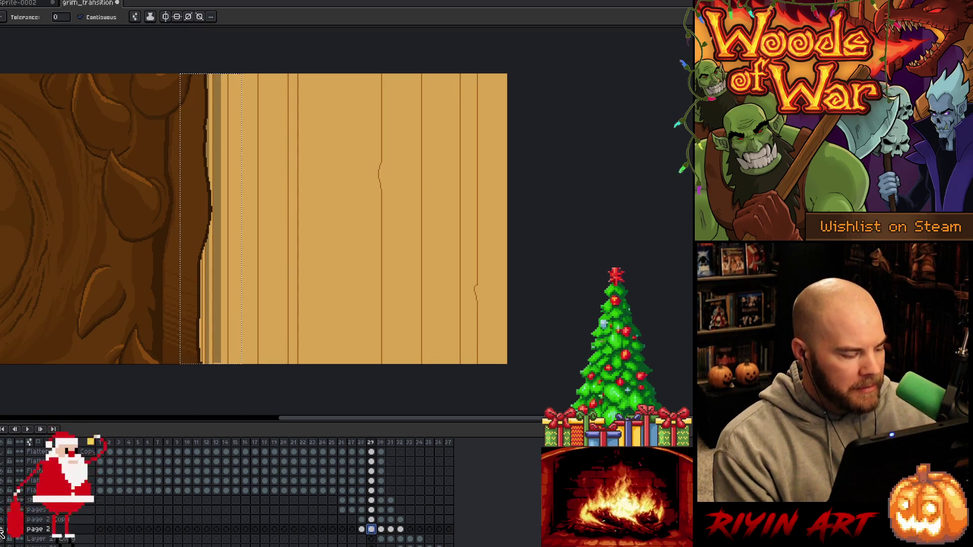
pyautogui.click(4, 530)
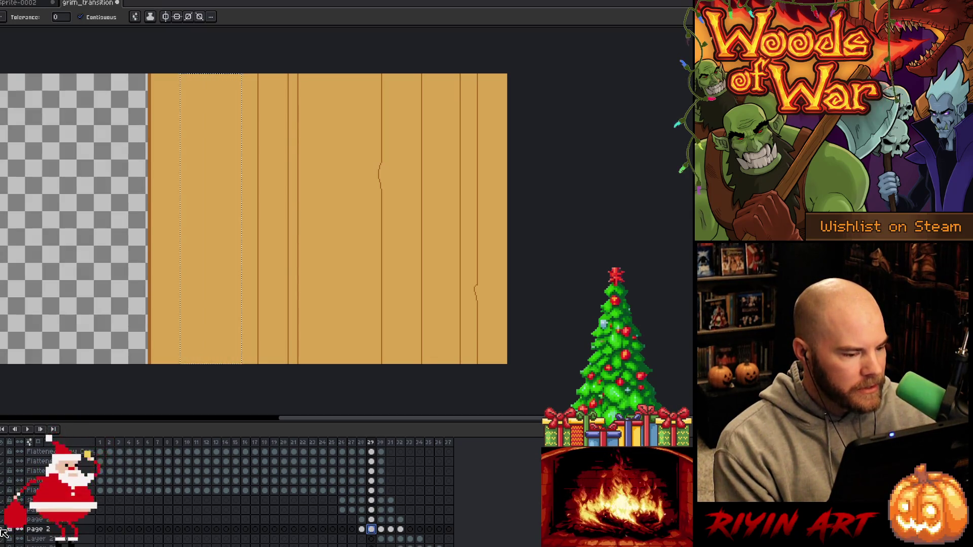
pyautogui.click(4, 530)
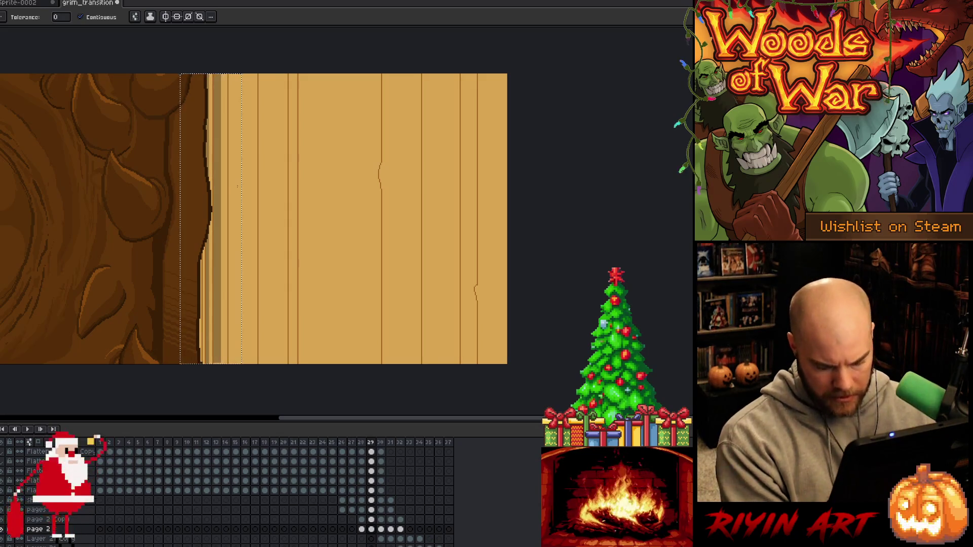
pyautogui.press('i')
pyautogui.press('w')
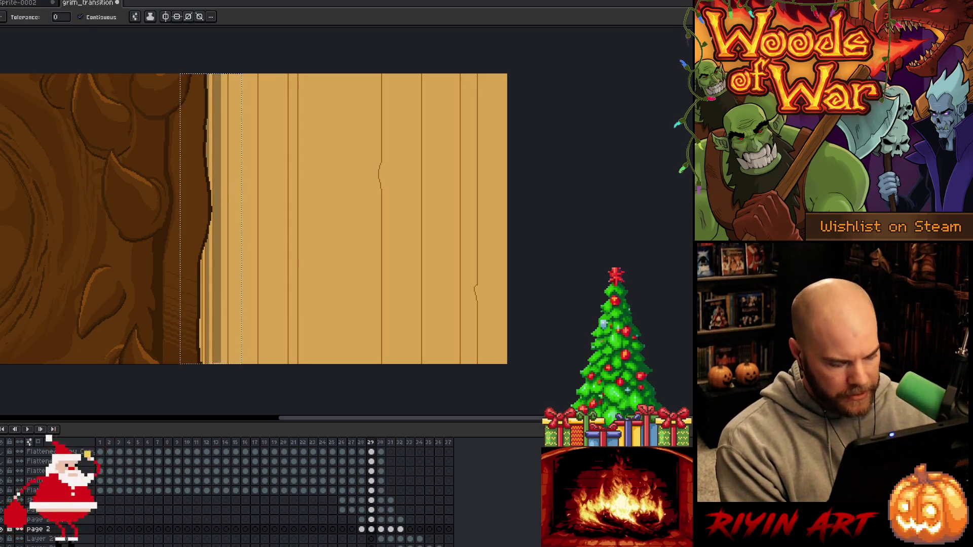
pyautogui.click(3, 530)
pyautogui.click(3, 530)
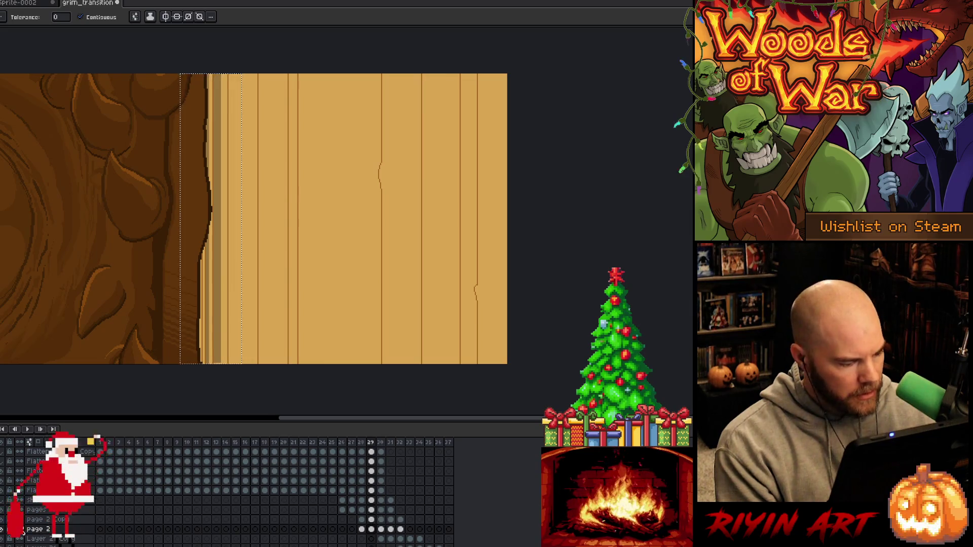
pyautogui.click(4, 522)
pyautogui.click(4, 522)
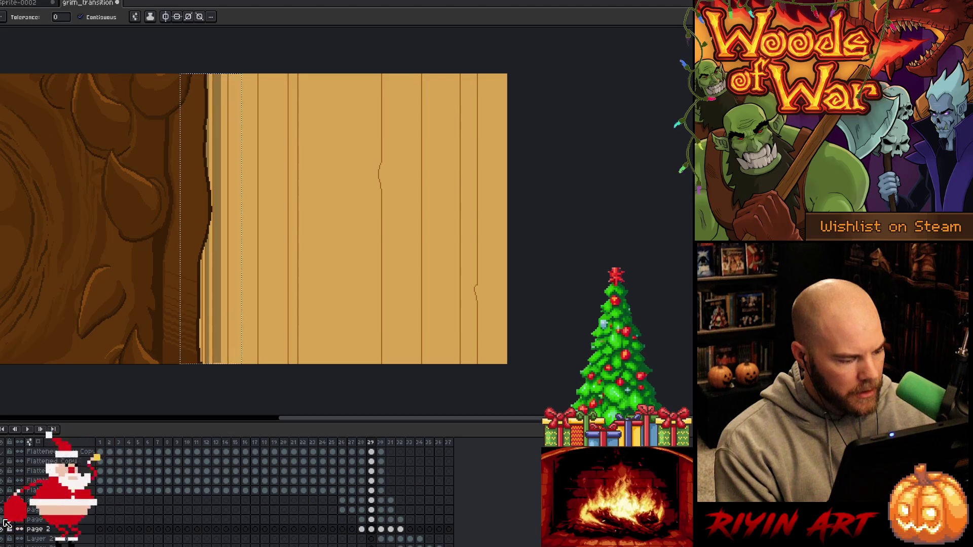
pyautogui.hotkey('ctrl', 'j')
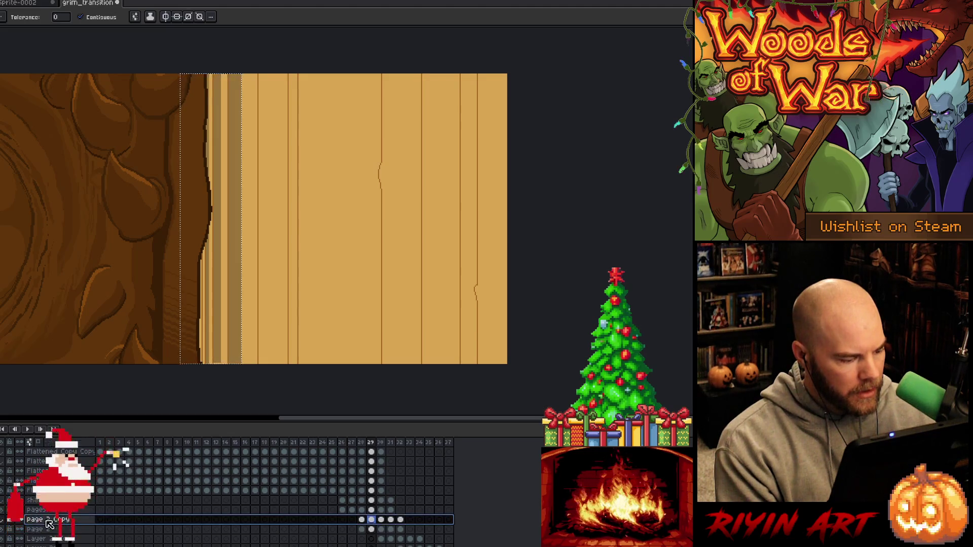
# Compare the page layers by toggling visibility, then duplicate page 2 from its layer menu
pyautogui.click(5, 522)
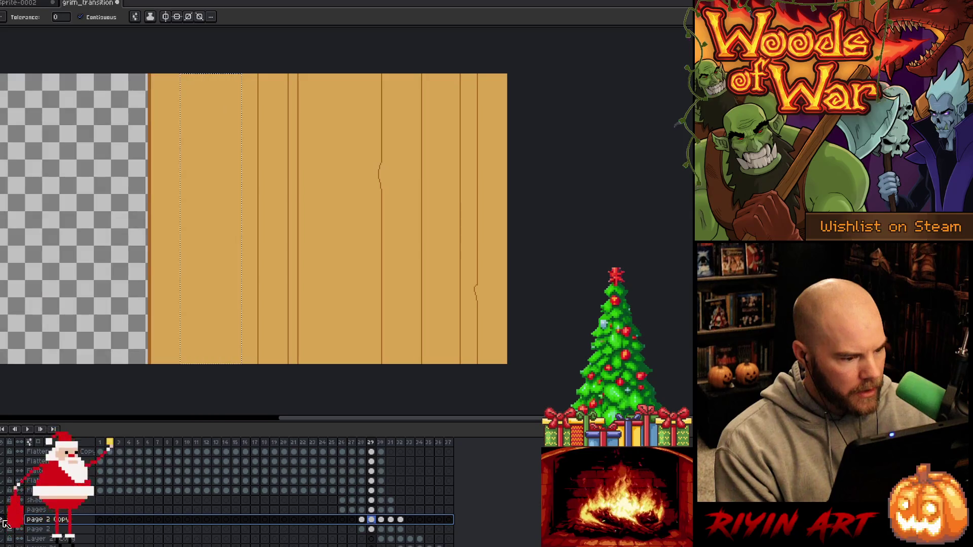
pyautogui.click(5, 522)
pyautogui.click(4, 523)
pyautogui.click(4, 522)
pyautogui.click(3, 522)
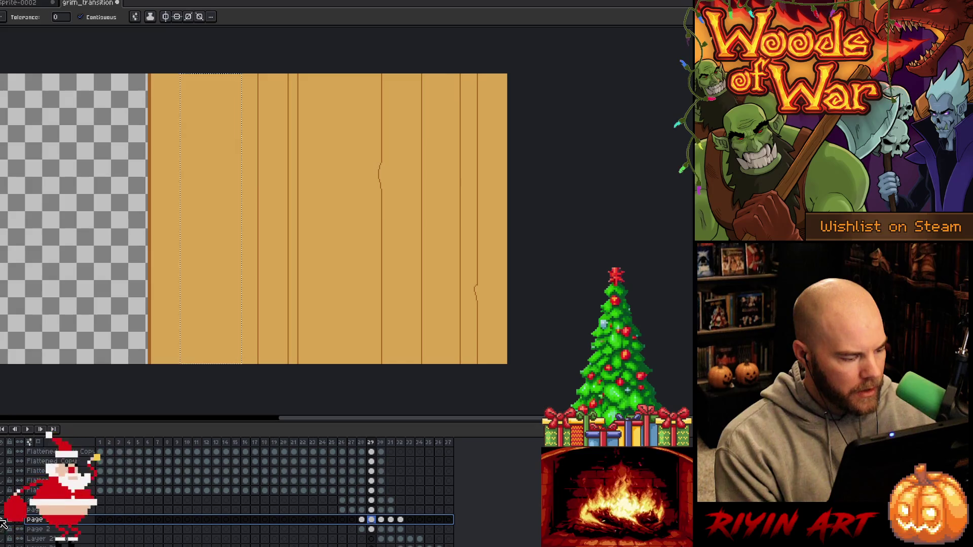
pyautogui.click(4, 524)
pyautogui.rightClick(51, 521)
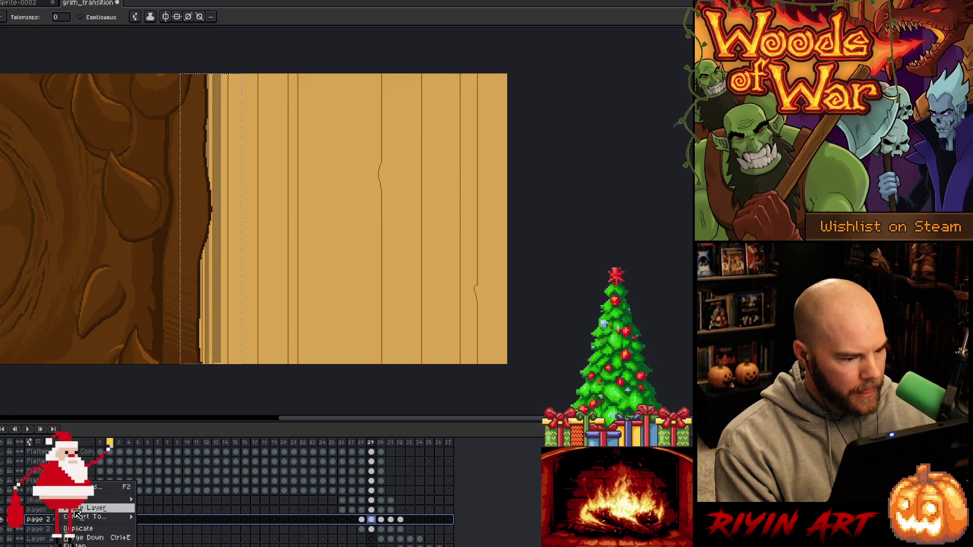
pyautogui.click(76, 528)
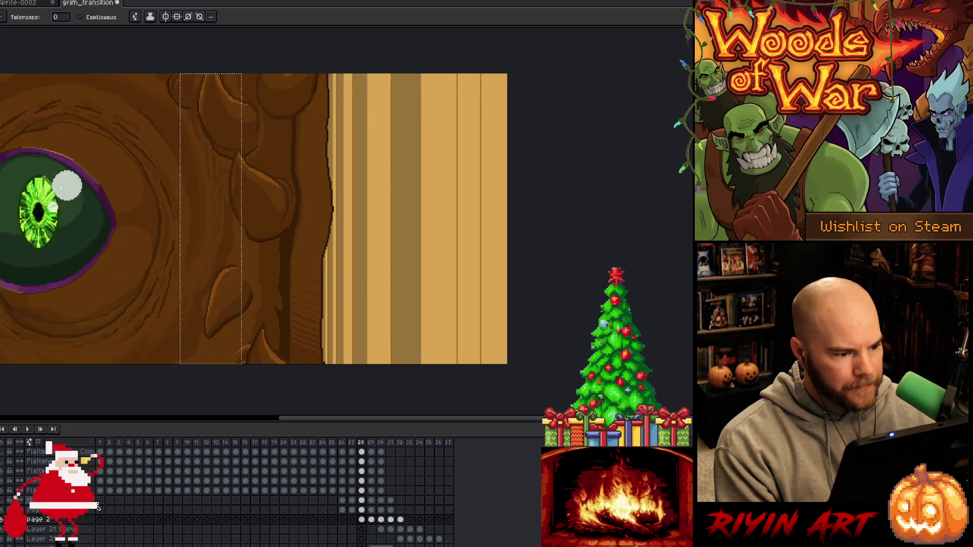
# Merge page 2 Copy down into page 2 and play the page-turn animation
pyautogui.press('Left')
pyautogui.press('Left')
pyautogui.press('Right')
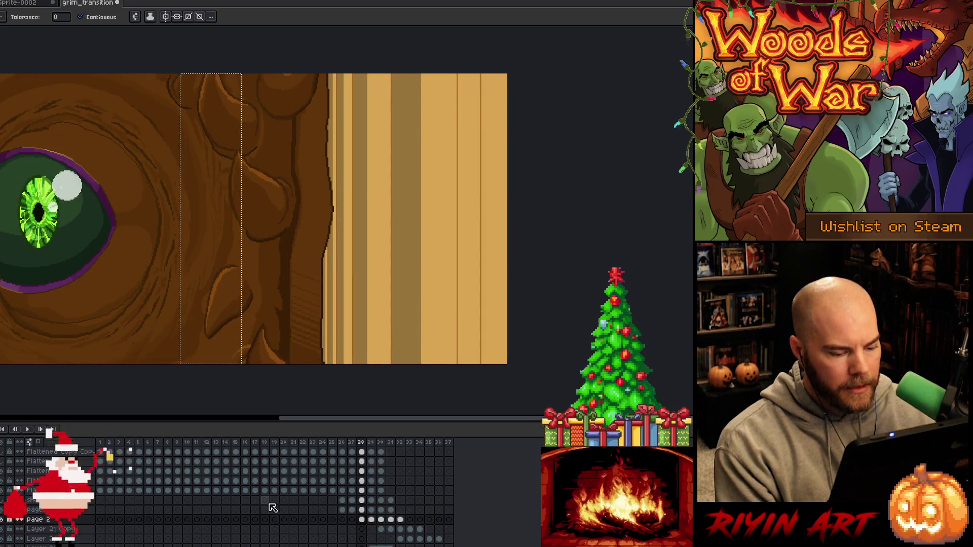
pyautogui.click(324, 522)
pyautogui.hotkey('alt', 'd')
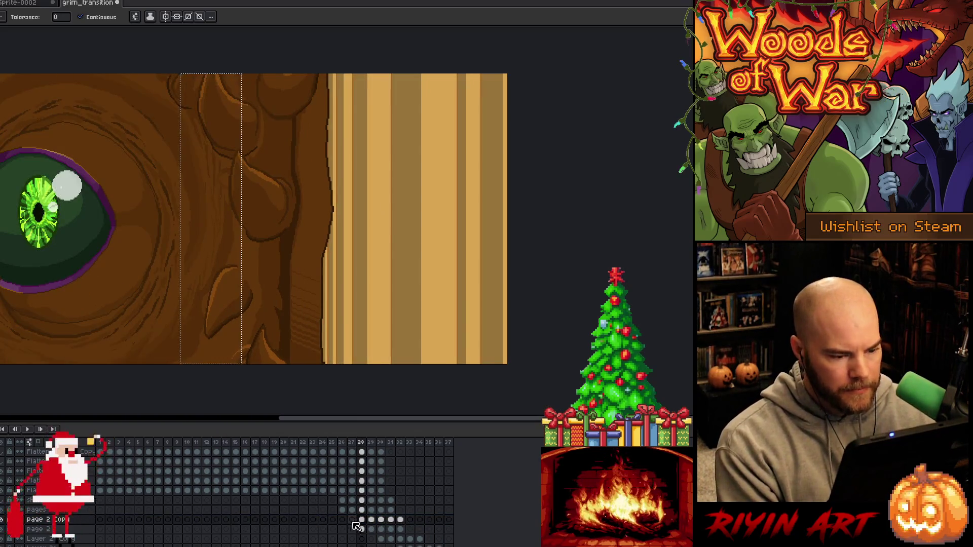
pyautogui.click(362, 519)
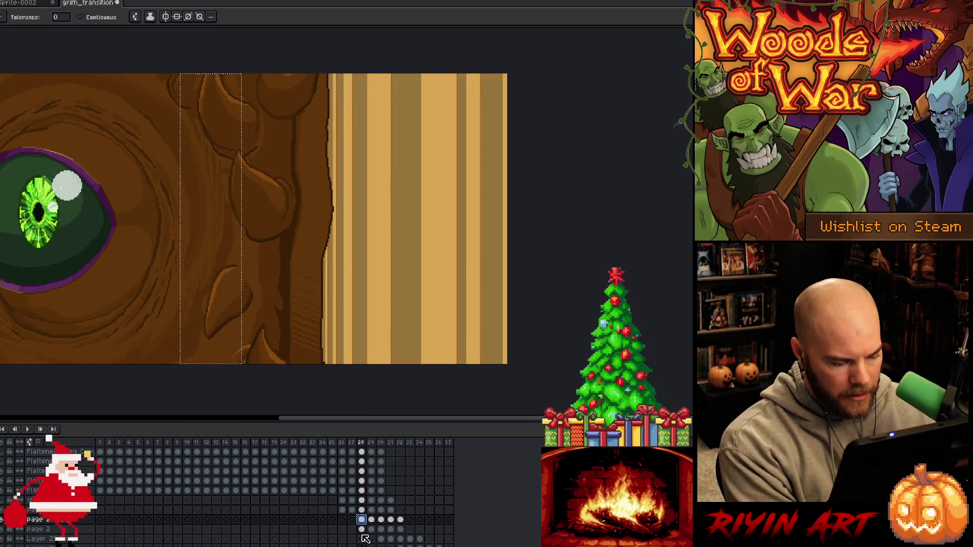
pyautogui.click(361, 529)
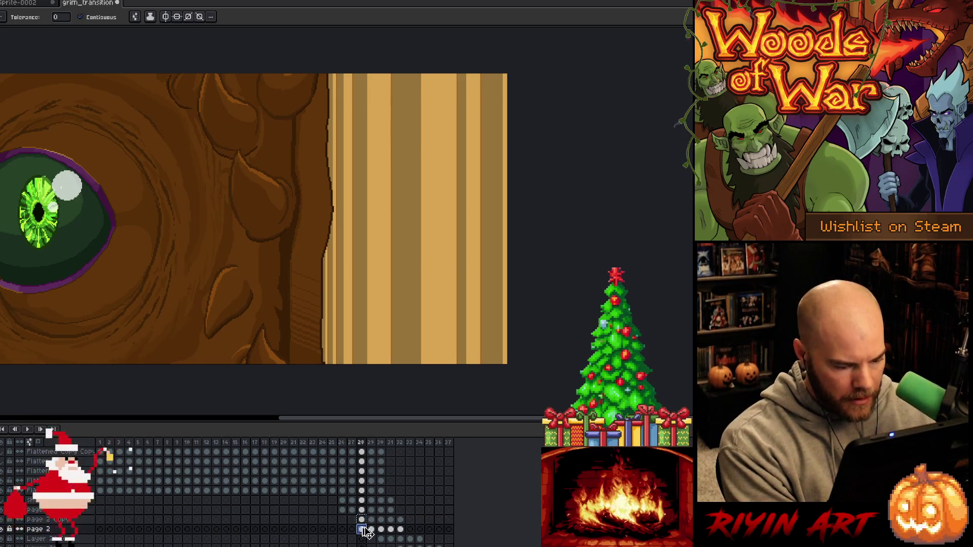
pyautogui.rightClick(47, 521)
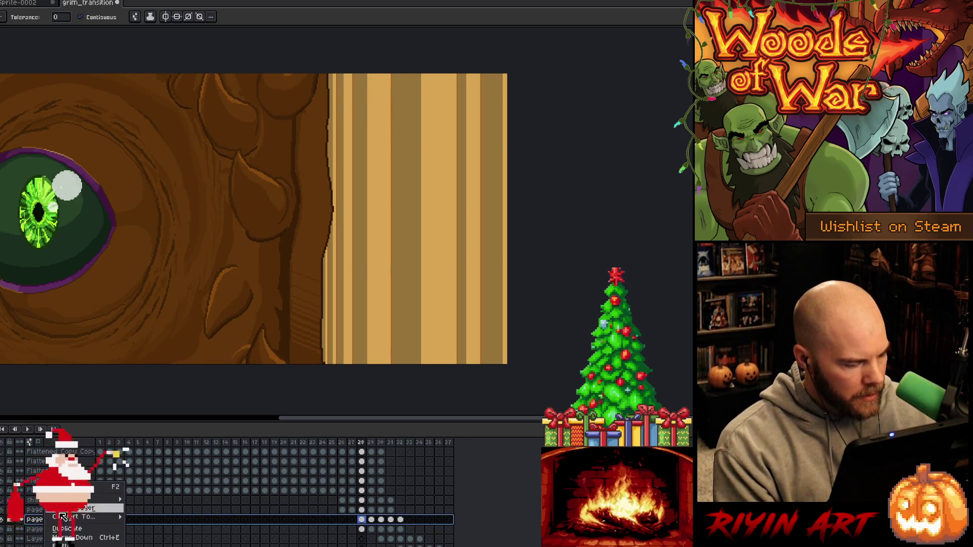
pyautogui.click(76, 538)
pyautogui.press('Return')
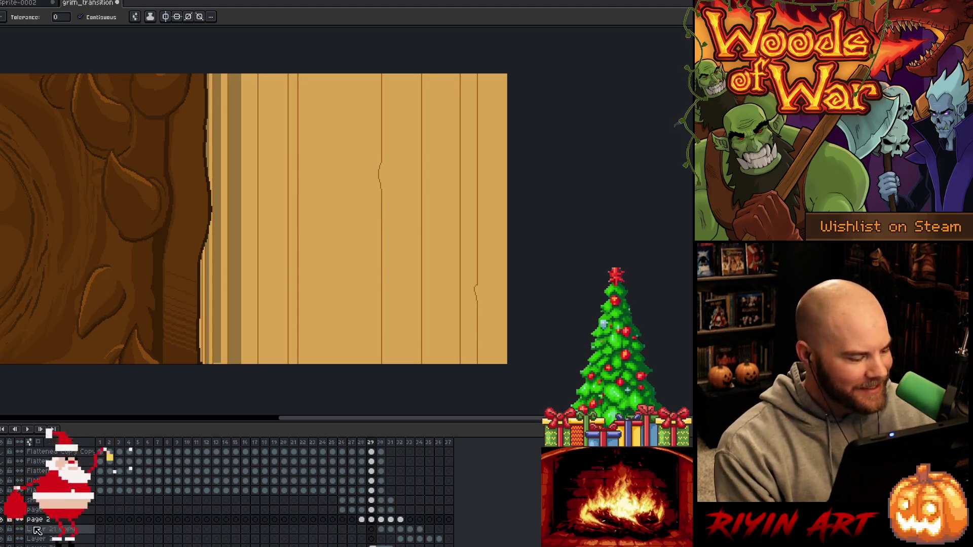
# With page 2 hidden, select the right-hand plank area and fill a vertical strip darker brown
pyautogui.click(3, 520)
pyautogui.click(3, 521)
pyautogui.click(3, 521)
pyautogui.click(3, 520)
pyautogui.click(3, 520)
pyautogui.click(3, 521)
pyautogui.press('m')
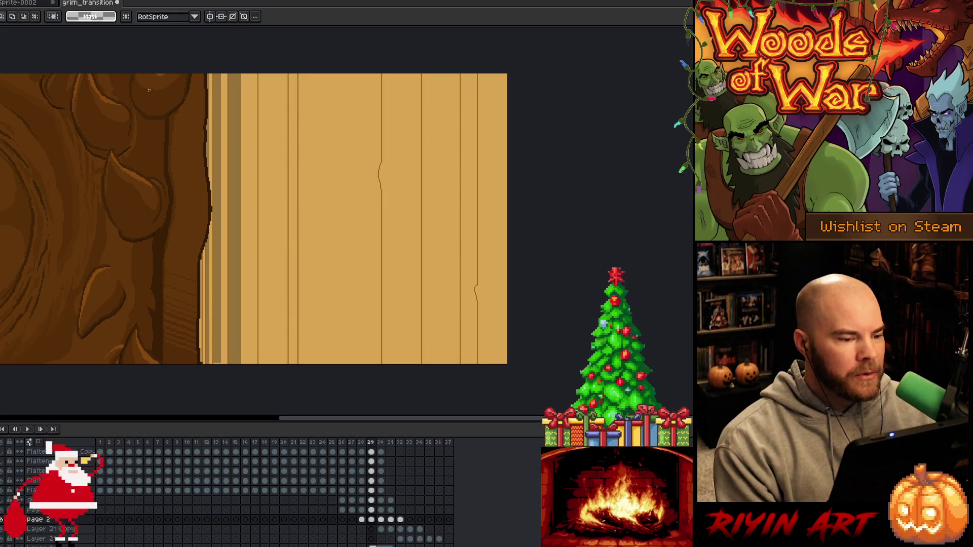
pyautogui.moveTo(173, 58)
pyautogui.mouseDown()
pyautogui.moveTo(224, 398)
pyautogui.moveTo(270, 408)
pyautogui.mouseUp()
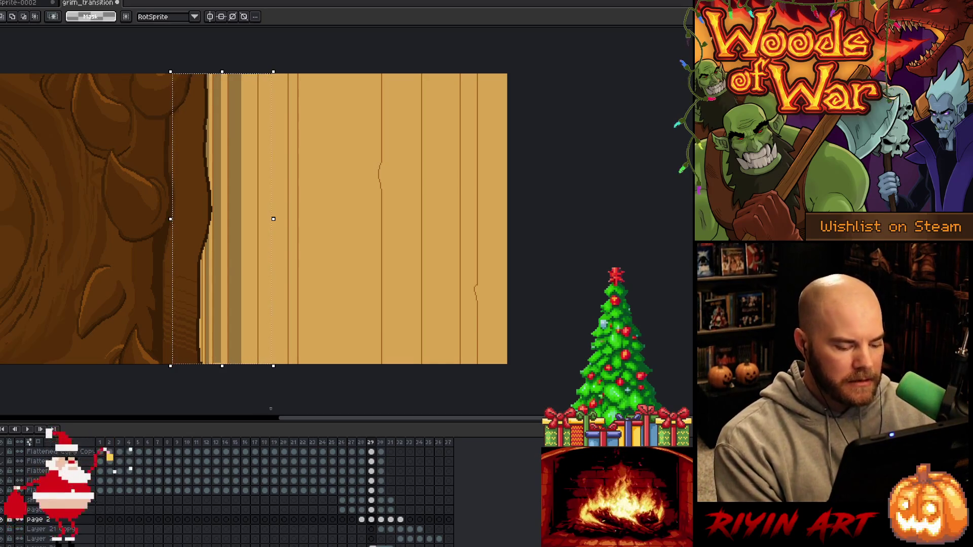
pyautogui.press('k')
pyautogui.press('w')
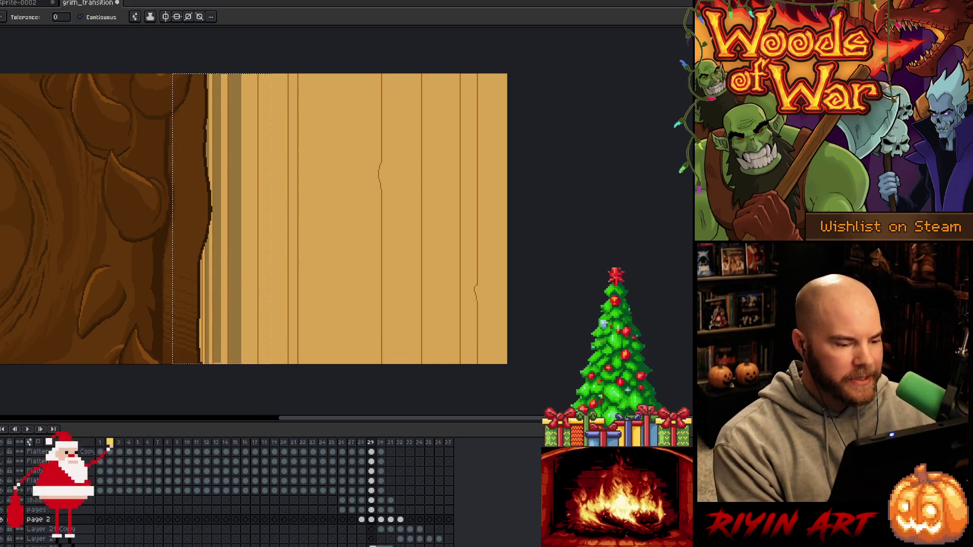
pyautogui.click(263, 284)
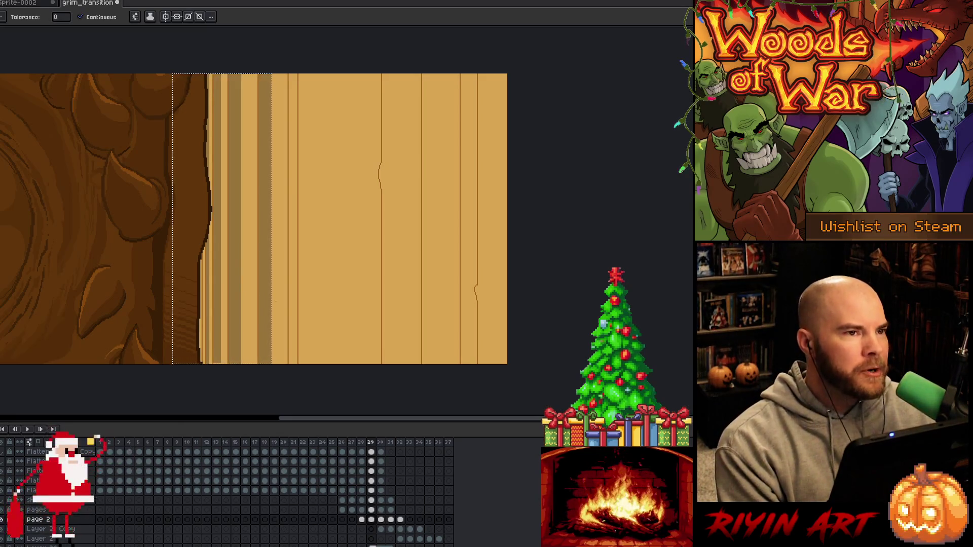
# Select and darken the next three full-height plank strips moving rightward
pyautogui.press('v')
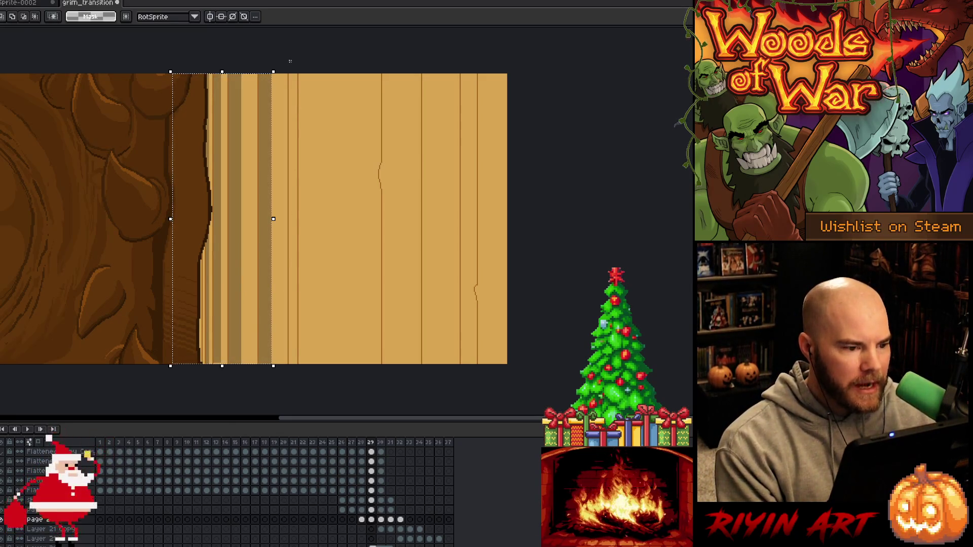
pyautogui.moveTo(292, 62); pyautogui.dragTo(248, 366)
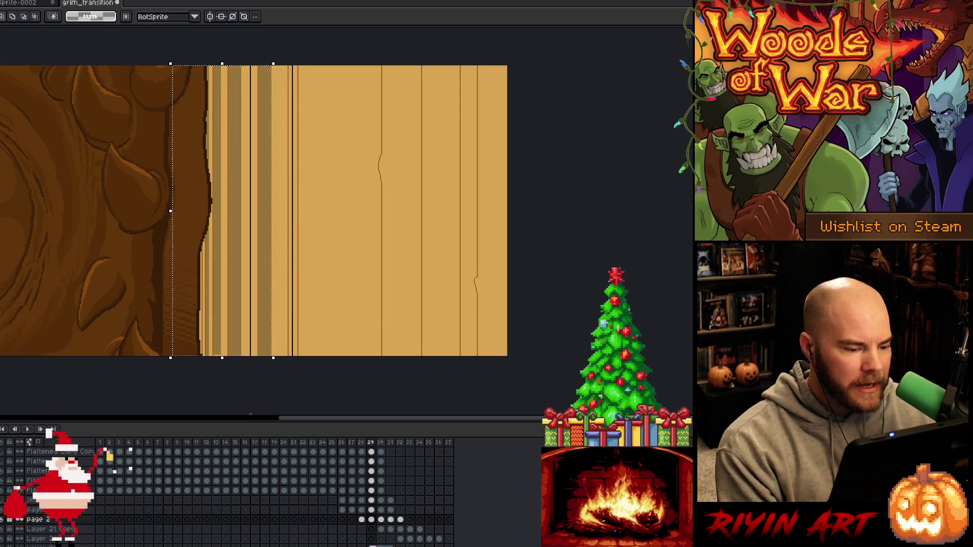
pyautogui.press('g')
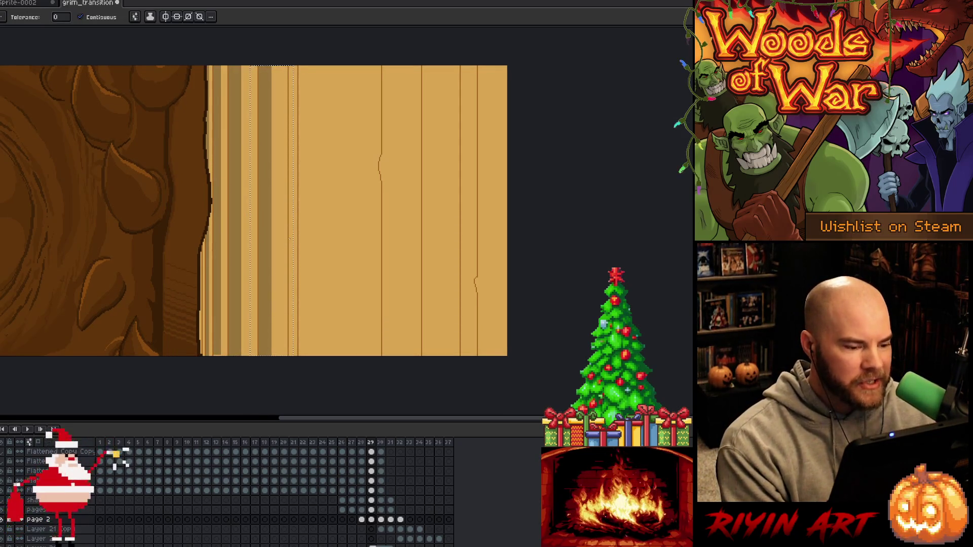
pyautogui.click(291, 236)
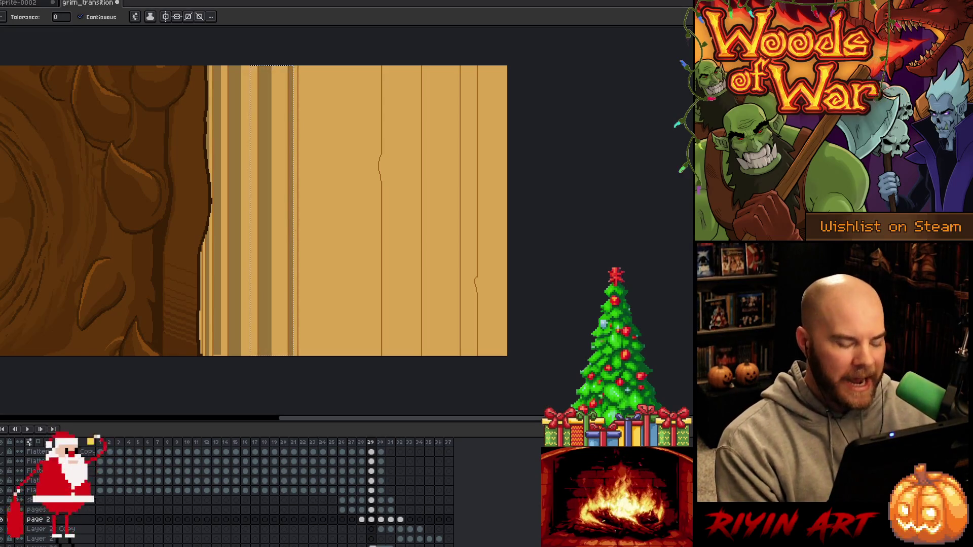
pyautogui.press('m')
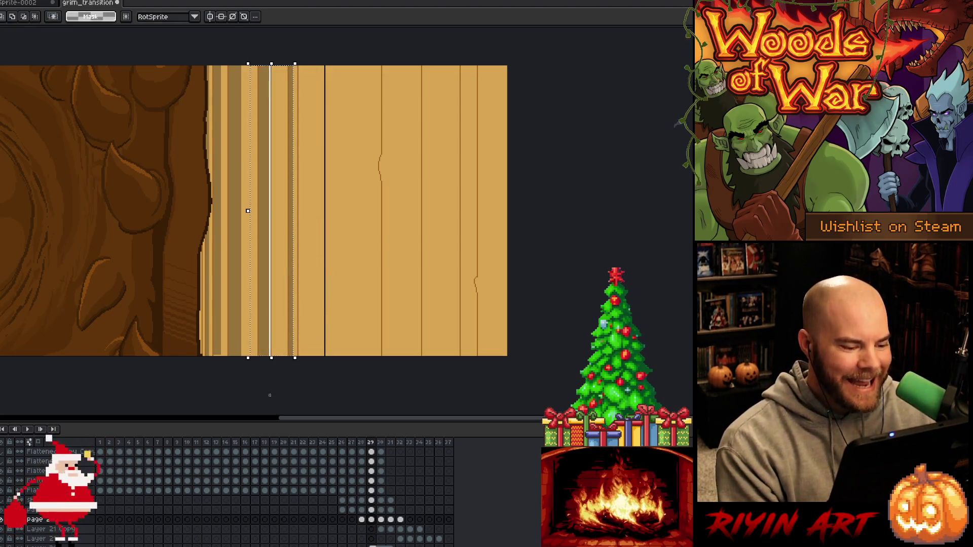
pyautogui.press('g')
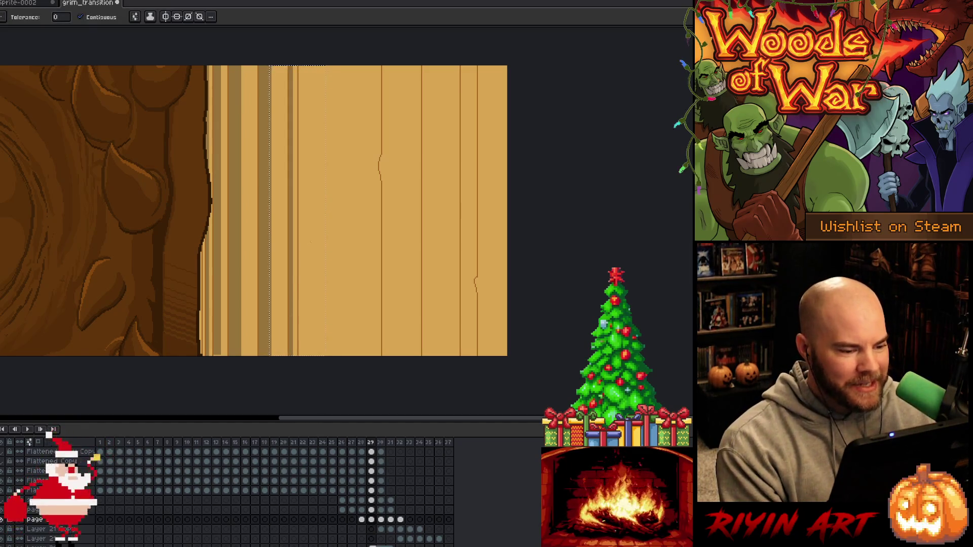
pyautogui.click(310, 242)
pyautogui.press('m')
pyautogui.moveTo(399, 48)
pyautogui.mouseDown()
pyautogui.moveTo(342, 394)
pyautogui.moveTo(345, 385)
pyautogui.mouseUp()
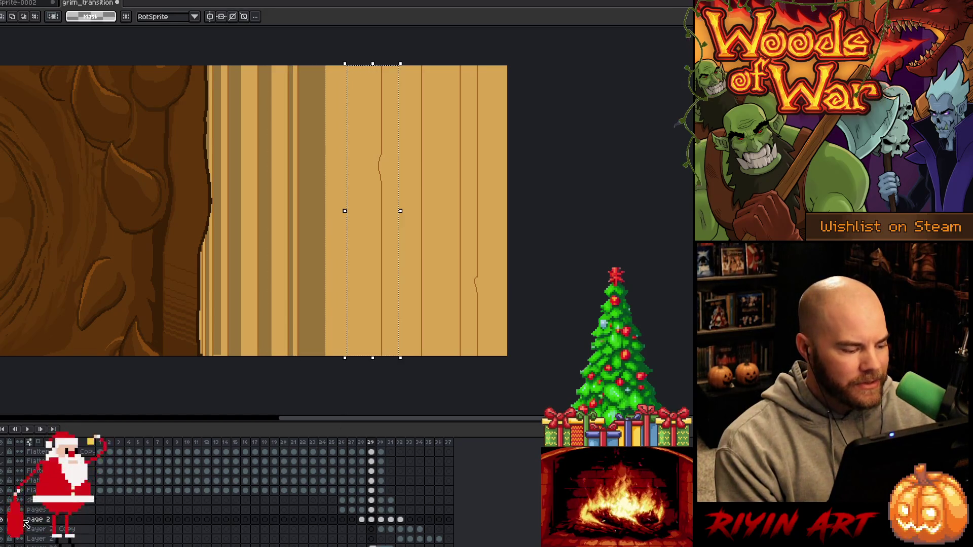
pyautogui.click(3, 526)
pyautogui.click(3, 527)
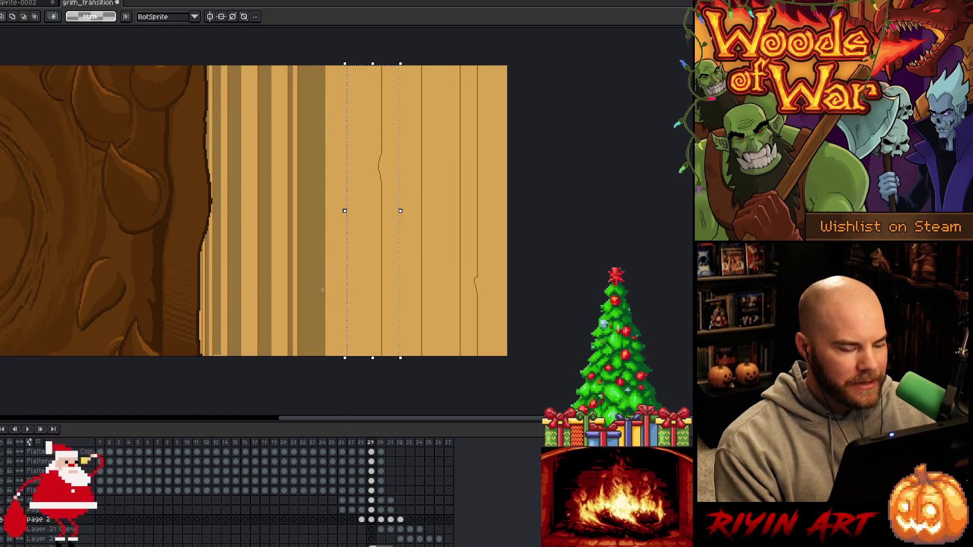
pyautogui.hotkey('ctrl', 'z')
pyautogui.hotkey('ctrl', 'y')
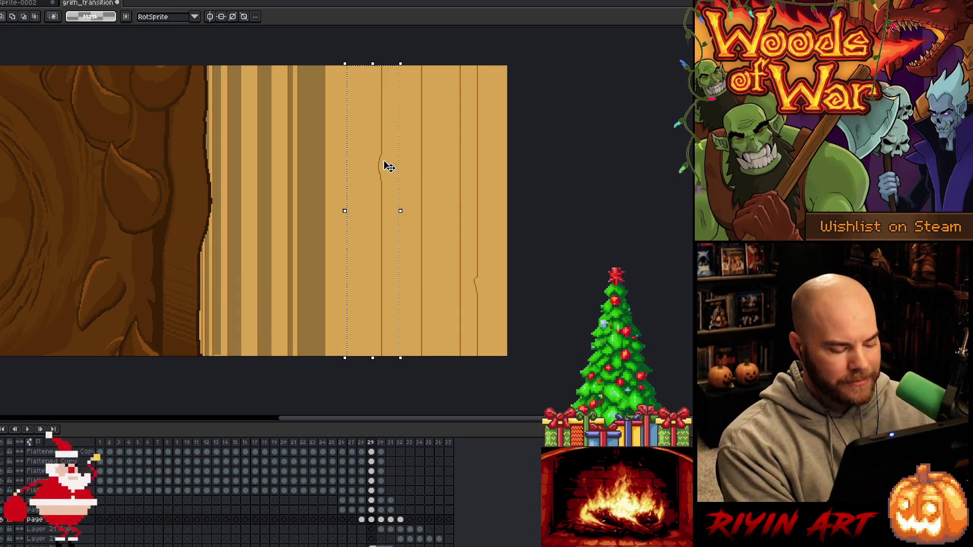
pyautogui.press('g')
pyautogui.click(385, 166)
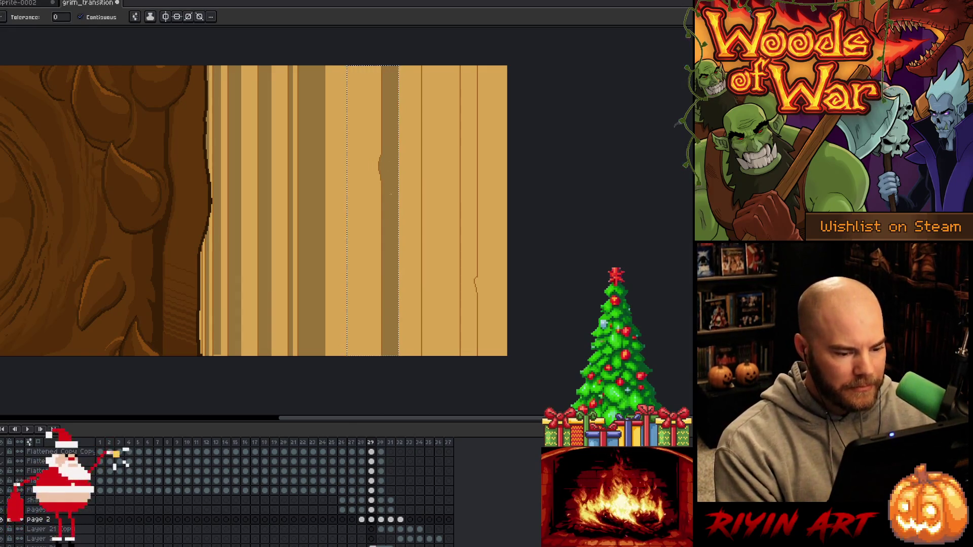
# Darken three more strips toward the plank's right edge, deselect, and advance to frame 30
pyautogui.press('m')
pyautogui.moveTo(437, 64)
pyautogui.mouseDown()
pyautogui.moveTo(402, 174)
pyautogui.moveTo(359, 396)
pyautogui.mouseUp()
pyautogui.press('g')
pyautogui.click(432, 248)
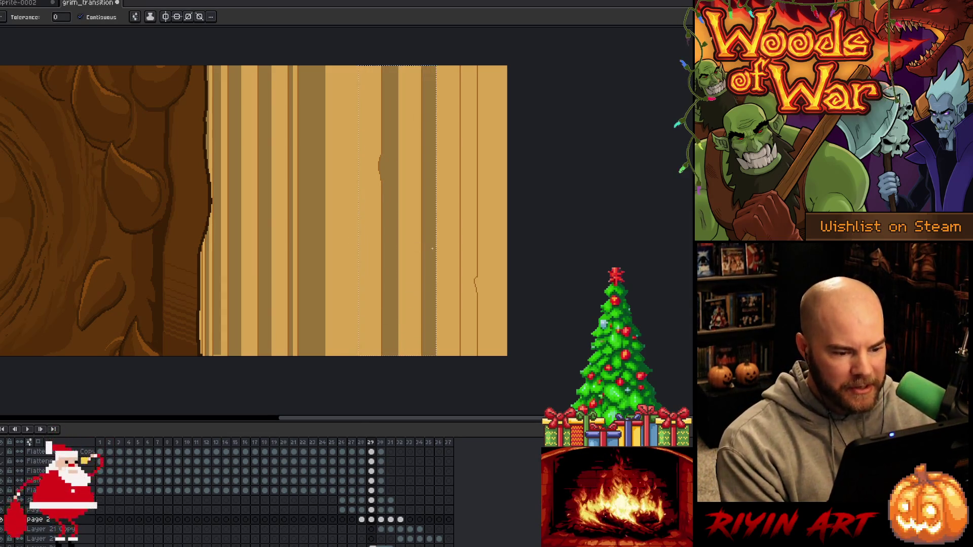
pyautogui.press('m')
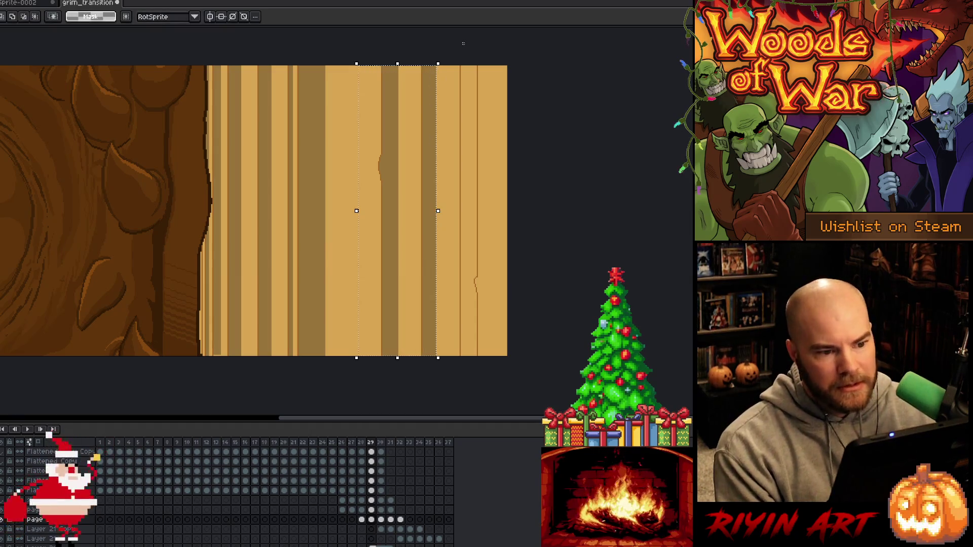
pyautogui.moveTo(471, 60); pyautogui.dragTo(379, 360)
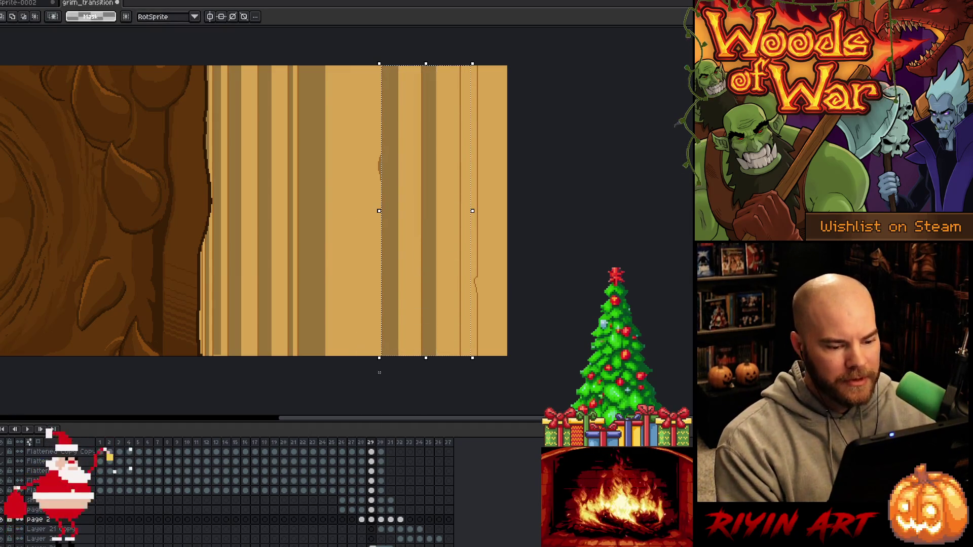
pyautogui.press('g')
pyautogui.click(465, 213)
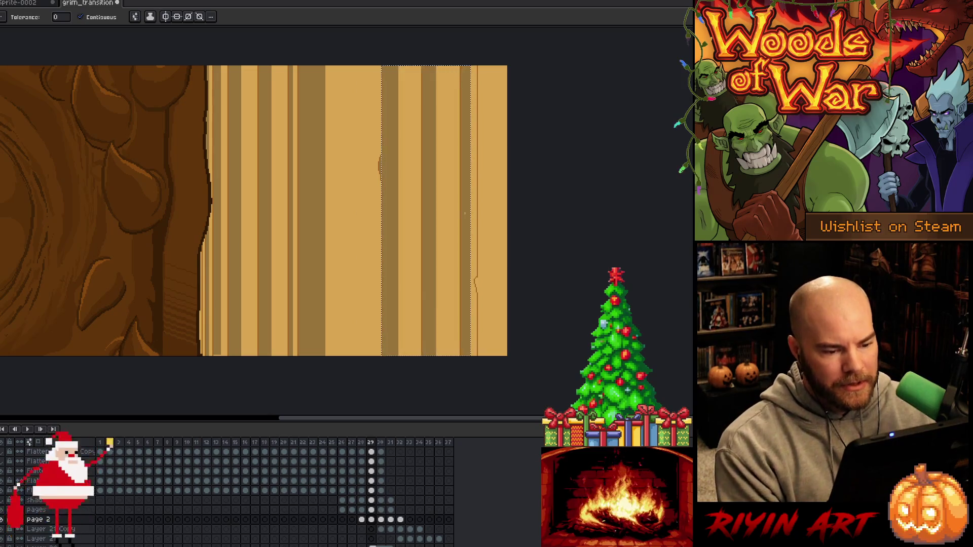
pyautogui.press('m')
pyautogui.moveTo(486, 60); pyautogui.dragTo(443, 358)
pyautogui.press('g')
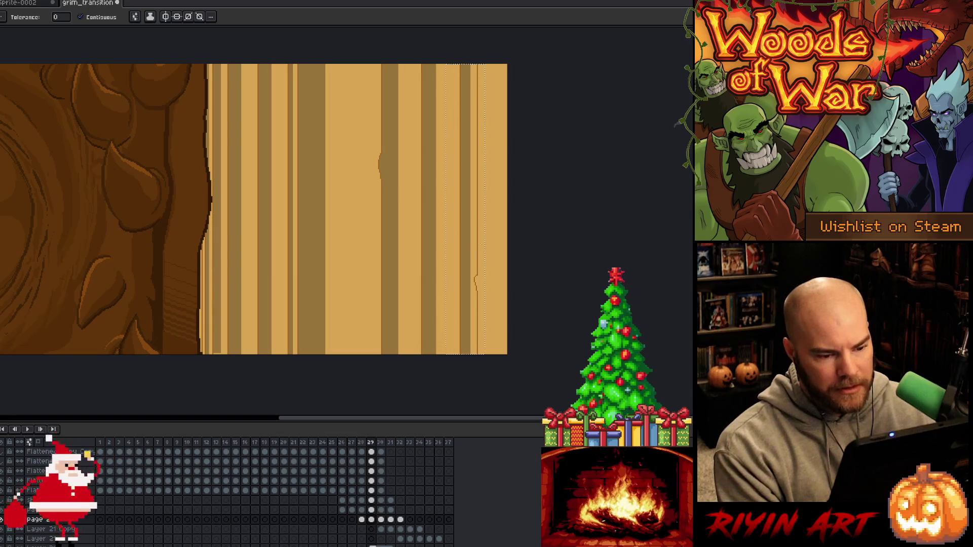
pyautogui.click(481, 245)
pyautogui.hotkey('ctrl', 'd')
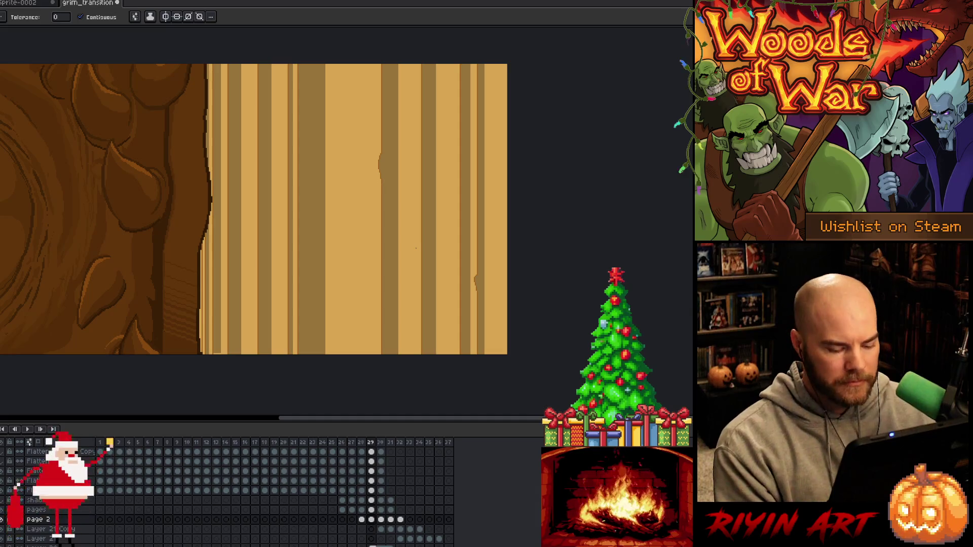
pyautogui.press('Right')
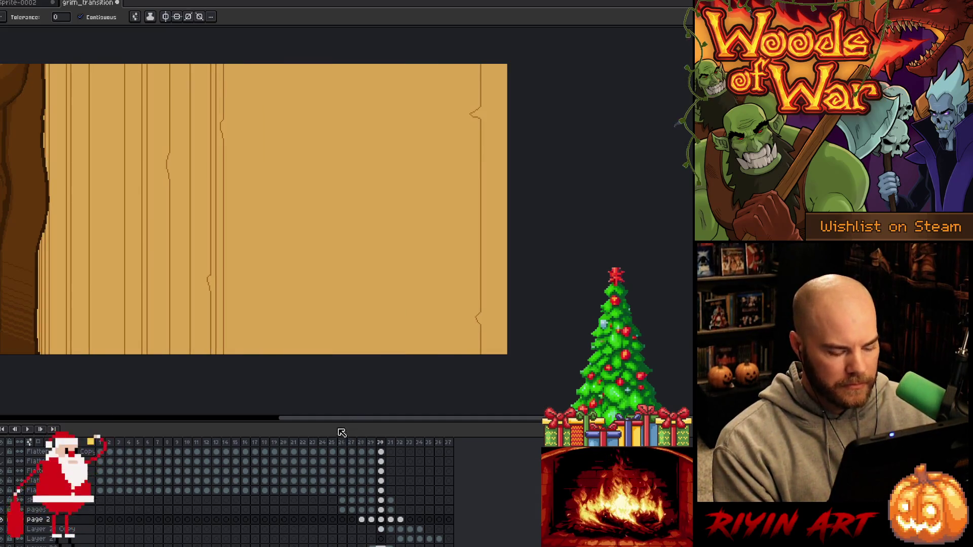
# Fill a full-height strip near the plank's left edge darker brown on the pages layer, then check the Page 2 layer
pyautogui.press('m')
pyautogui.moveTo(60, 60); pyautogui.dragTo(29, 367)
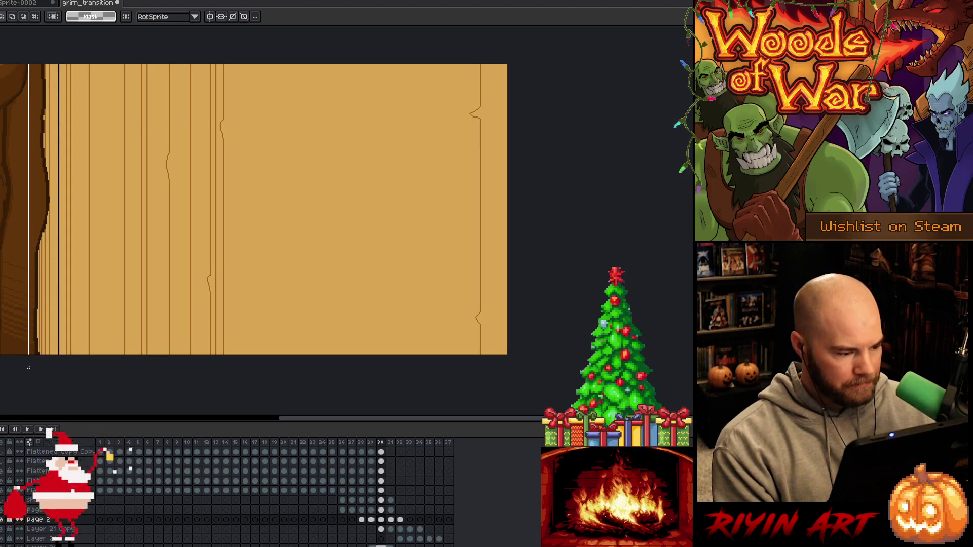
pyautogui.press('g')
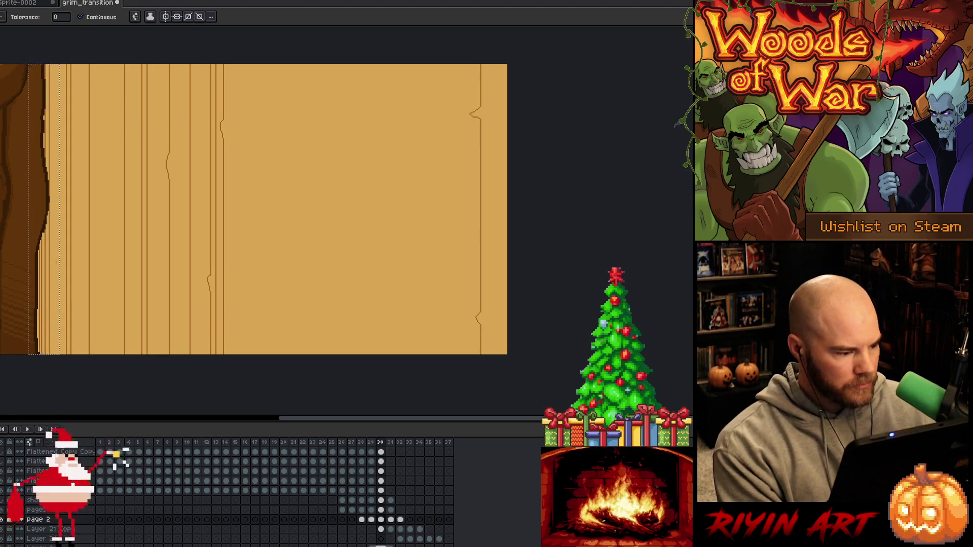
pyautogui.click(381, 510)
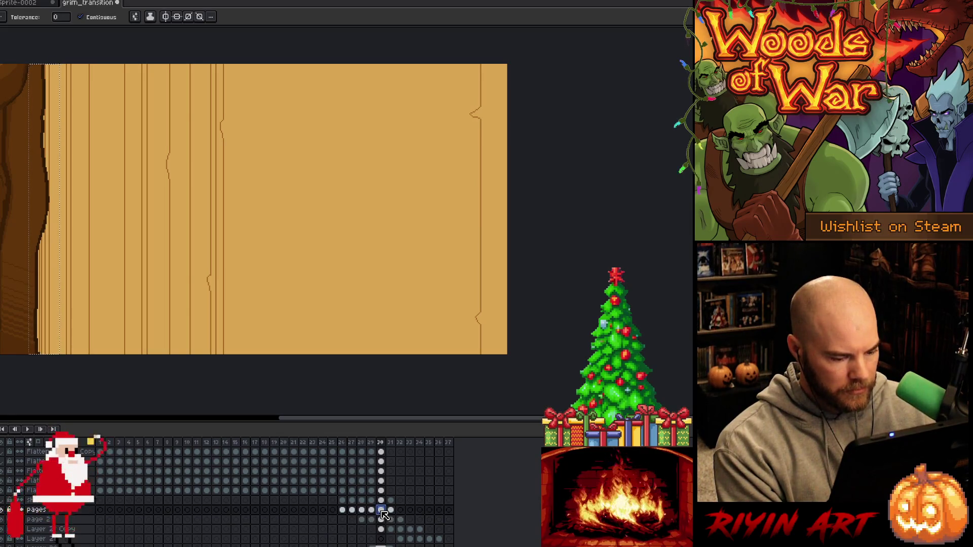
pyautogui.click(56, 286)
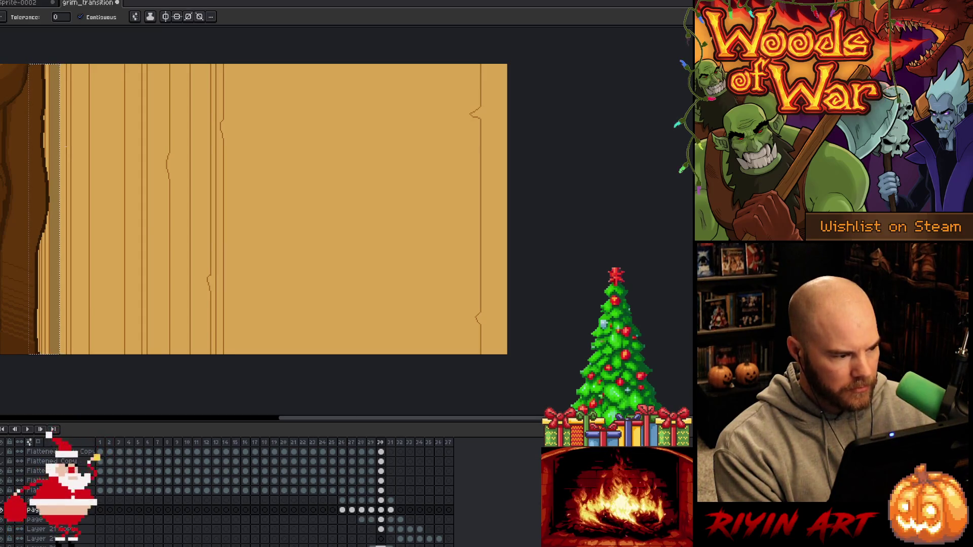
pyautogui.click(3, 513)
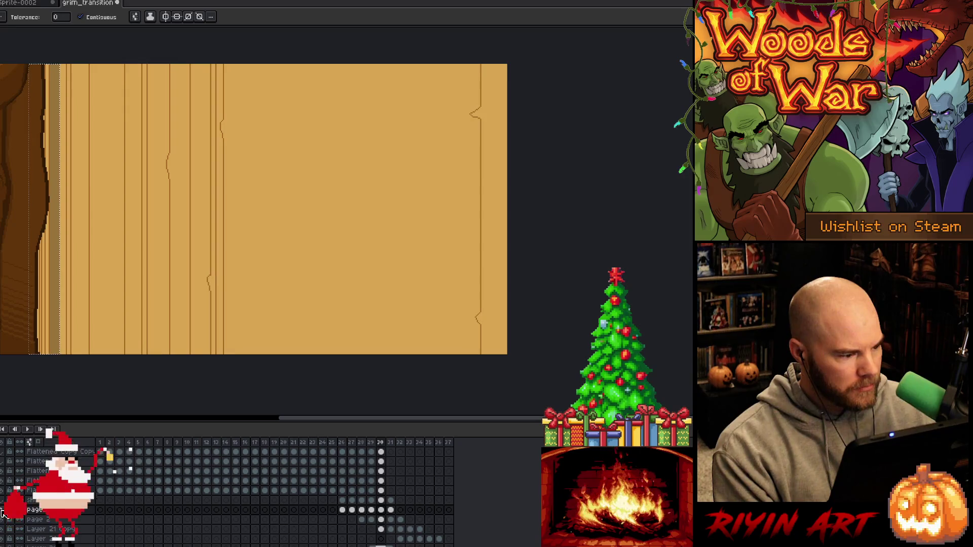
pyautogui.click(381, 521)
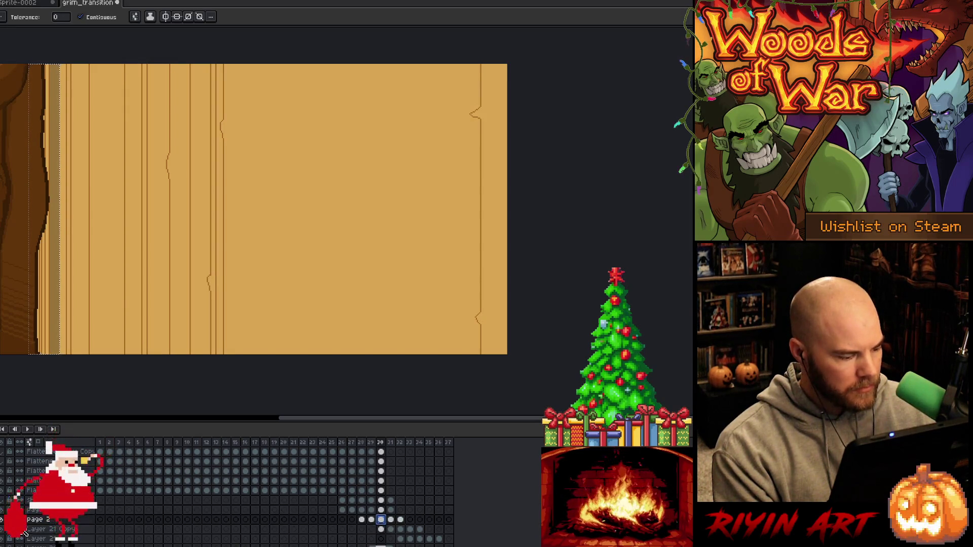
pyautogui.click(3, 520)
pyautogui.click(3, 520)
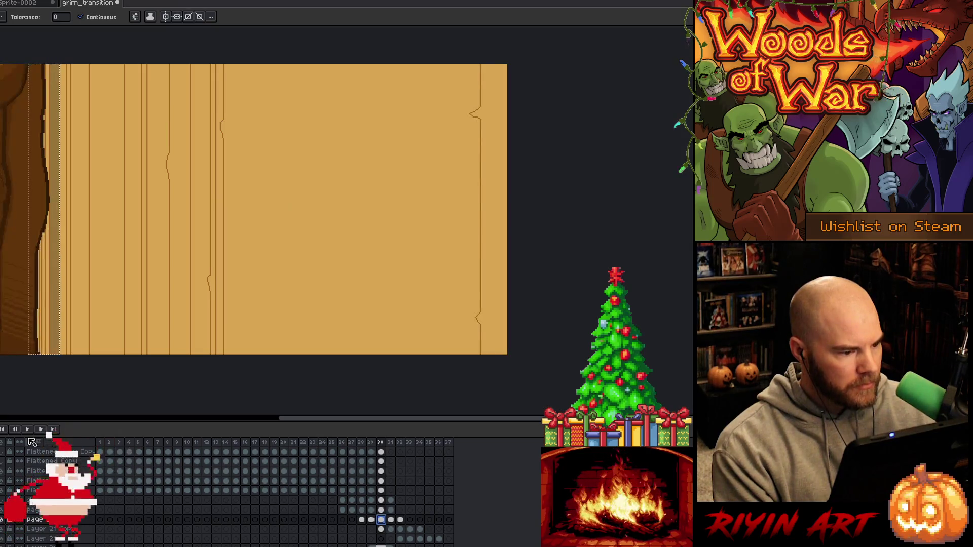
pyautogui.click(215, 385)
# Move the selection toward the plank's middle and fill that strip darker brown
pyautogui.press('v')
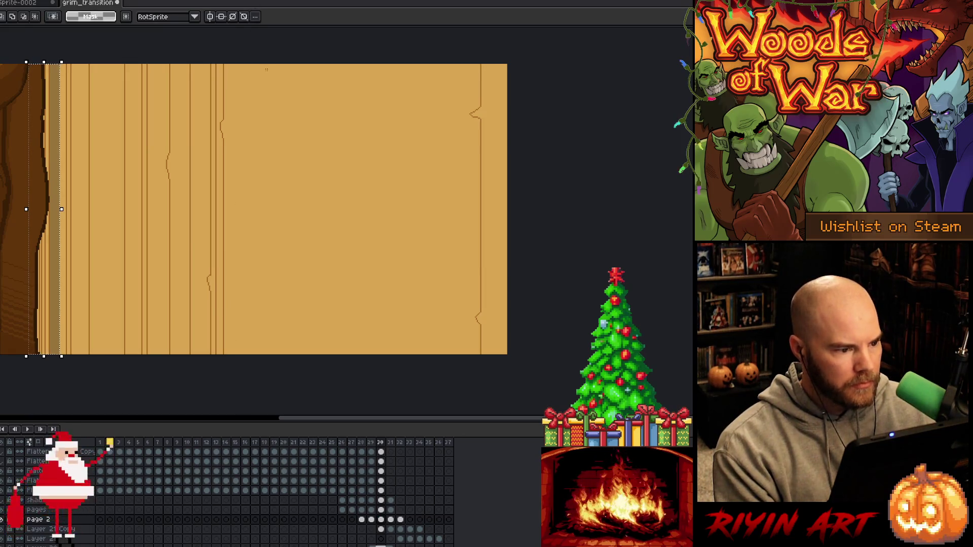
pyautogui.moveTo(210, 389); pyautogui.dragTo(216, 389)
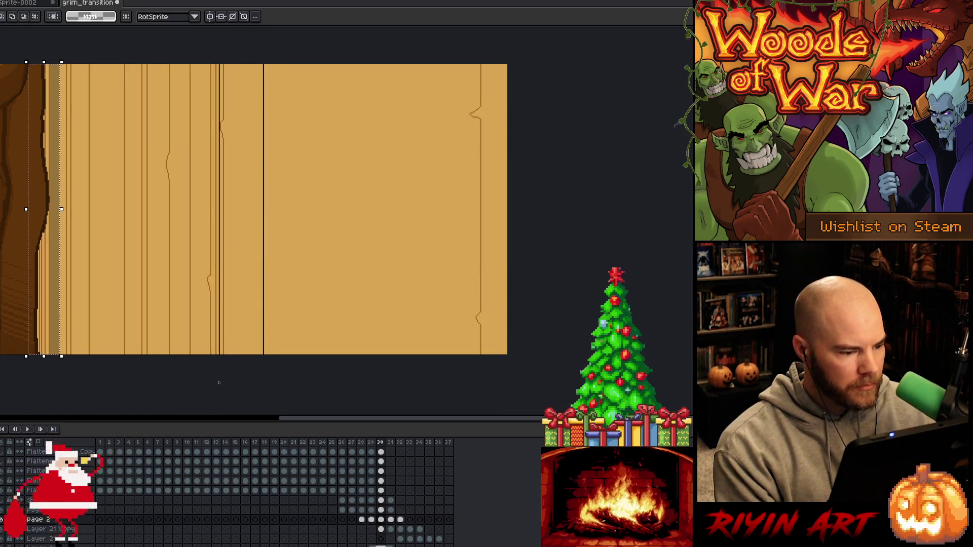
pyautogui.press('g')
pyautogui.click(234, 239)
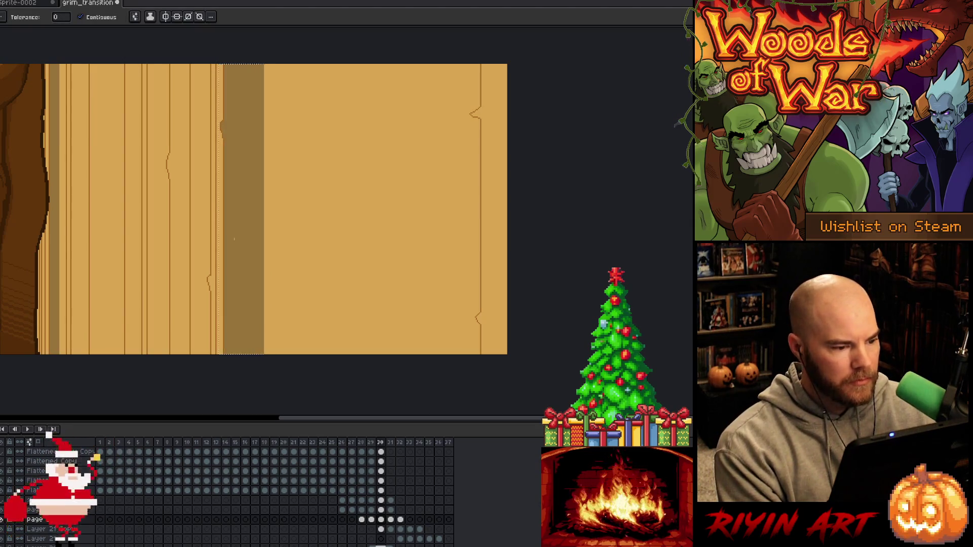
# Select and widen a strip near the page's left, then fill it darker brown
pyautogui.press('v')
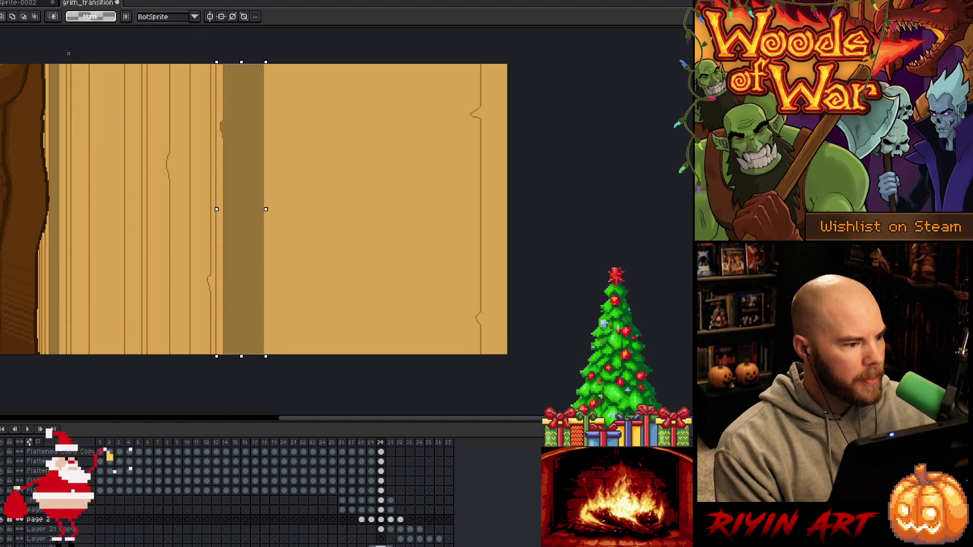
pyautogui.moveTo(58, 62); pyautogui.dragTo(71, 357)
pyautogui.press('g')
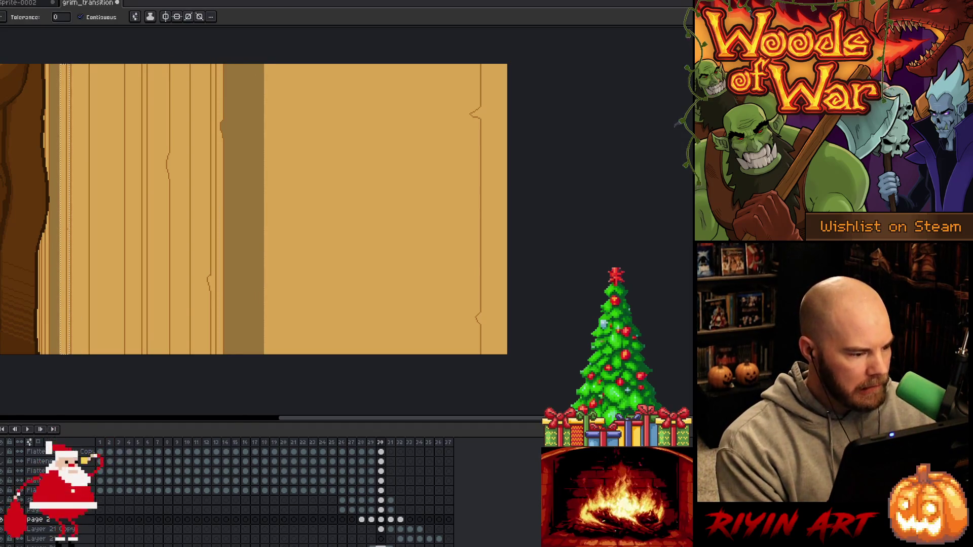
pyautogui.press('v')
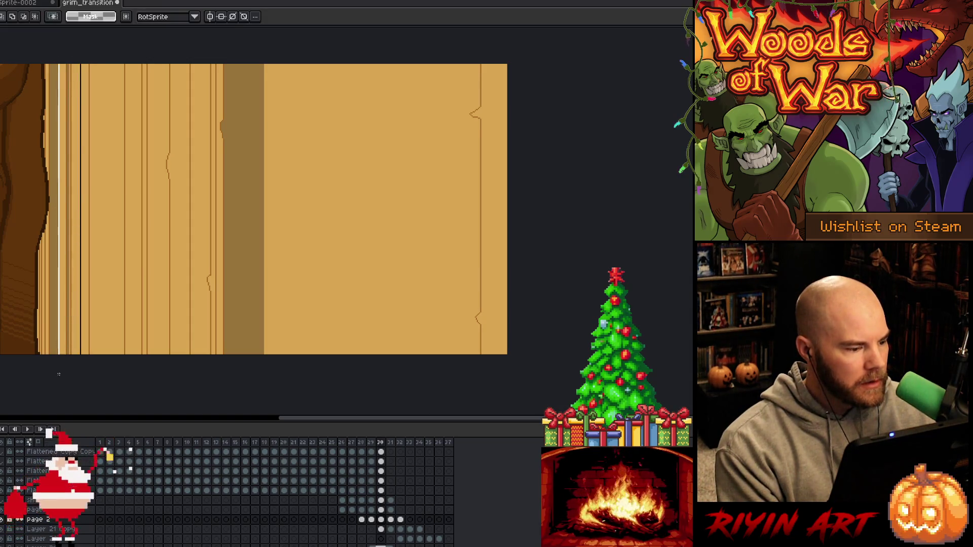
pyautogui.press('g')
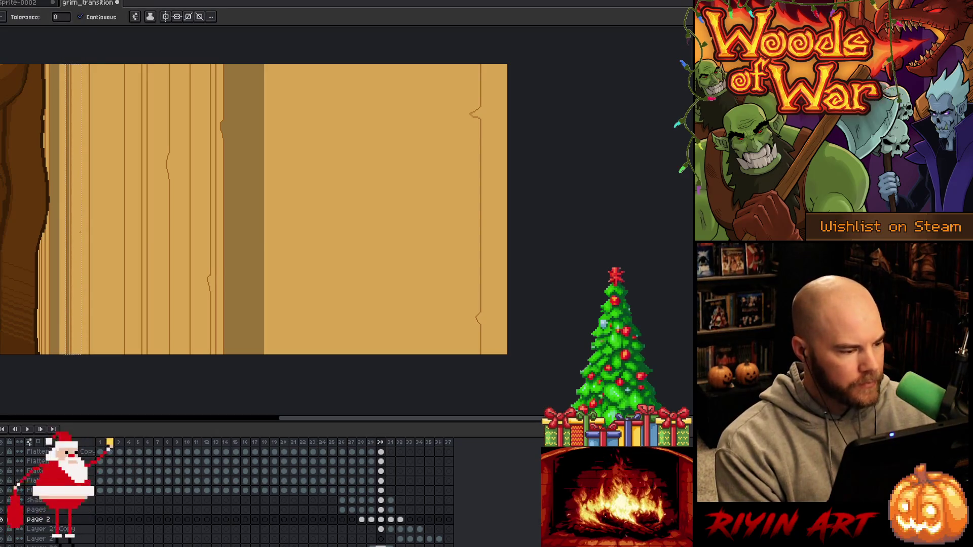
pyautogui.press('v')
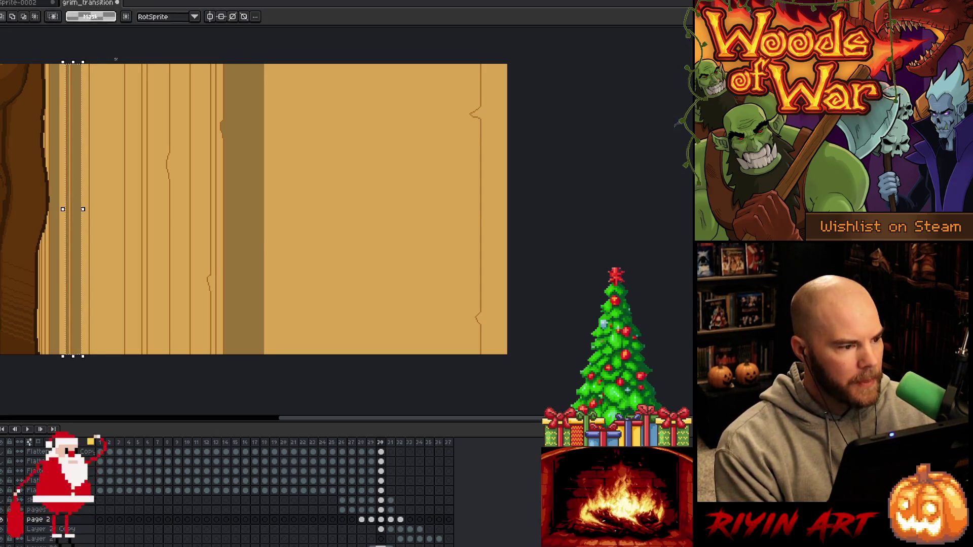
pyautogui.moveTo(103, 60); pyautogui.dragTo(65, 381)
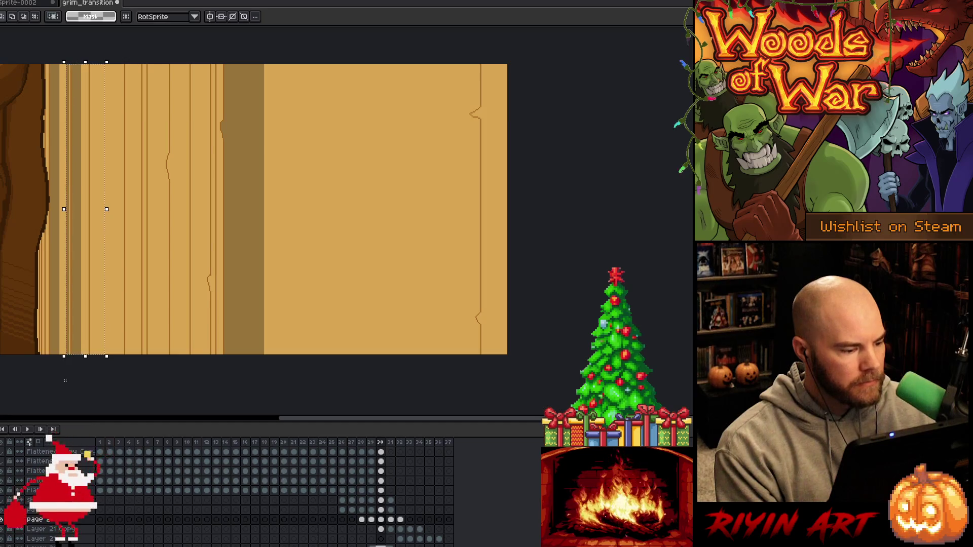
pyautogui.press('g')
pyautogui.click(100, 207)
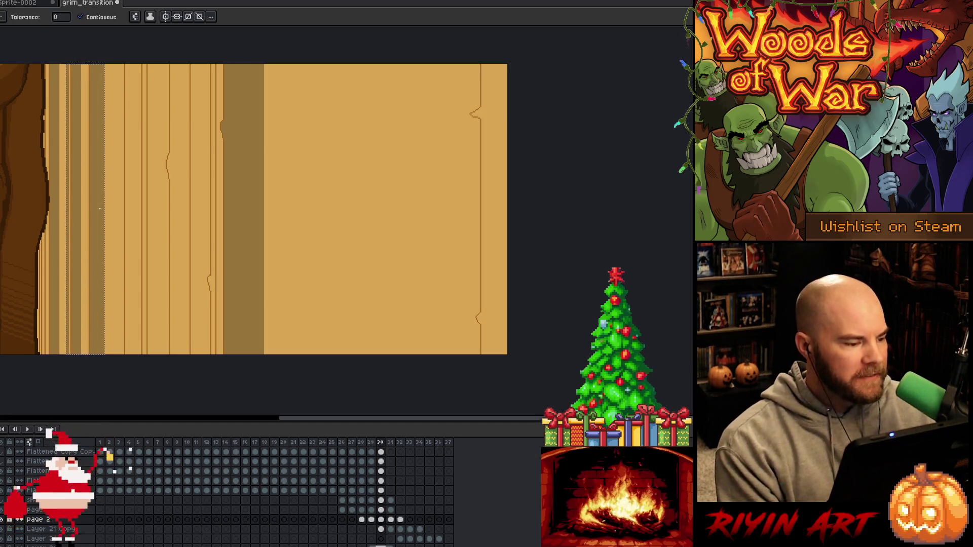
# Shift the selection right and darken the next wood strip
pyautogui.press('v')
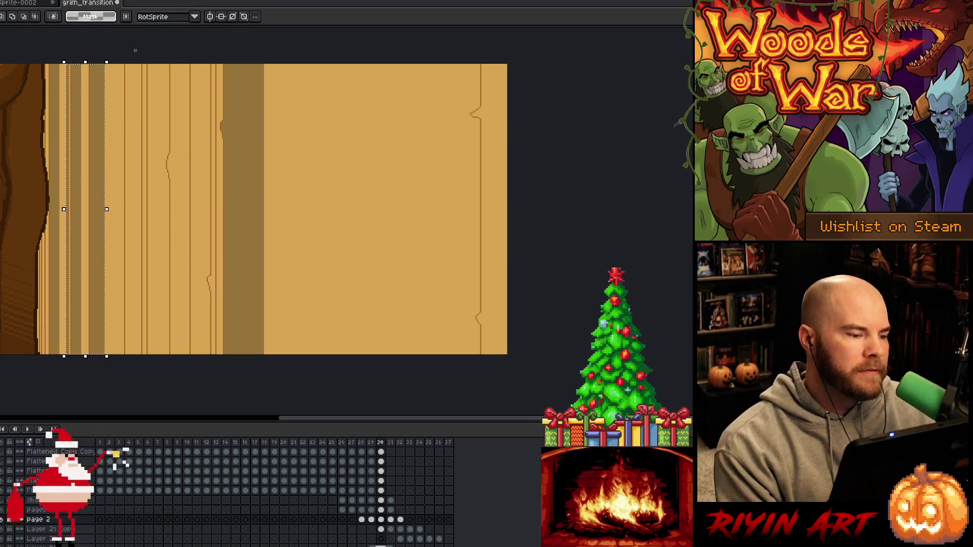
pyautogui.moveTo(132, 50); pyautogui.dragTo(115, 387)
pyautogui.press('g')
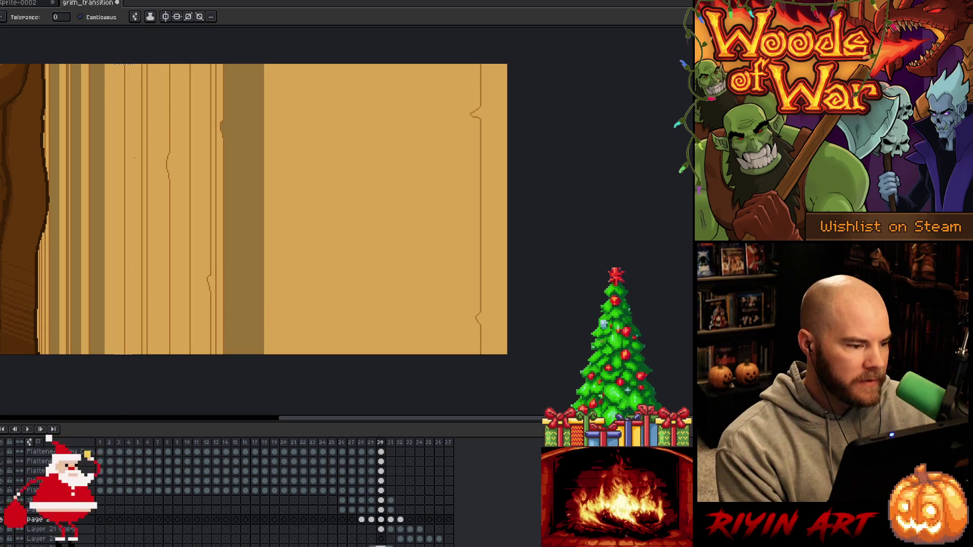
pyautogui.click(128, 176)
# Clear the selection, select a tall plank strip, and darken it
pyautogui.press('v')
pyautogui.hotkey('ctrl', 'd')
pyautogui.moveTo(144, 64)
pyautogui.mouseDown()
pyautogui.moveTo(137, 355)
pyautogui.moveTo(146, 356)
pyautogui.mouseUp()
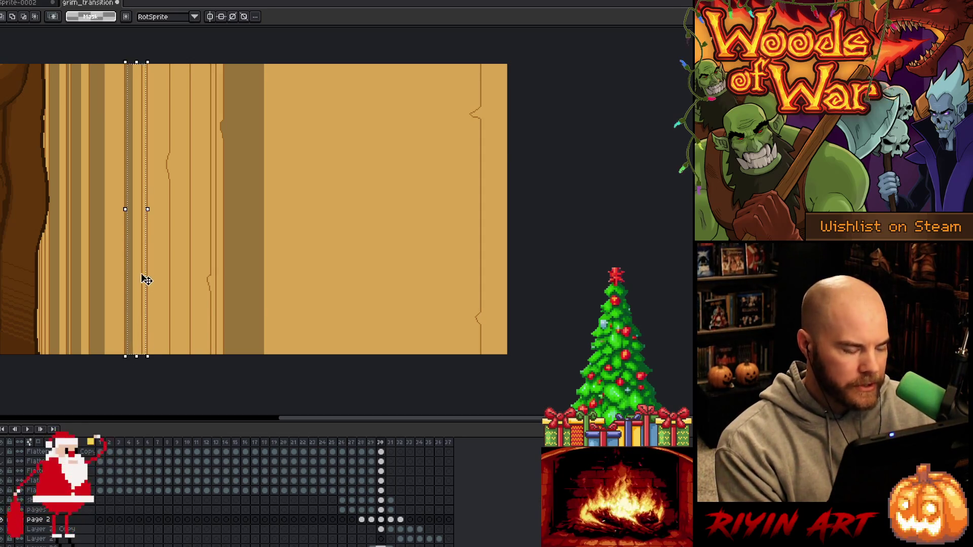
pyautogui.press('g')
pyautogui.click(142, 282)
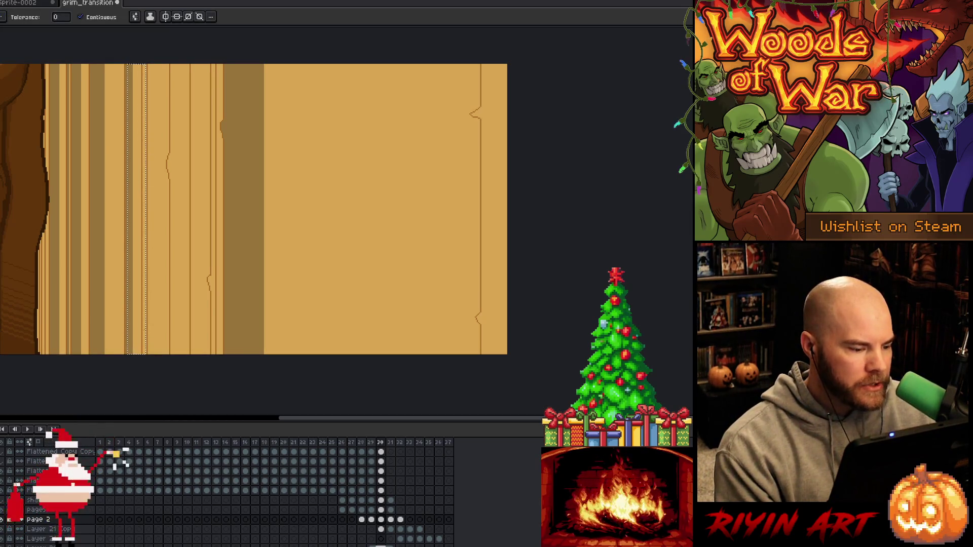
# Nudge and widen the selection, then darken the strip, redoing the fill after an undo
pyautogui.press('v')
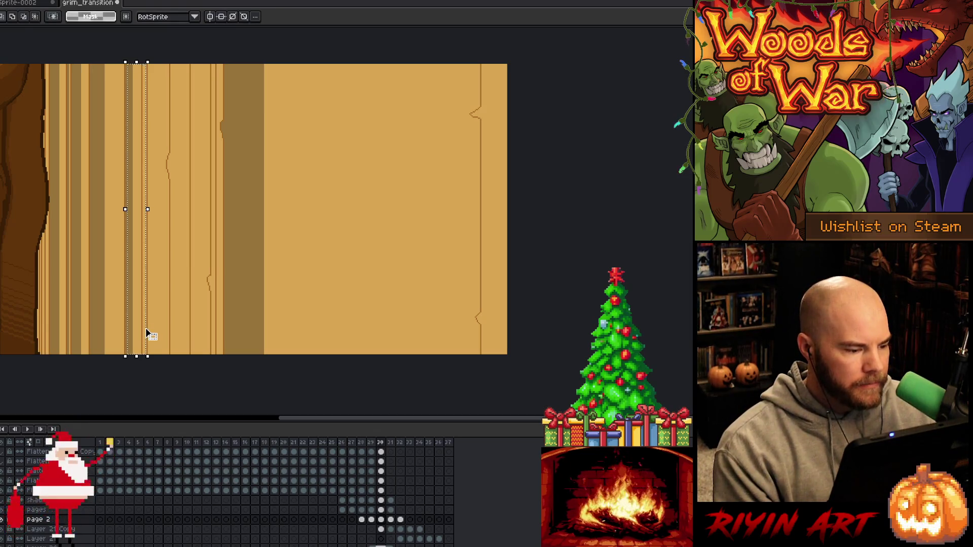
pyautogui.moveTo(143, 332); pyautogui.dragTo(146, 331)
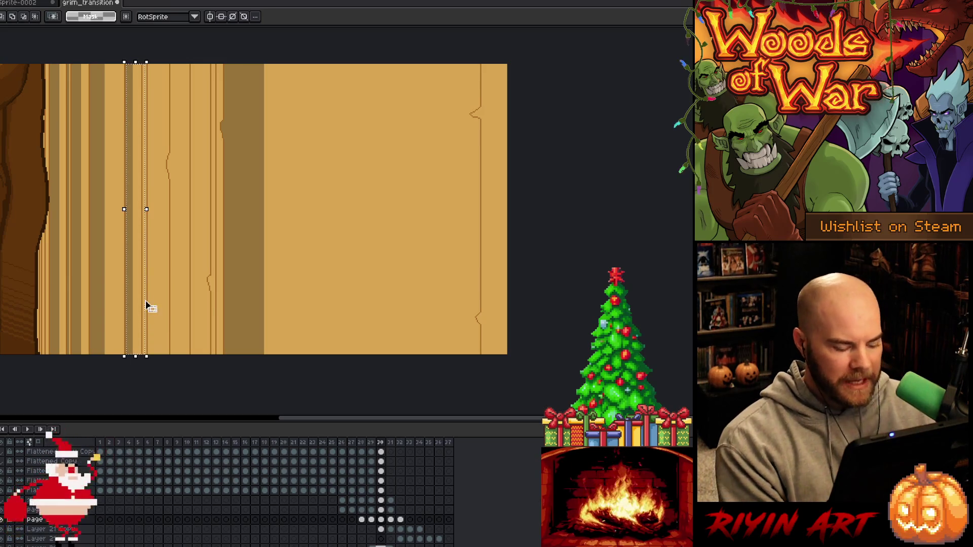
pyautogui.press('g')
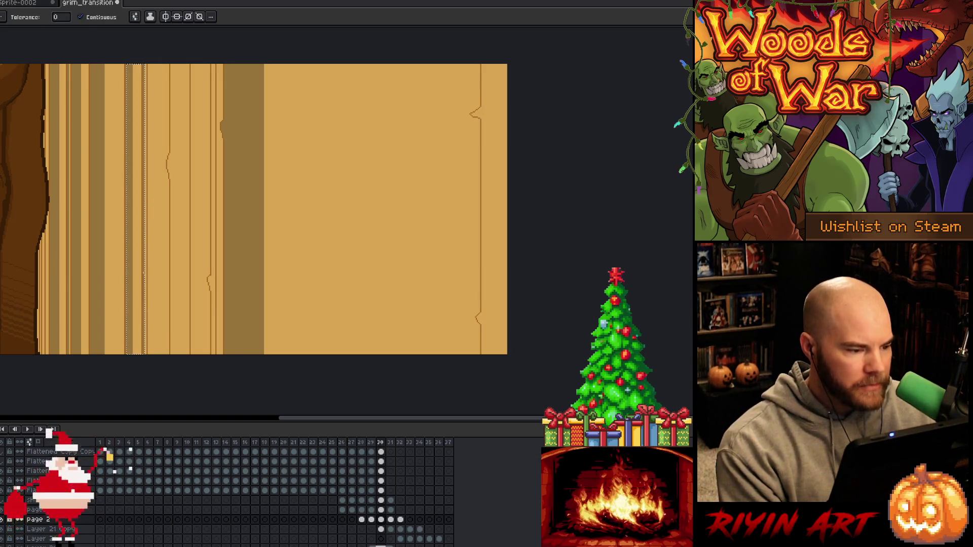
pyautogui.press('v')
pyautogui.moveTo(159, 61)
pyautogui.mouseDown()
pyautogui.moveTo(146, 89)
pyautogui.moveTo(108, 384)
pyautogui.mouseUp()
pyautogui.press('g')
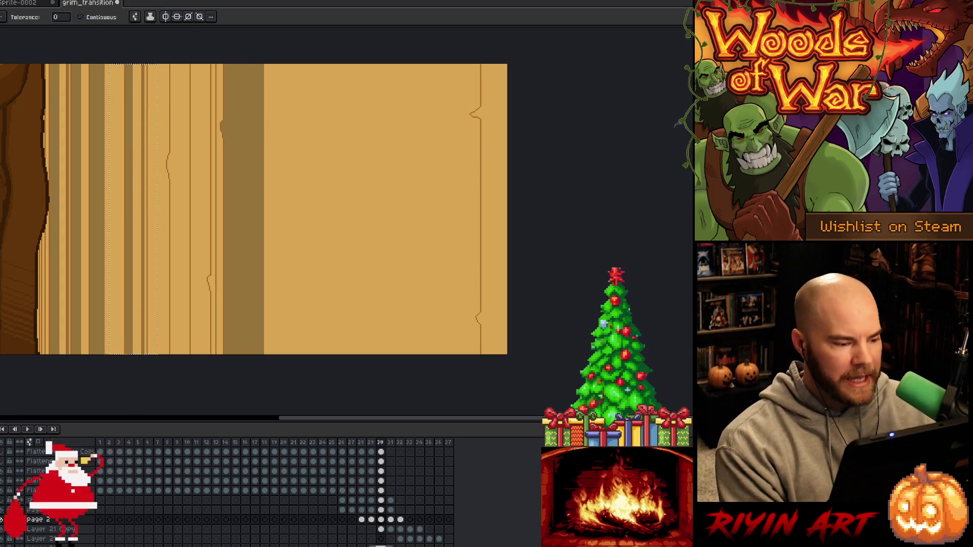
pyautogui.click(152, 225)
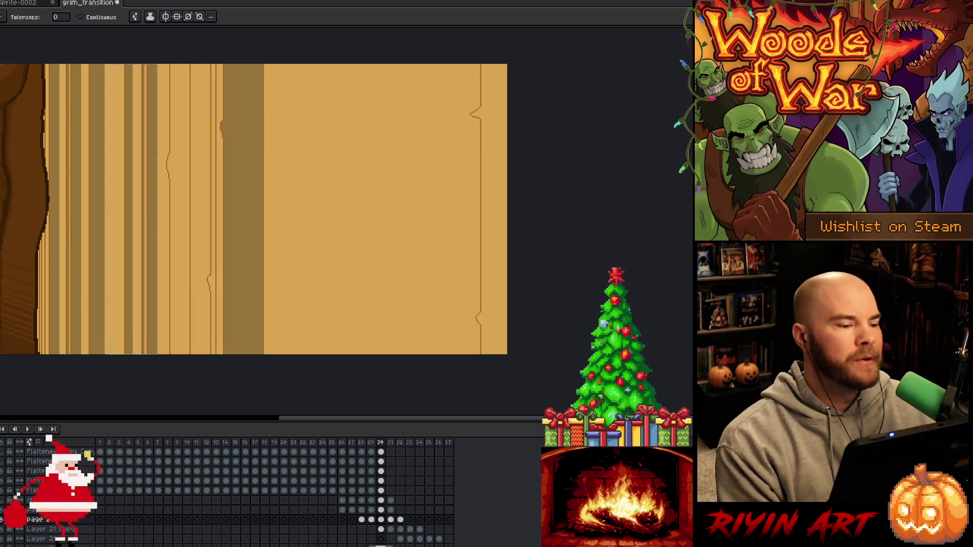
pyautogui.press('v')
pyautogui.hotkey('ctrl', 'z')
pyautogui.hotkey('ctrl', 'z')
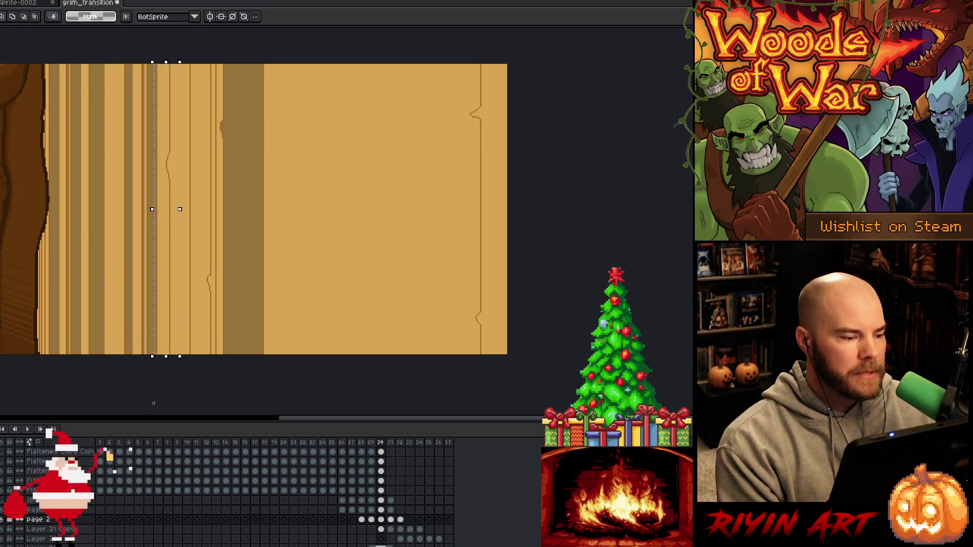
pyautogui.press('g')
pyautogui.click(173, 163)
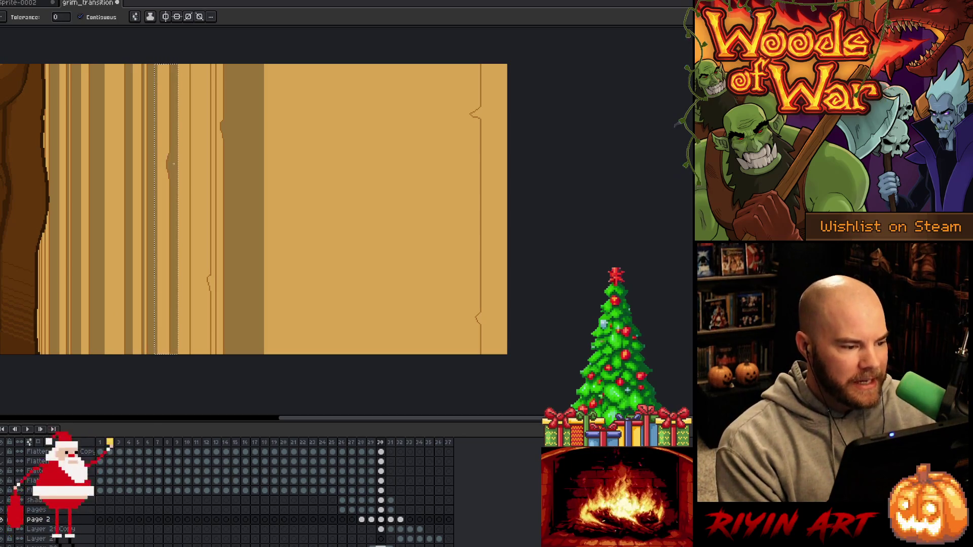
# Nudge the selection right onto the next plank strip
pyautogui.press('v')
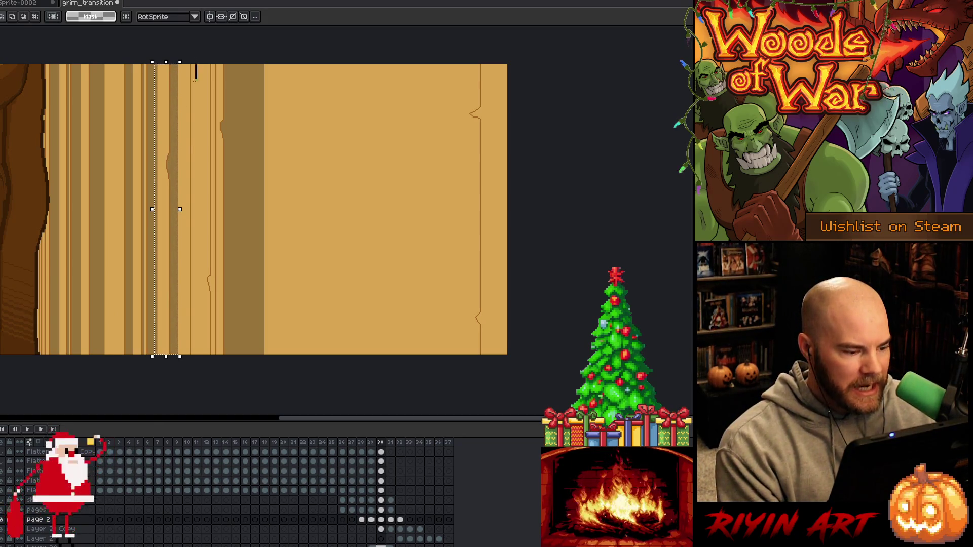
pyautogui.press('Right')
pyautogui.press('Right')
pyautogui.press('Right')
pyautogui.press('g')
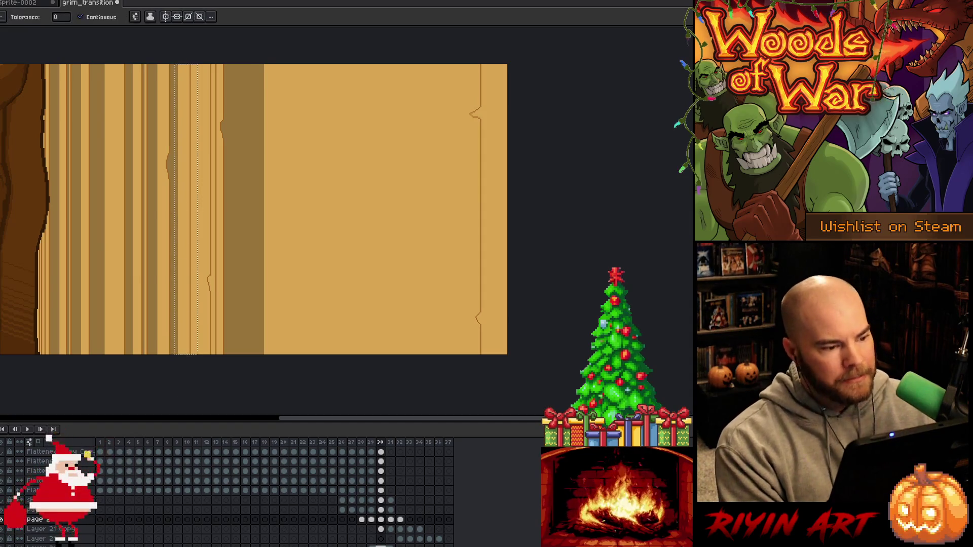
pyautogui.press('v')
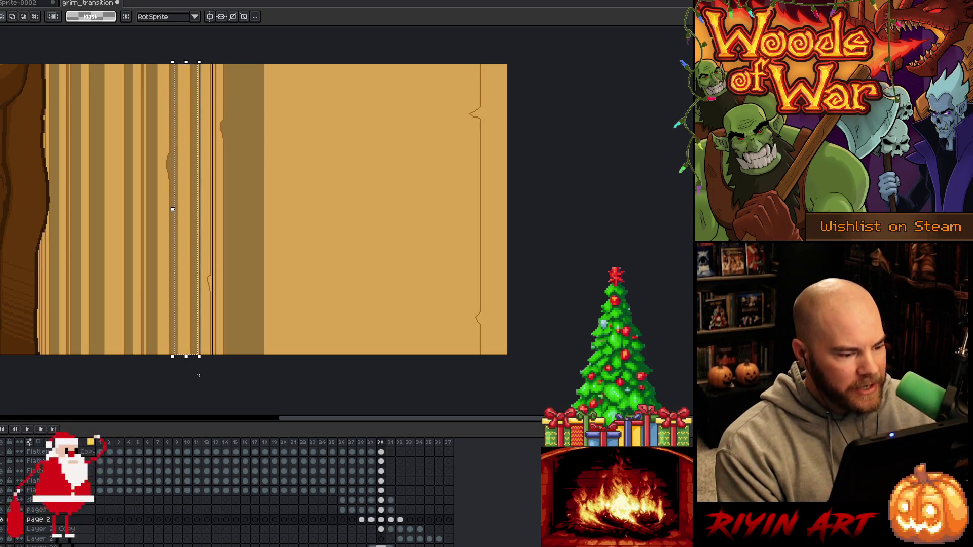
pyautogui.press('g')
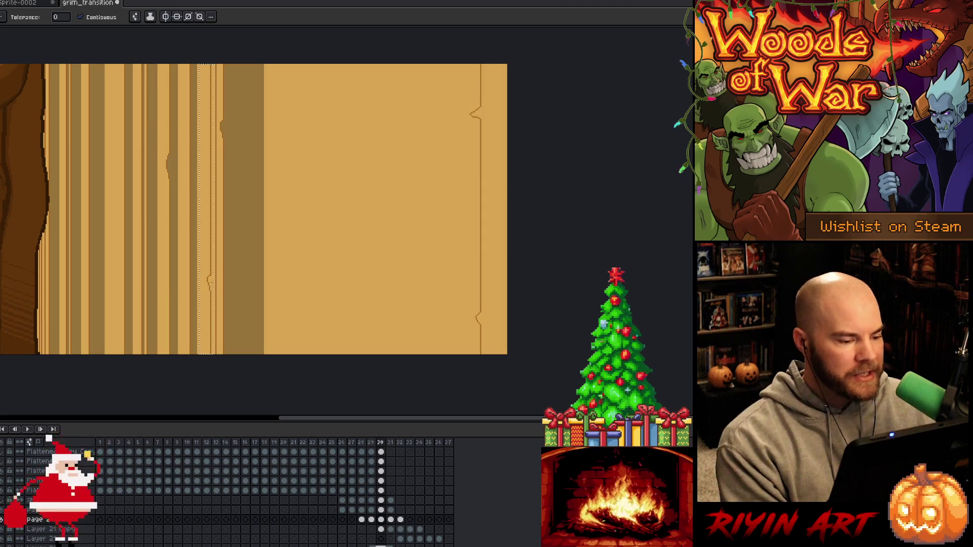
pyautogui.press('v')
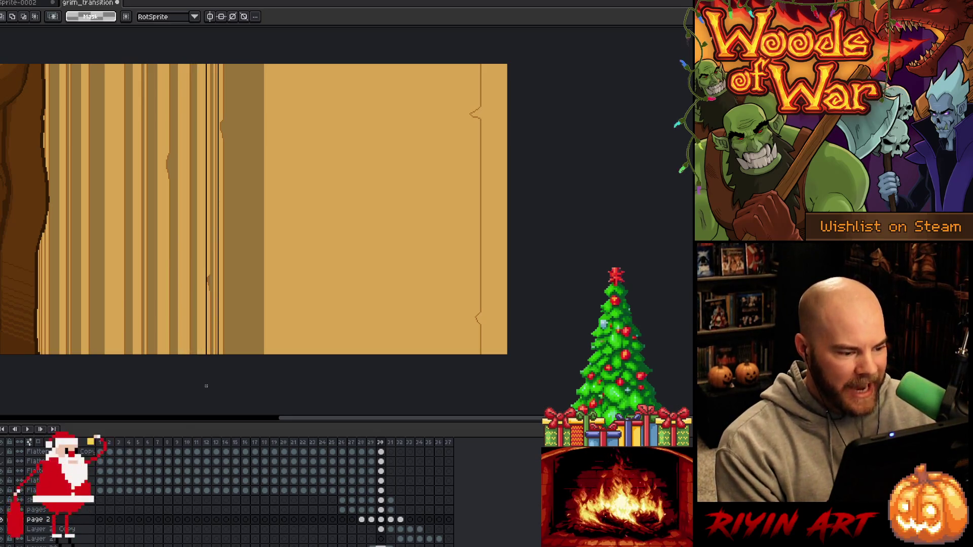
pyautogui.press('g')
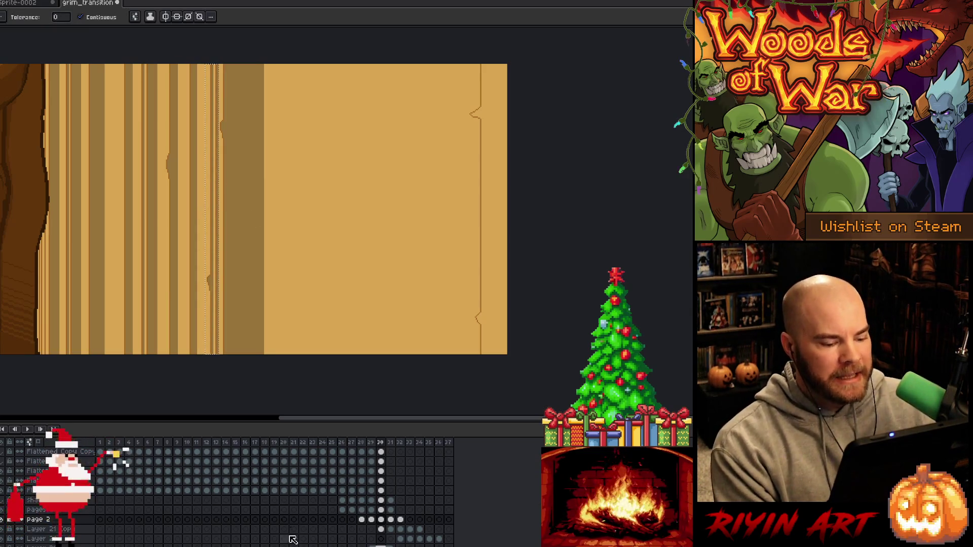
# Darken the plank's right edge on the Layer 21 Copy layer, deselect, and advance to frame 31
pyautogui.click(381, 528)
pyautogui.press('v')
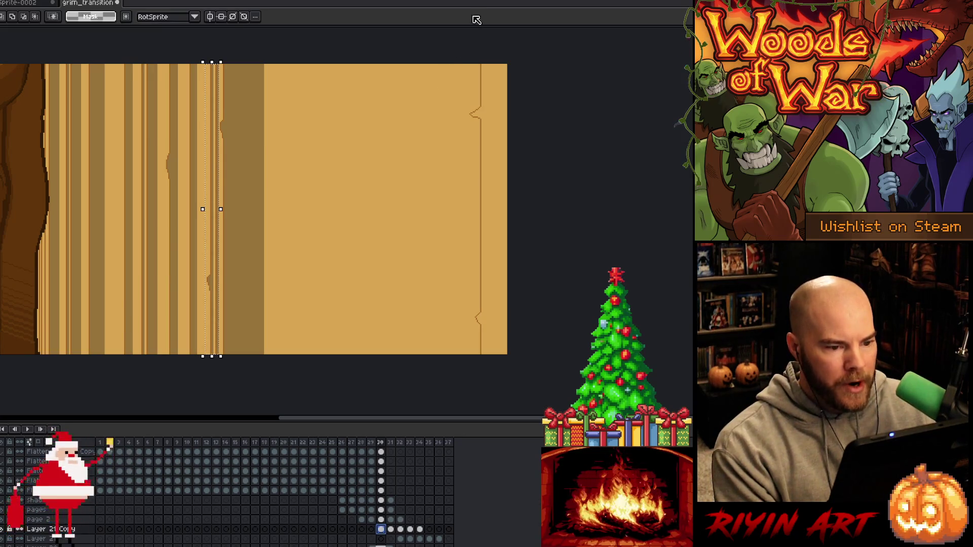
pyautogui.hotkey('ctrl', 'z')
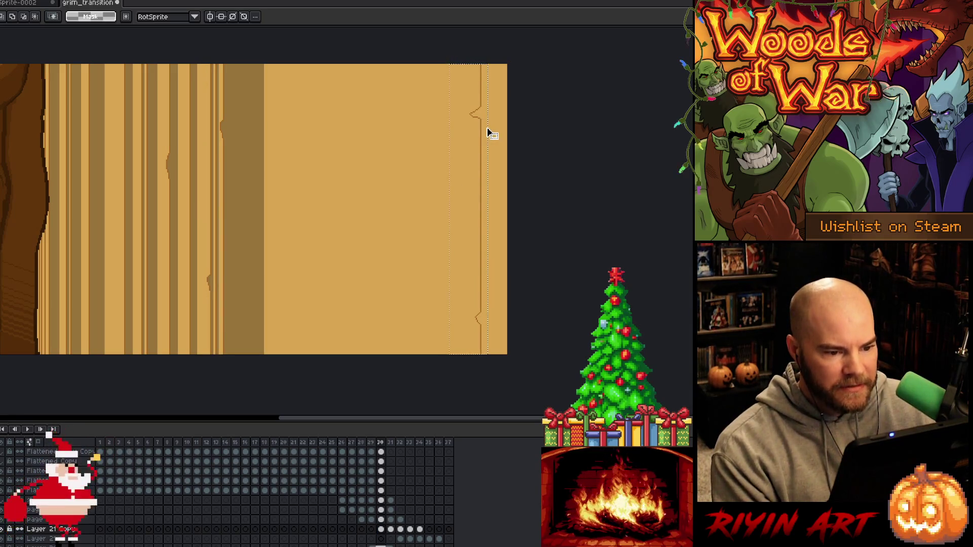
pyautogui.click(491, 128)
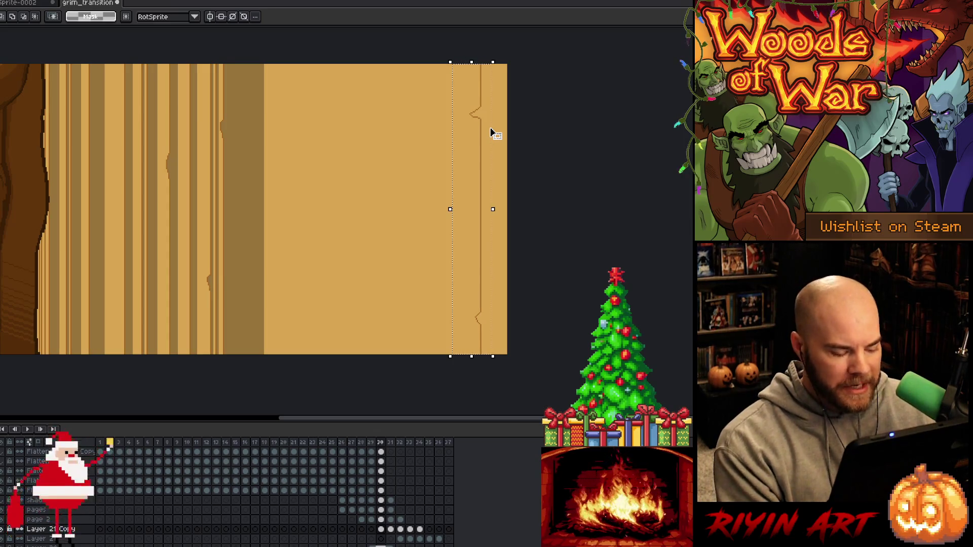
pyautogui.press('g')
pyautogui.click(485, 132)
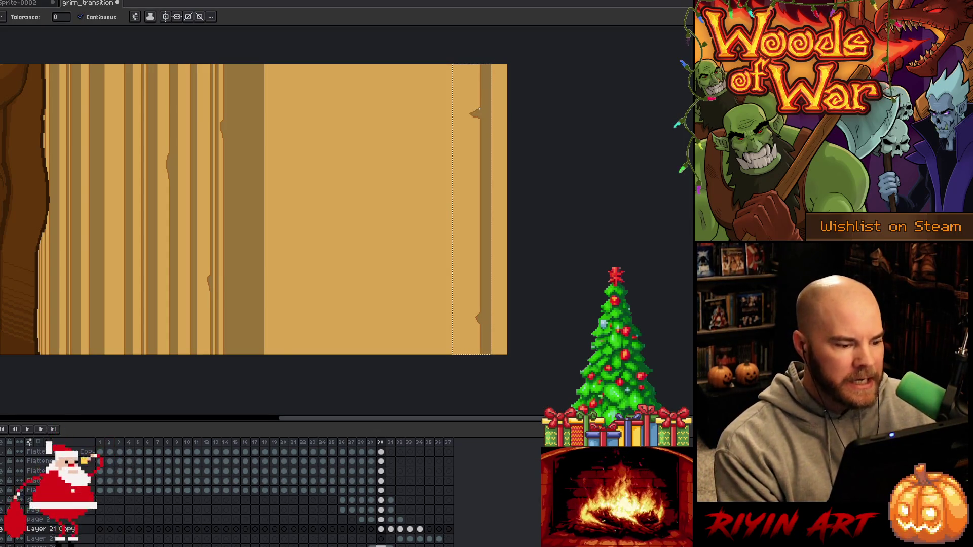
pyautogui.press('m')
pyautogui.hotkey('ctrl', 'd')
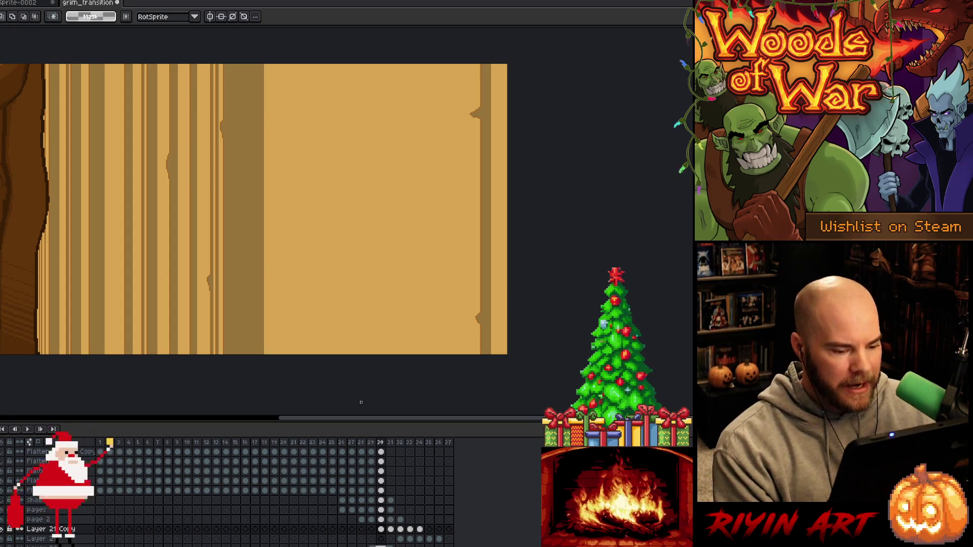
pyautogui.press('.')
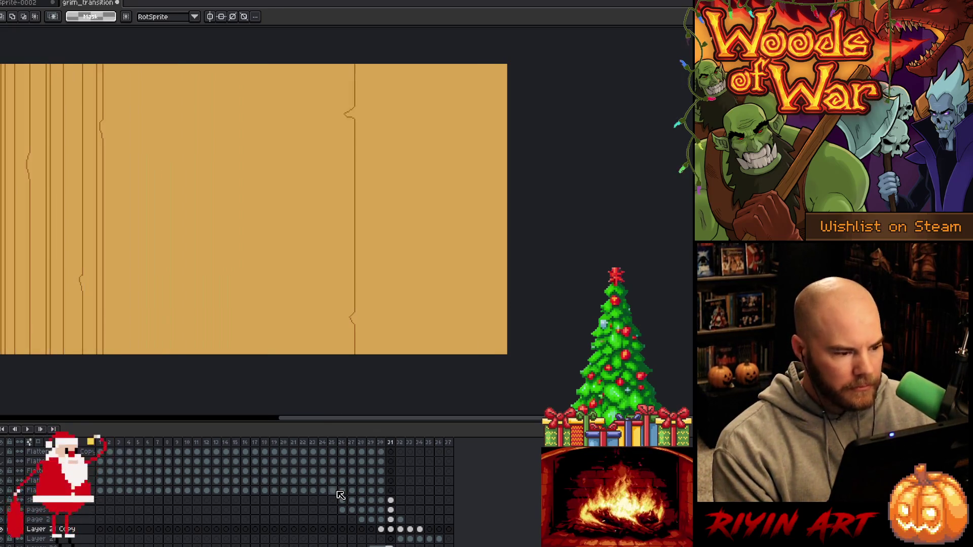
# Flip between frames 30 and 31 to compare the fold, settling on frame 31
pyautogui.press(',')
pyautogui.moveTo(209, 286)
pyautogui.mouseDown()
pyautogui.moveTo(256, 278)
pyautogui.moveTo(373, 297)
pyautogui.moveTo(313, 314)
pyautogui.mouseUp()
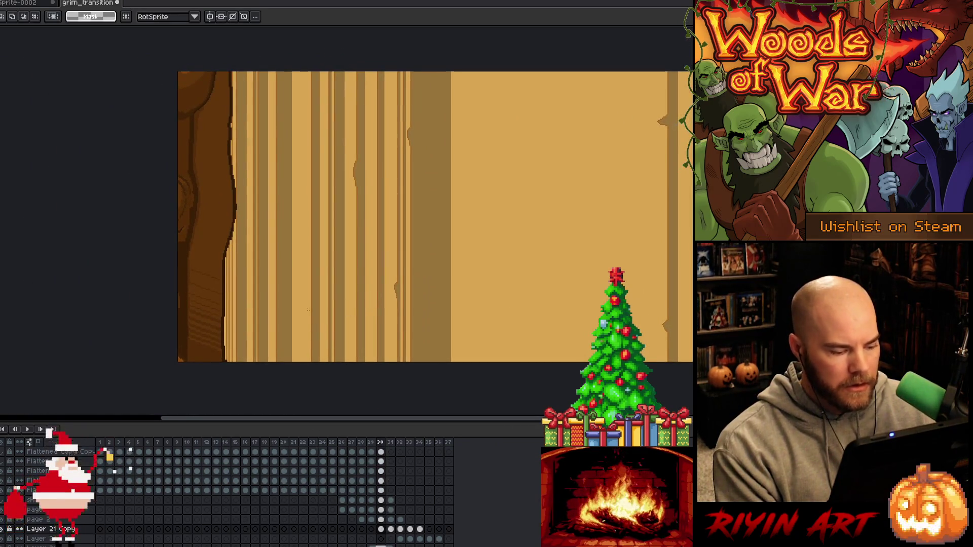
pyautogui.press('.')
pyautogui.click(390, 519)
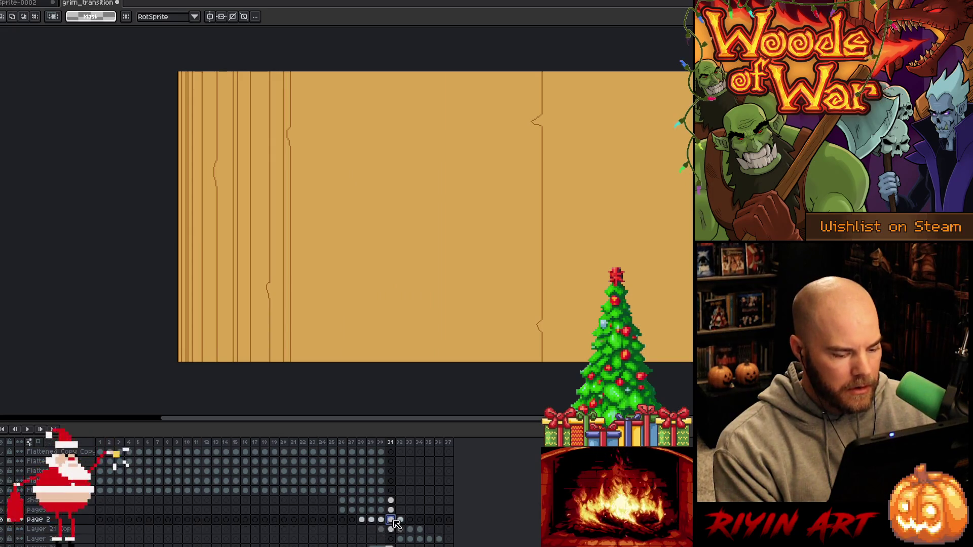
pyautogui.press(',')
pyautogui.press('.')
pyautogui.press(',')
pyautogui.press('.')
pyautogui.press(',')
pyautogui.press('.')
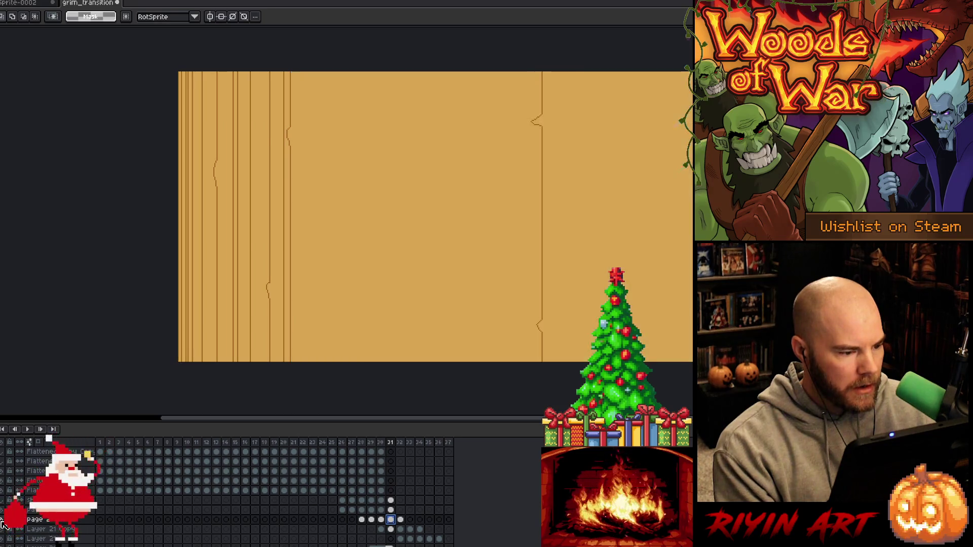
pyautogui.press('.')
pyautogui.press(',')
pyautogui.press(',')
pyautogui.press('.')
# Hide the pages layer on frame 31 and marquee the thin left-edge strip
pyautogui.click(391, 509)
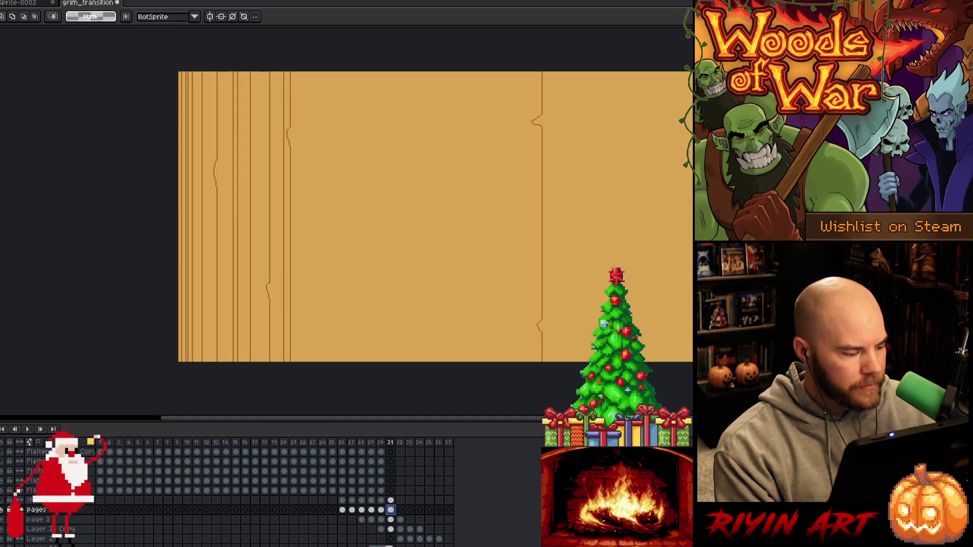
pyautogui.press('Delete')
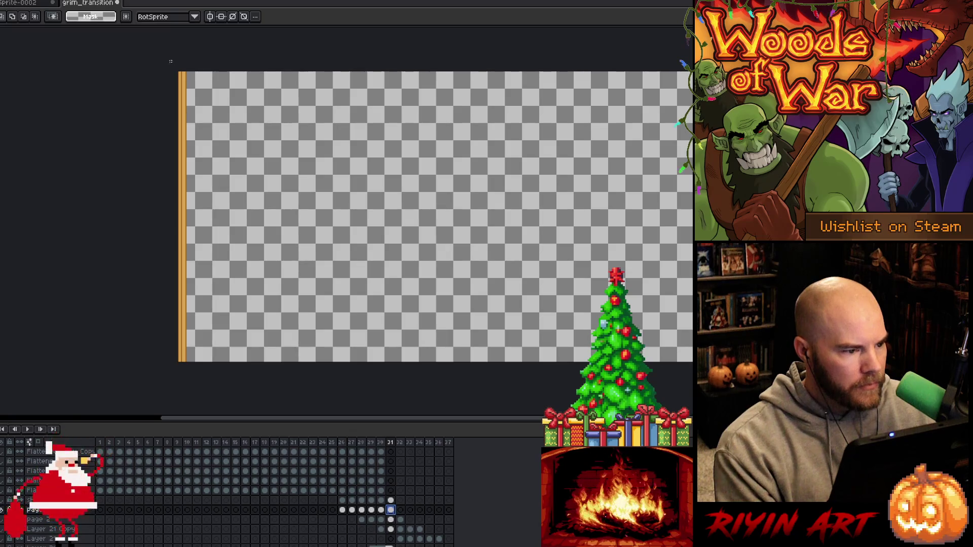
pyautogui.moveTo(179, 65); pyautogui.dragTo(182, 364)
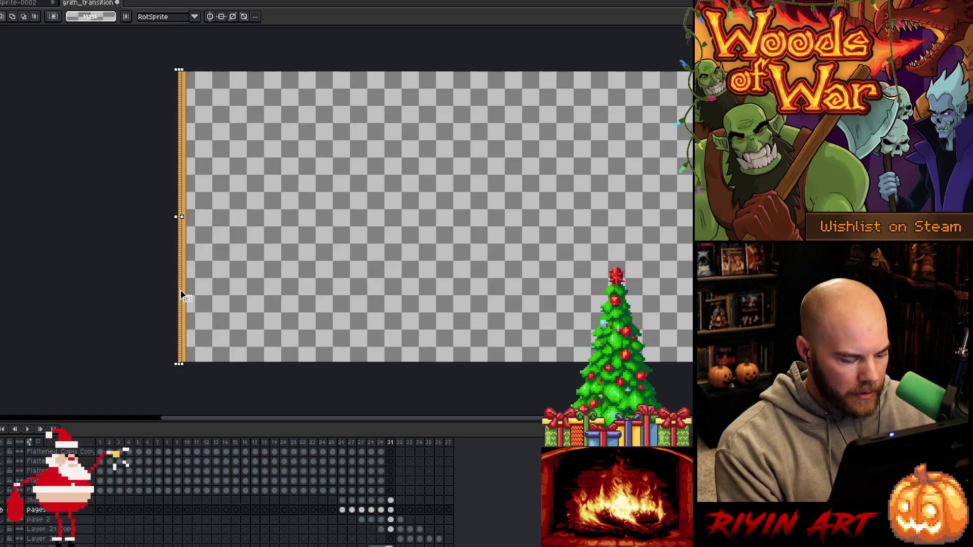
pyautogui.press('w')
pyautogui.scroll(1, 182, 295)
pyautogui.scroll(1, 181, 295)
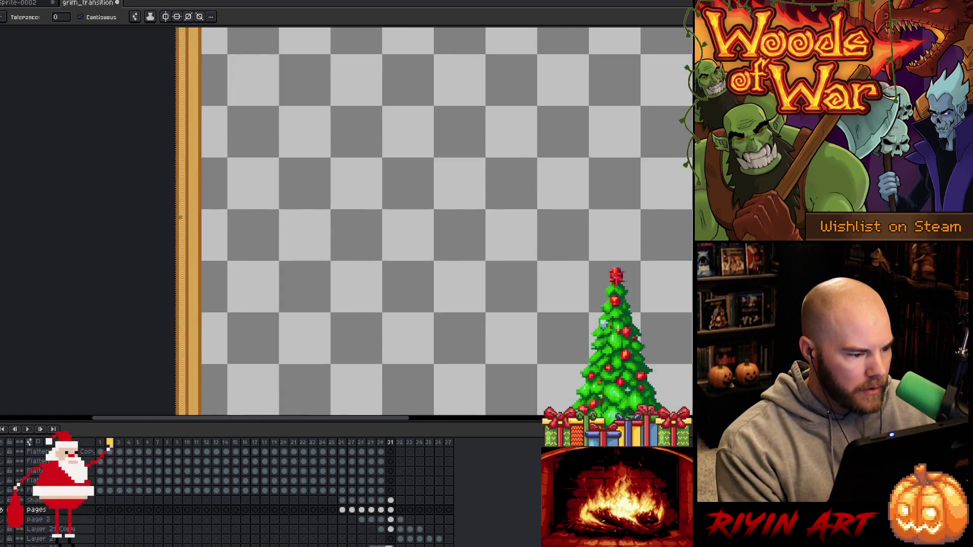
pyautogui.scroll(-2, 180, 217)
# Zoom in and out to inspect the left-edge strip, then show the pages layer again
pyautogui.press('m')
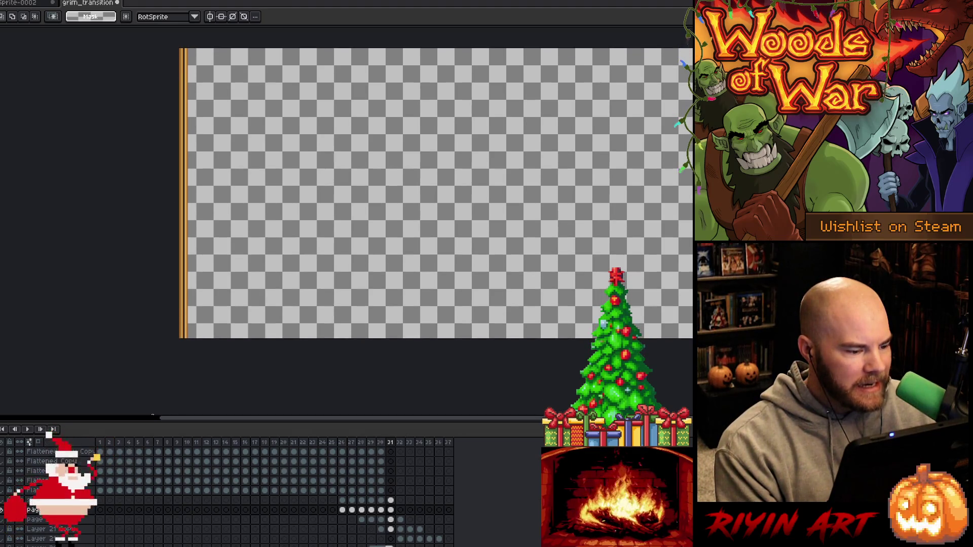
pyautogui.scroll(2, 174, 78)
pyautogui.scroll(2, 174, 79)
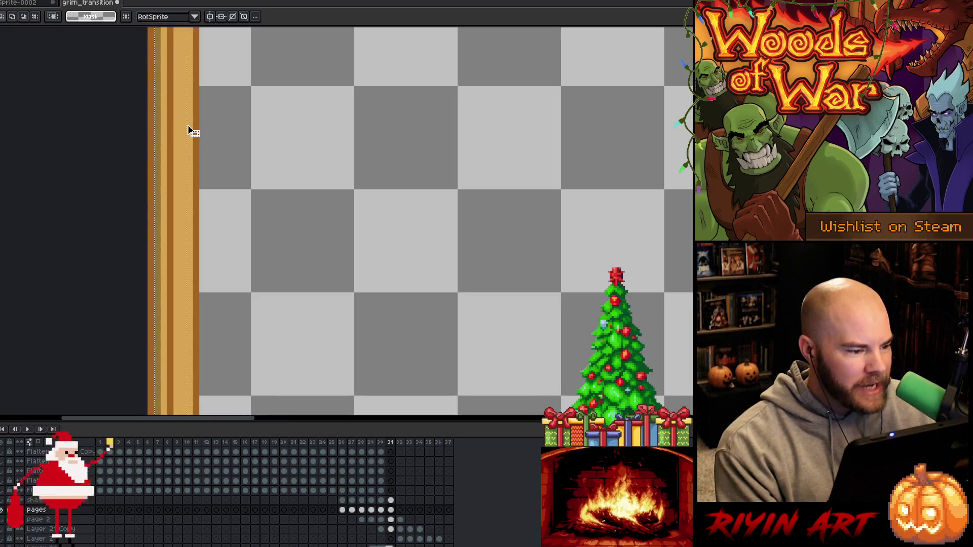
pyautogui.press('w')
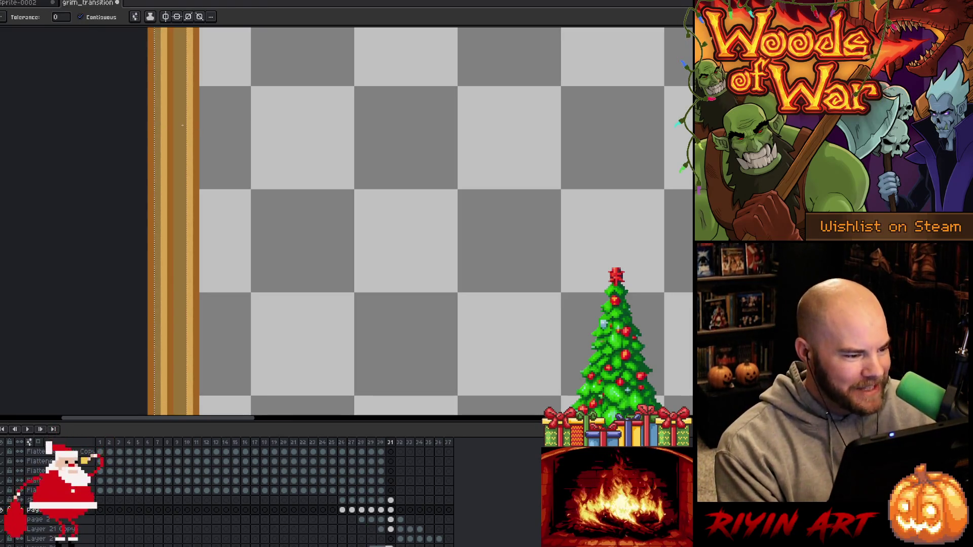
pyautogui.scroll(-3, 172, 130)
pyautogui.scroll(-1, 177, 143)
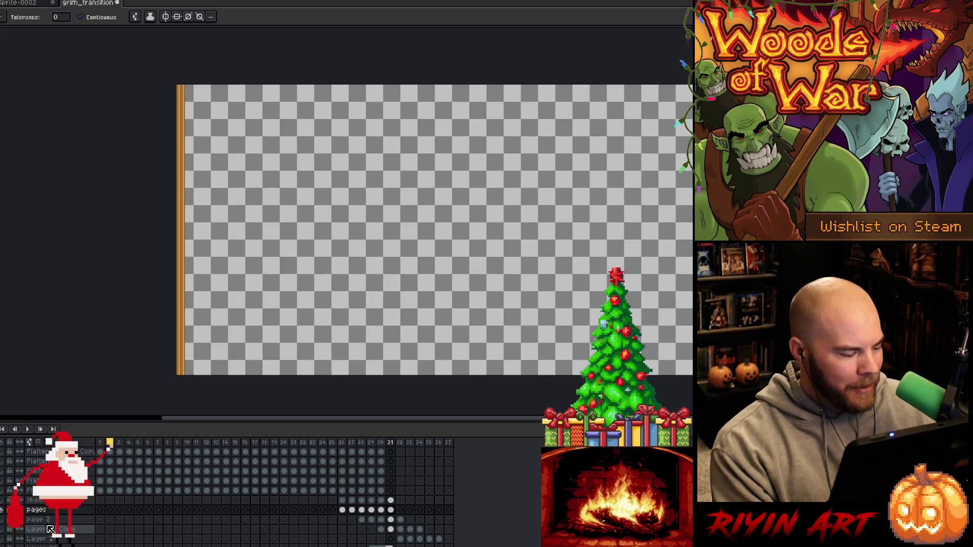
pyautogui.click(3, 511)
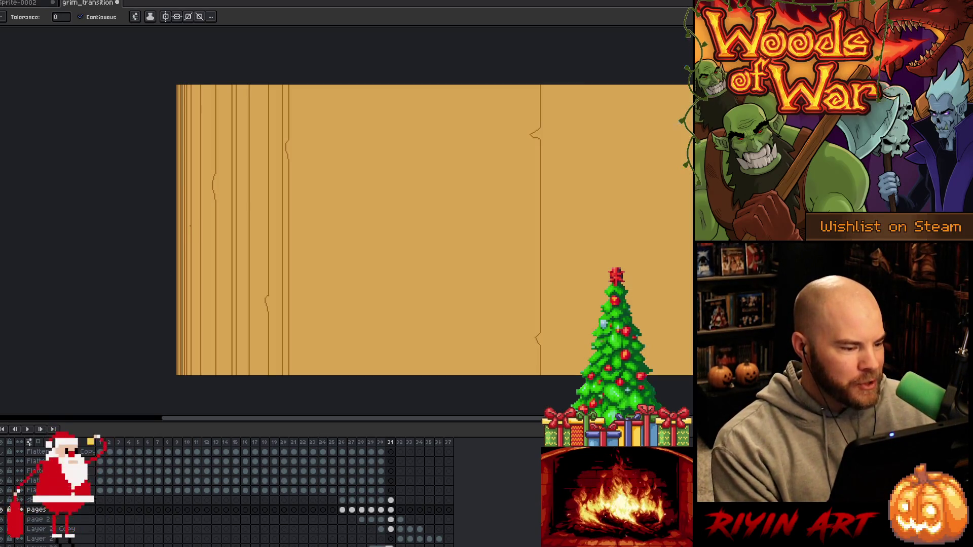
# Marquee the folded left strip of the page on frame 31 and magic-wand its light stripes
pyautogui.moveTo(259, 203)
pyautogui.mouseDown()
pyautogui.moveTo(269, 195)
pyautogui.moveTo(266, 208)
pyautogui.mouseUp()
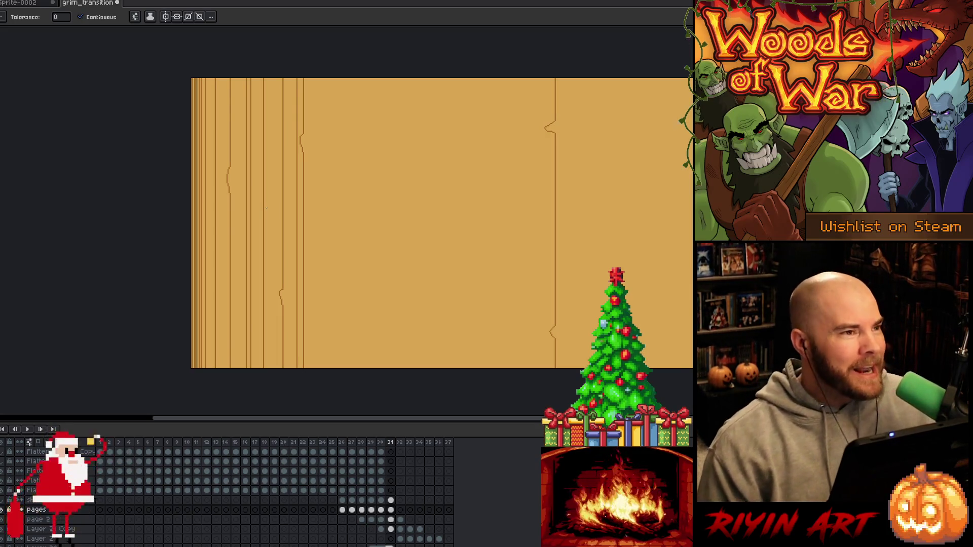
pyautogui.scroll(-1, 279, 228)
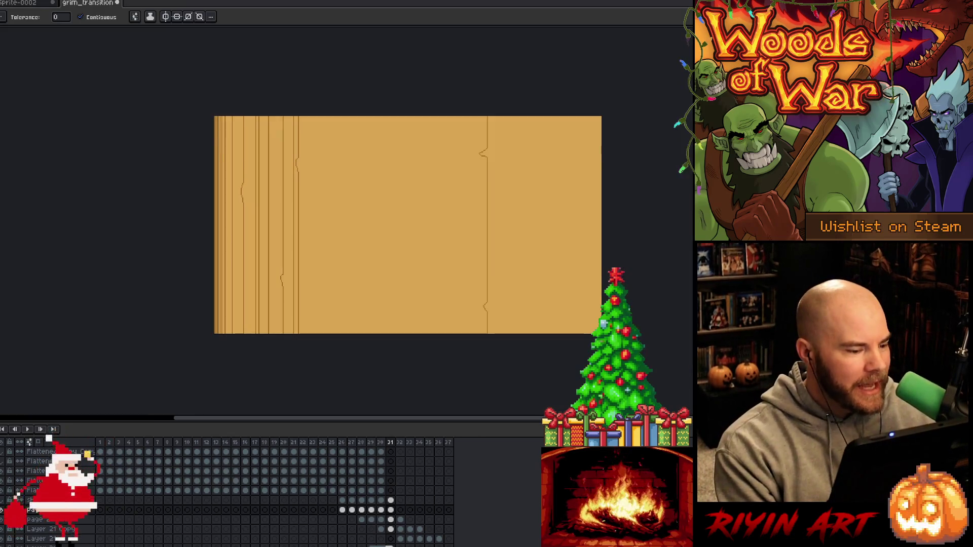
pyautogui.scroll(3, 210, 162)
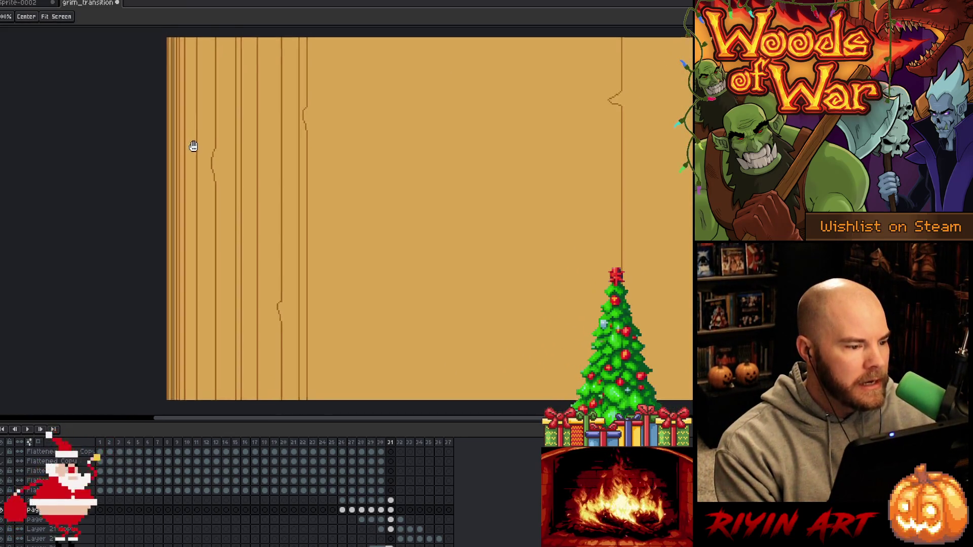
pyautogui.press('m')
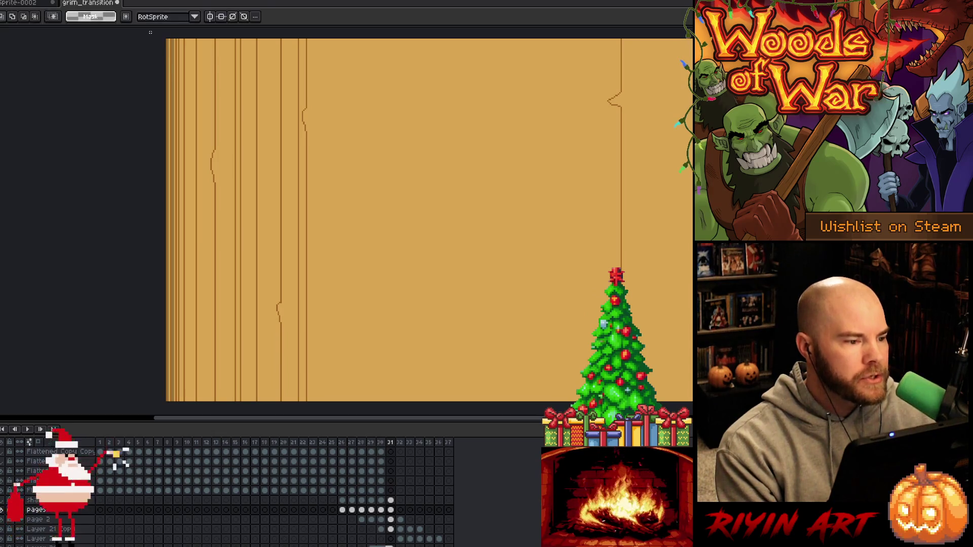
pyautogui.moveTo(153, 78); pyautogui.dragTo(182, 410)
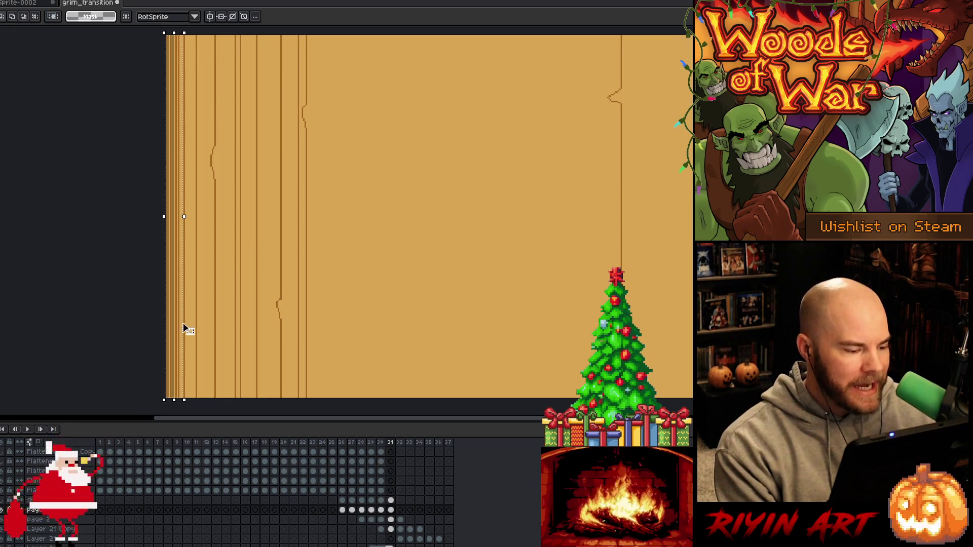
pyautogui.hotkey('ctrl', 'd')
pyautogui.hotkey('ctrl', 'shift', 'd')
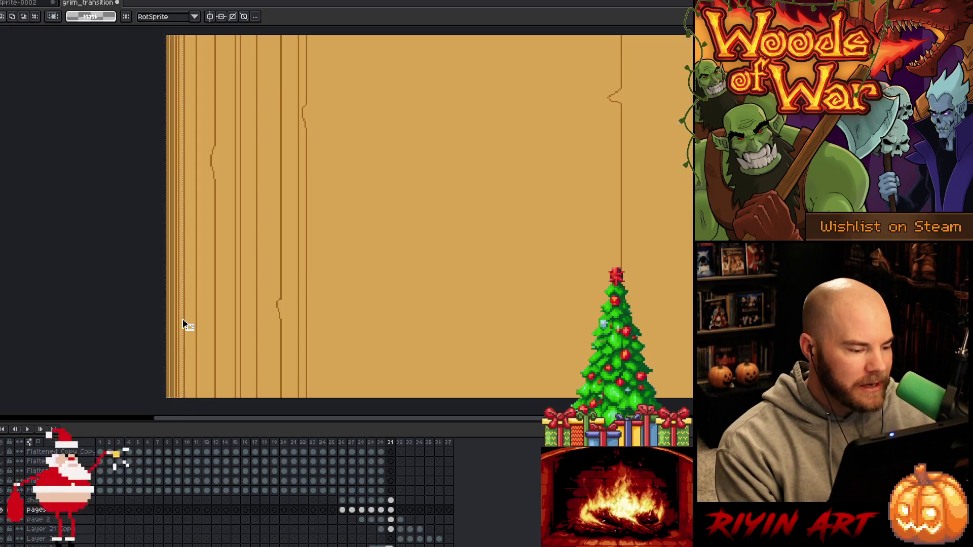
pyautogui.press('w')
pyautogui.scroll(3, 176, 223)
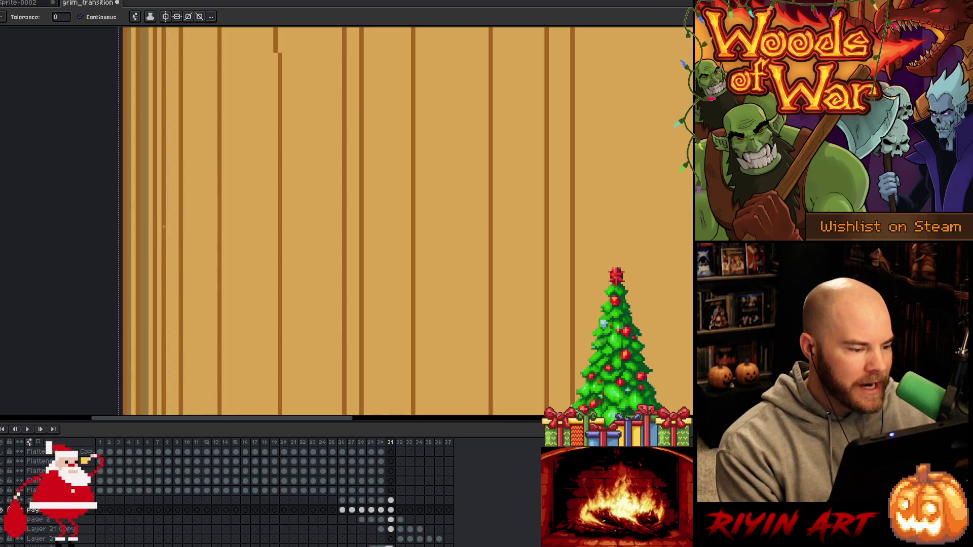
pyautogui.click(167, 226)
pyautogui.click(168, 226)
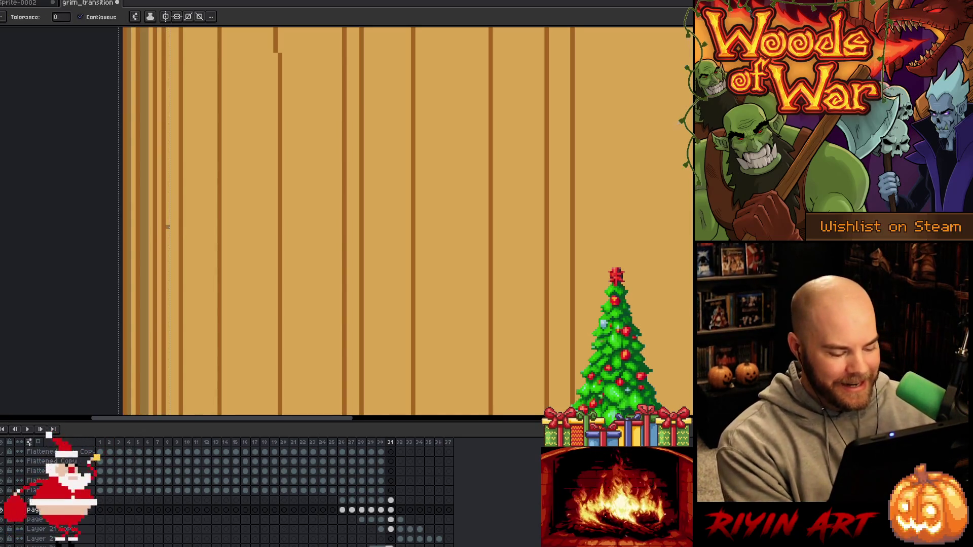
pyautogui.click(167, 226)
# Reselect the left stripe strip by colour and re-marquee the page's left edge
pyautogui.click(394, 520)
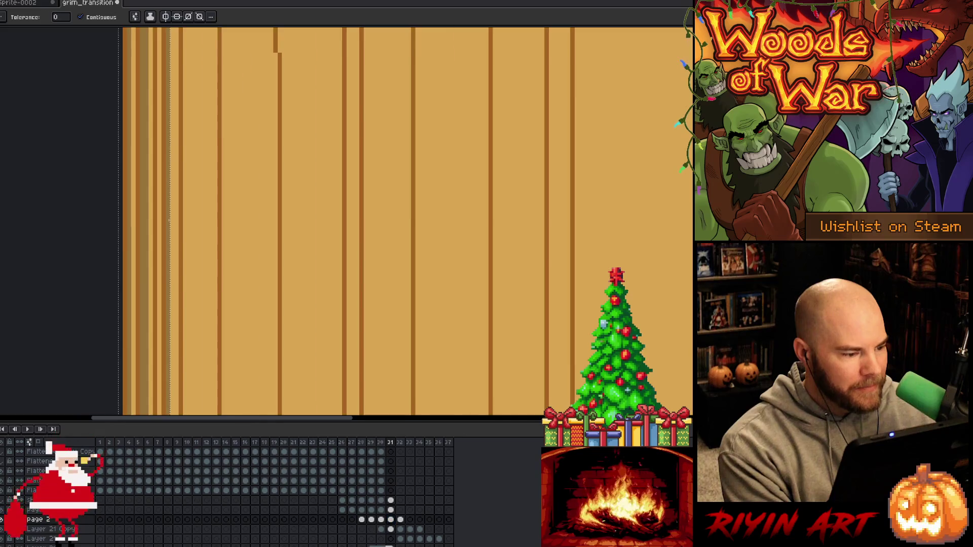
pyautogui.scroll(-4, 167, 226)
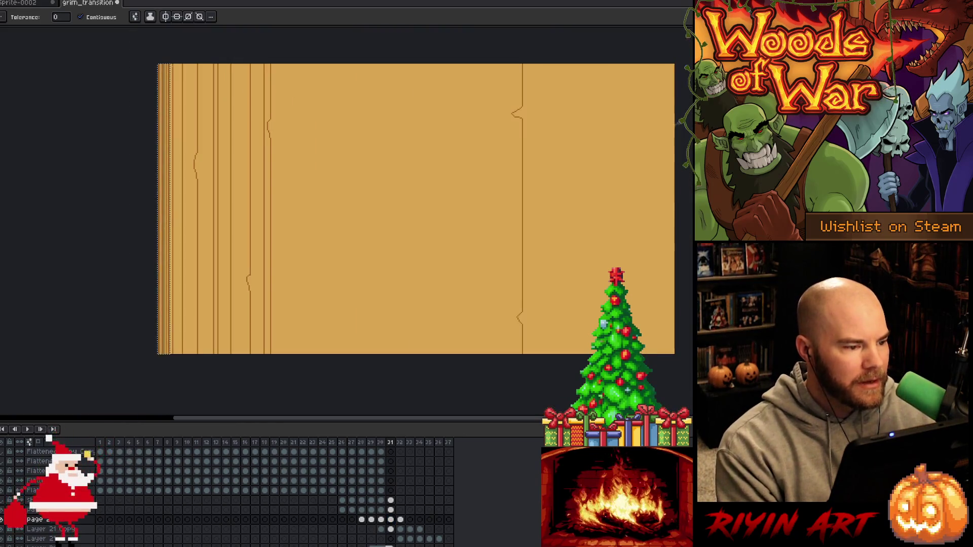
pyautogui.click(167, 222)
pyautogui.hotkey('ctrl', 'd')
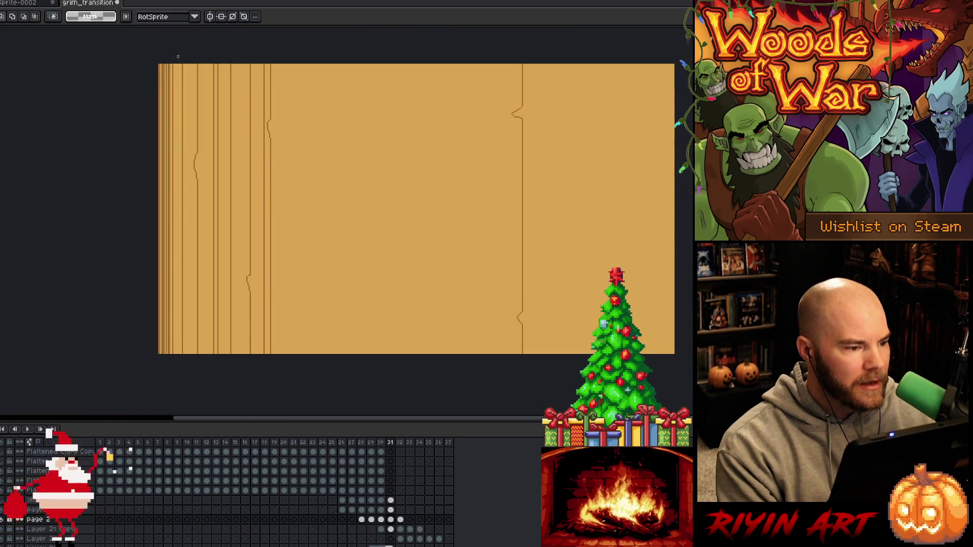
pyautogui.press('w')
pyautogui.click(174, 308)
pyautogui.press('m')
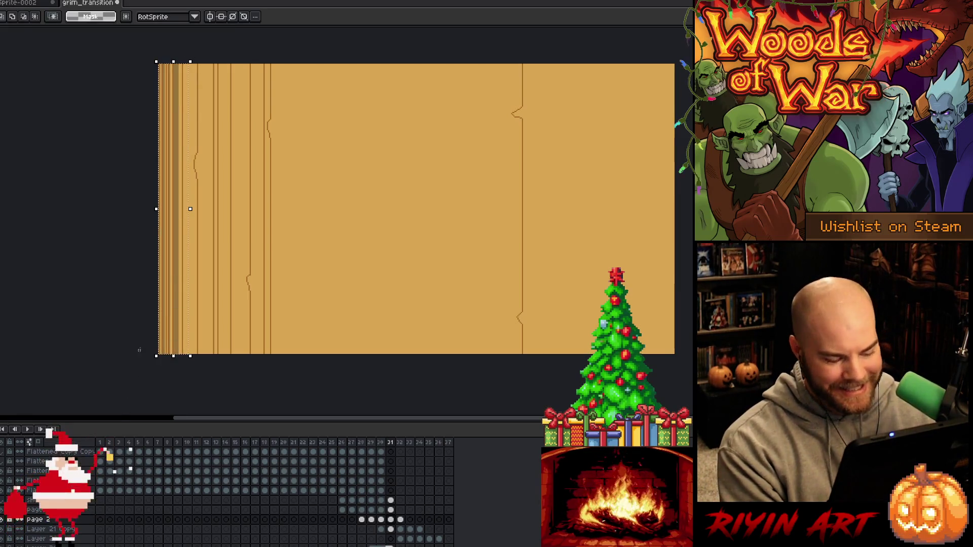
pyautogui.press('w')
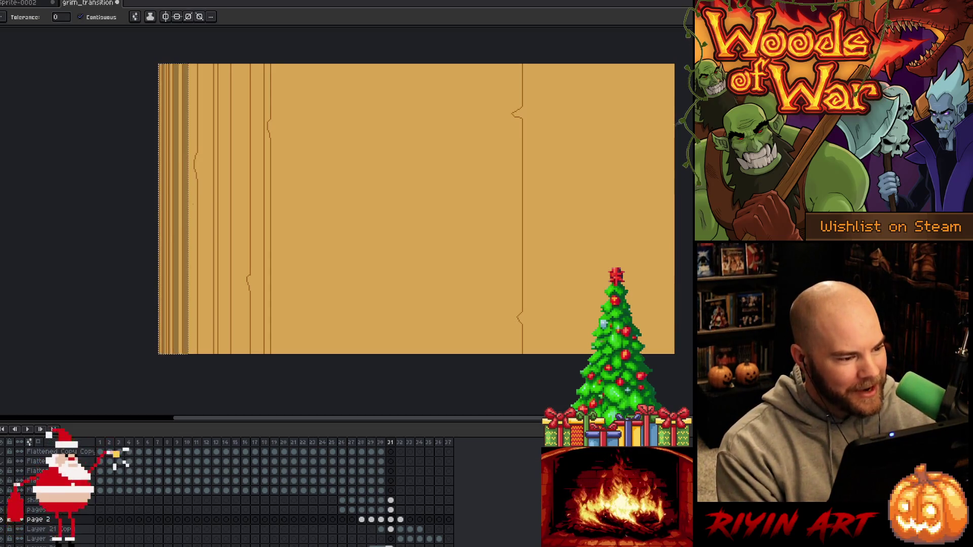
pyautogui.press('m')
pyautogui.moveTo(205, 63)
pyautogui.mouseDown()
pyautogui.moveTo(197, 240)
pyautogui.moveTo(138, 415)
pyautogui.mouseUp()
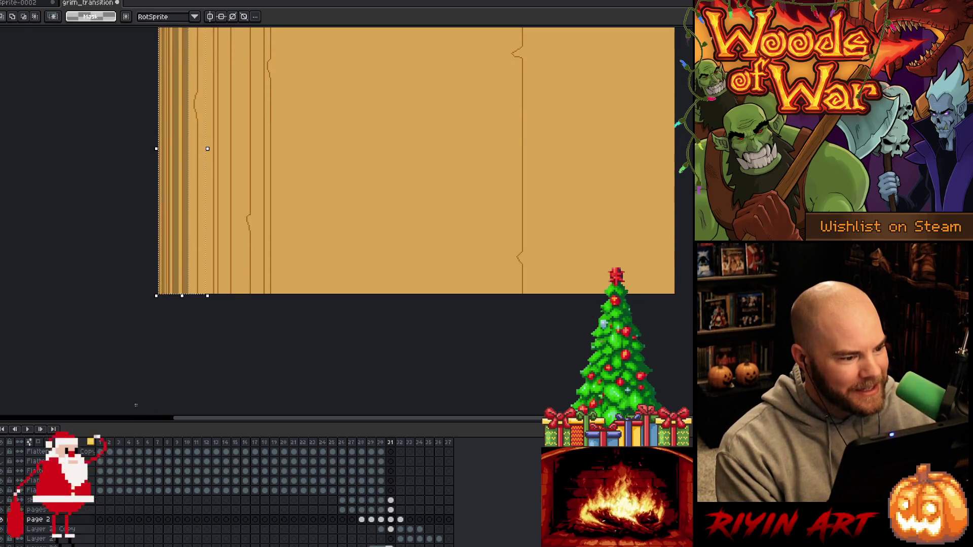
pyautogui.moveTo(254, 115); pyautogui.dragTo(259, 211)
# Shift the selected left-edge stripes slightly left and reselect the striped edge
pyautogui.press('w')
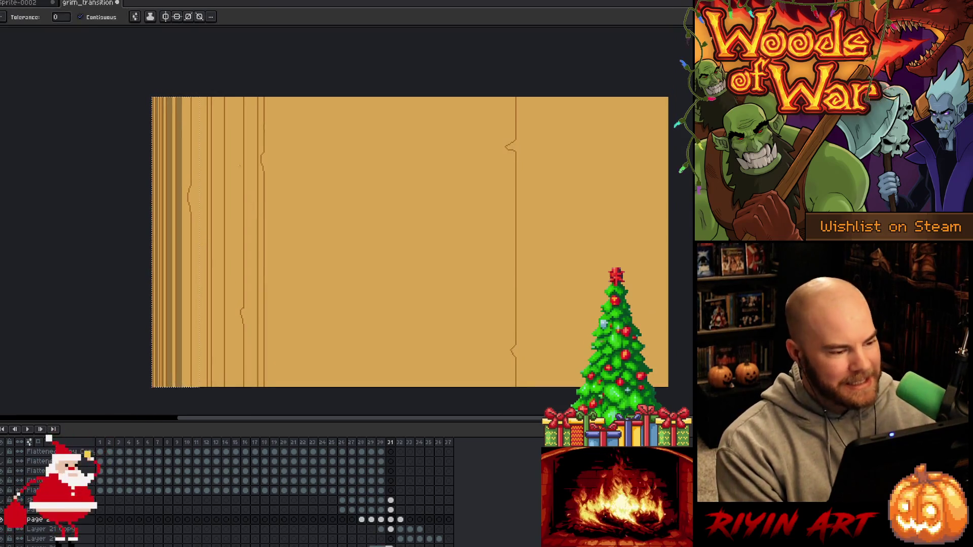
pyautogui.press('m')
pyautogui.moveTo(210, 90)
pyautogui.mouseDown()
pyautogui.moveTo(167, 264)
pyautogui.moveTo(164, 395)
pyautogui.mouseUp()
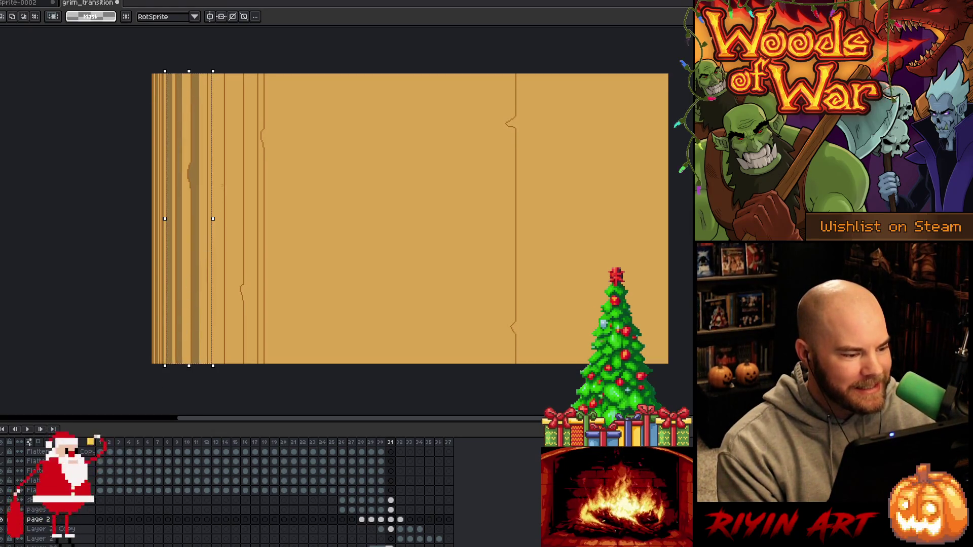
pyautogui.moveTo(212, 188); pyautogui.dragTo(213, 189)
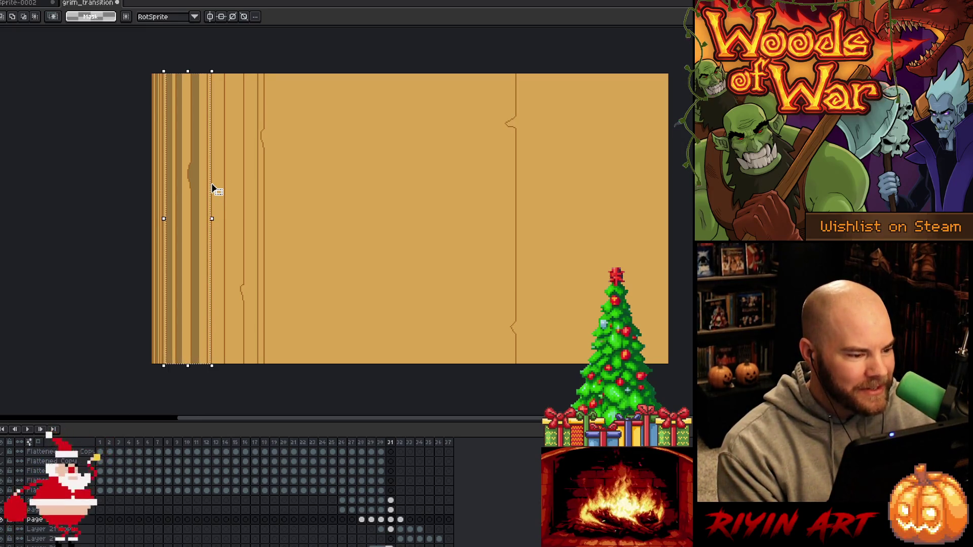
pyautogui.press('w')
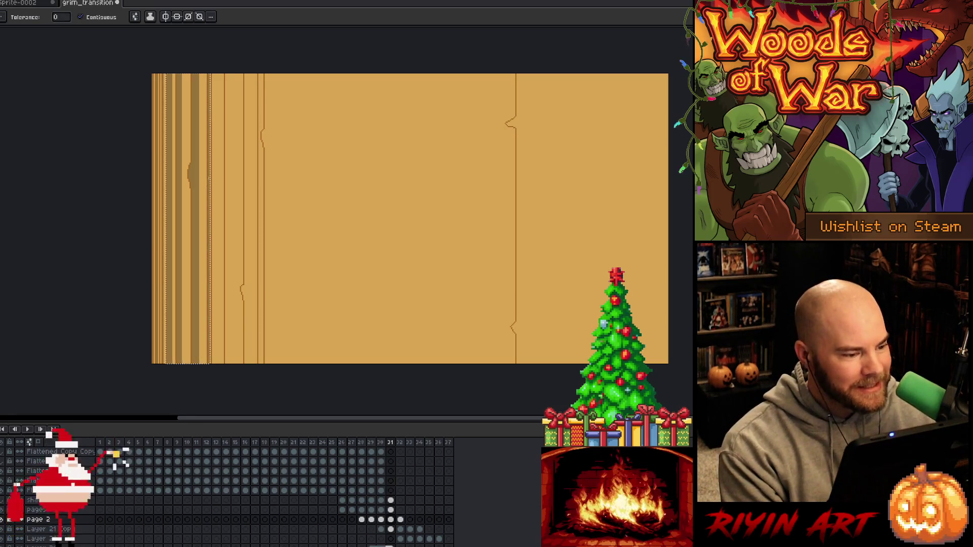
pyautogui.press('m')
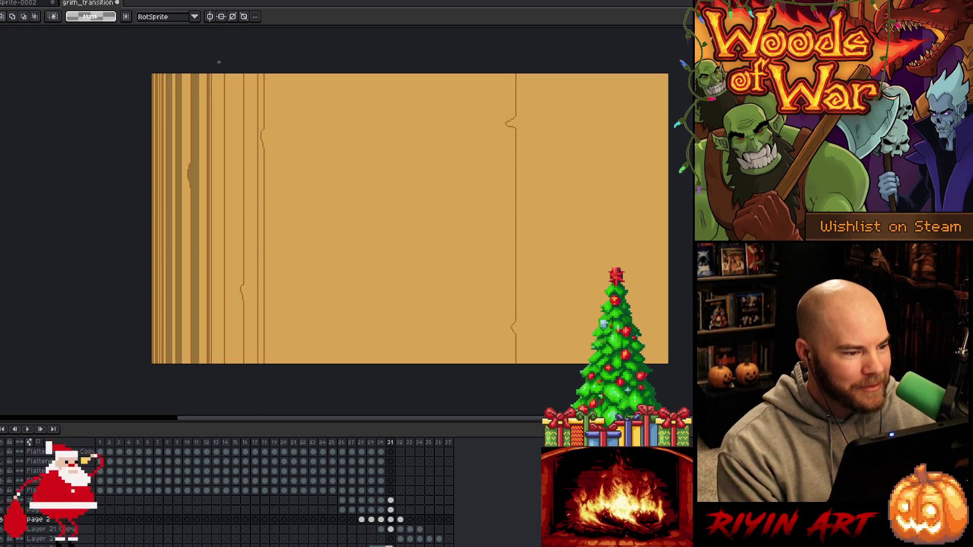
pyautogui.moveTo(219, 63)
pyautogui.mouseDown()
pyautogui.moveTo(201, 261)
pyautogui.moveTo(151, 368)
pyautogui.mouseUp()
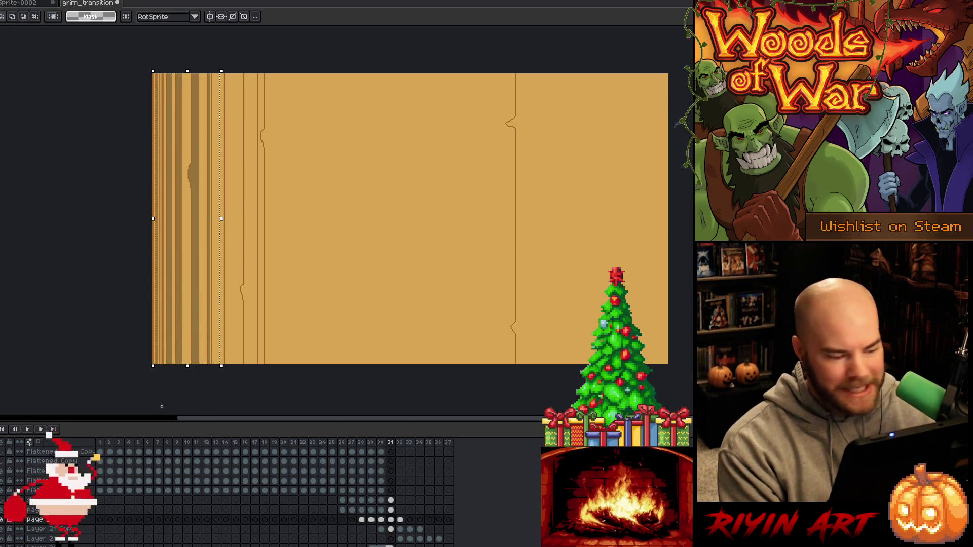
# Fill the narrow stripes of the left edge darker with the paint bucket
pyautogui.press('w')
pyautogui.click(215, 247)
pyautogui.press('m')
pyautogui.press('Return')
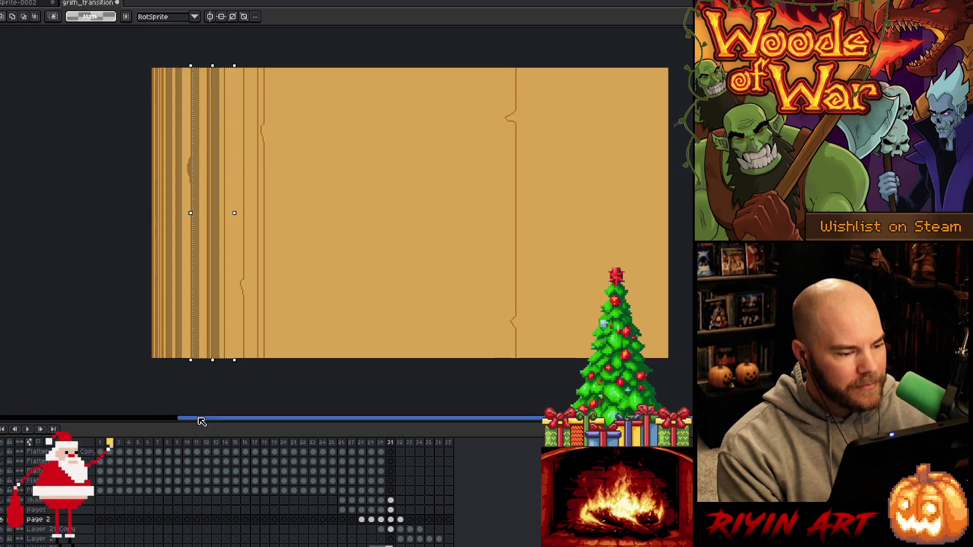
pyautogui.press('w')
pyautogui.click(228, 86)
# Stretch the left edge strip wider on both sides
pyautogui.press('m')
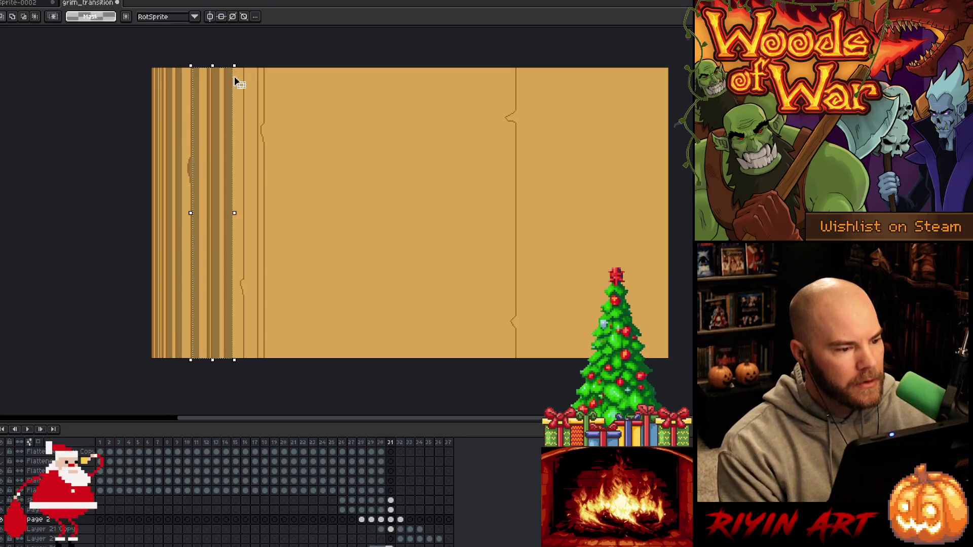
pyautogui.moveTo(234, 66); pyautogui.dragTo(249, 66)
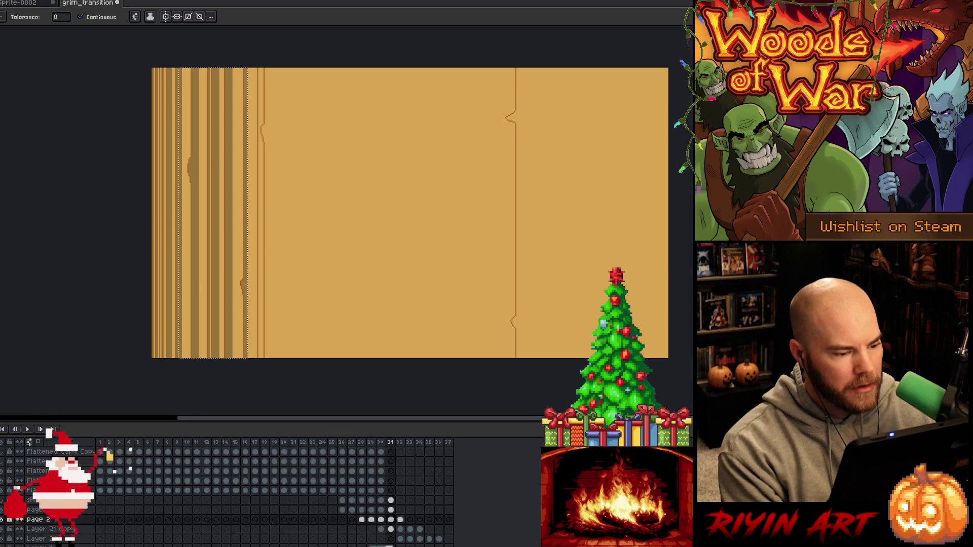
pyautogui.moveTo(262, 56); pyautogui.dragTo(229, 362)
pyautogui.scroll(-2, 255, 159)
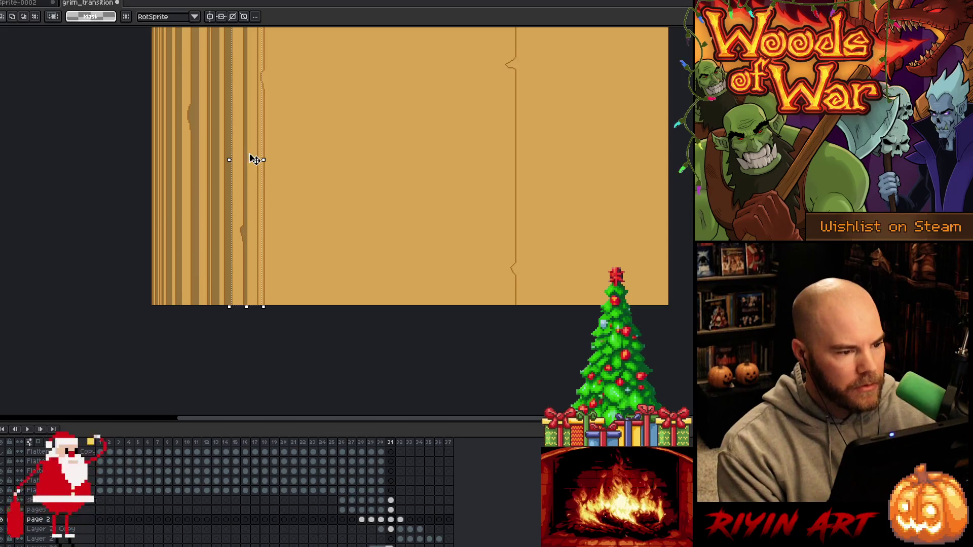
pyautogui.press('w')
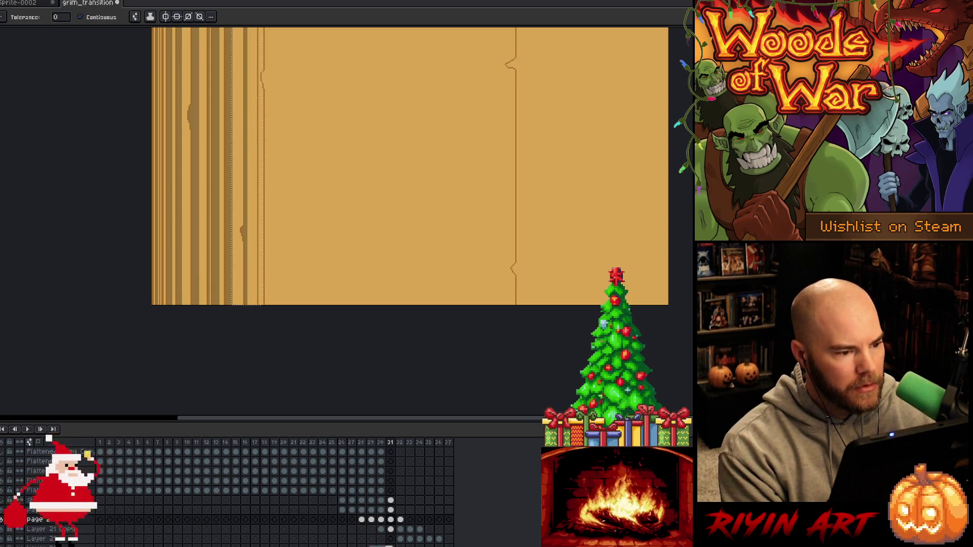
pyautogui.scroll(-1, 261, 99)
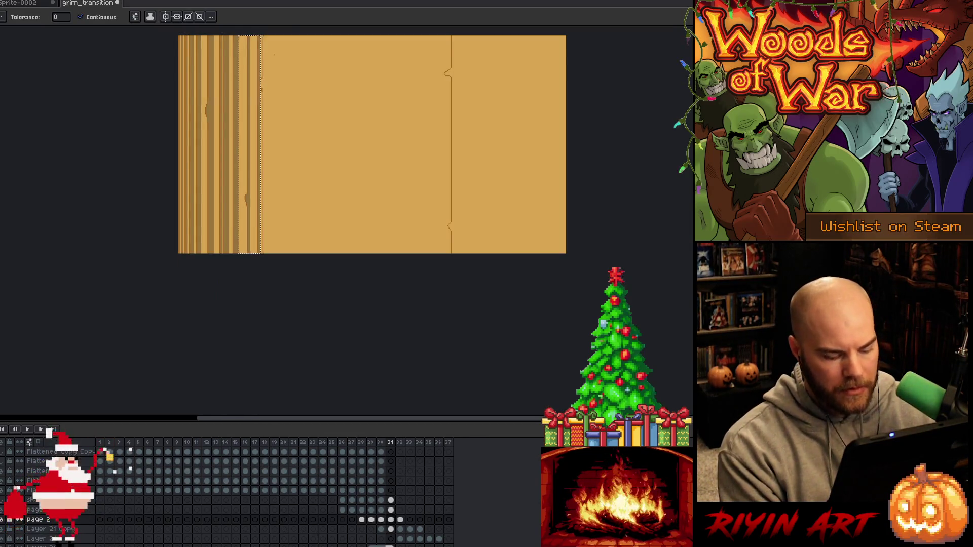
pyautogui.press('v')
pyautogui.moveTo(262, 145); pyautogui.dragTo(276, 145)
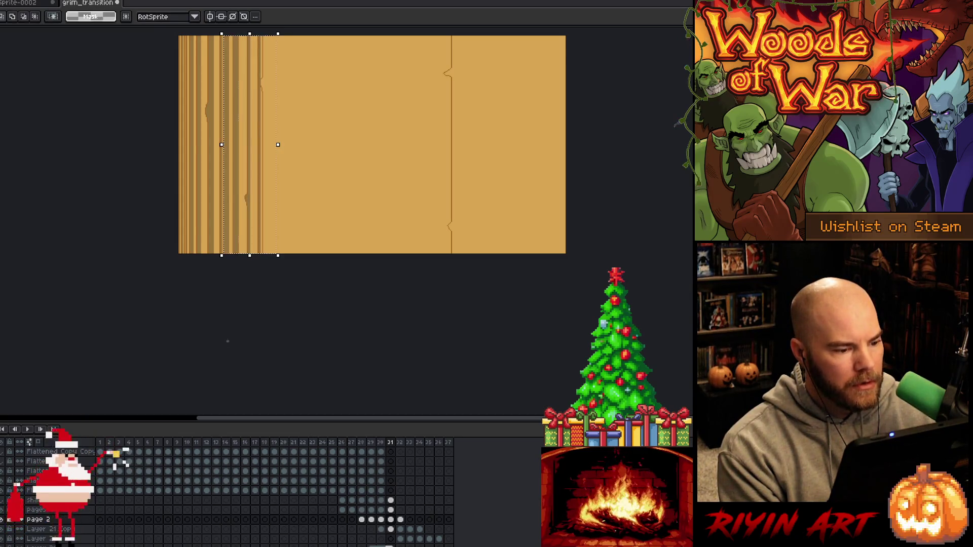
pyautogui.press('w')
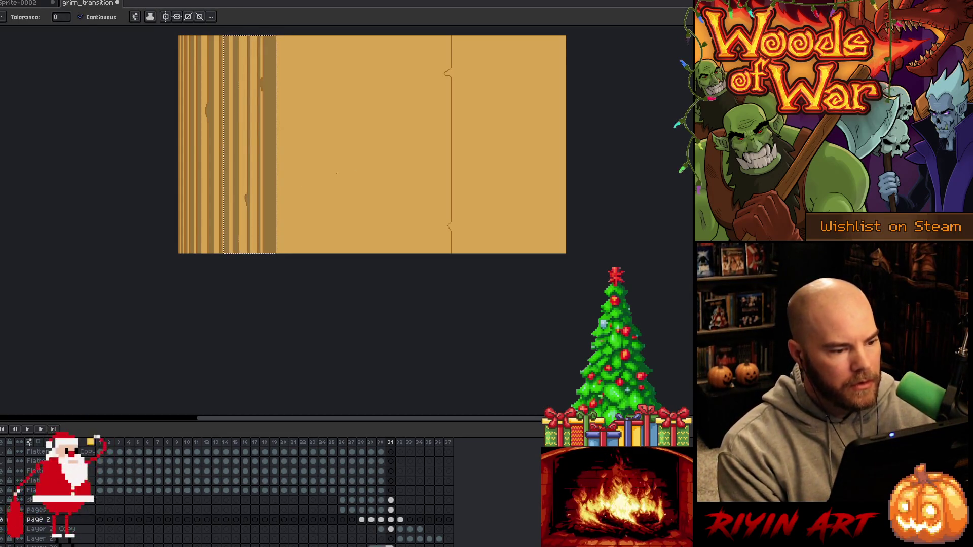
# Select a full-height strip around the centre seam on Layer 21 Copy to darken it
pyautogui.moveTo(371, 158); pyautogui.dragTo(326, 265)
pyautogui.press('v')
pyautogui.click(368, 376)
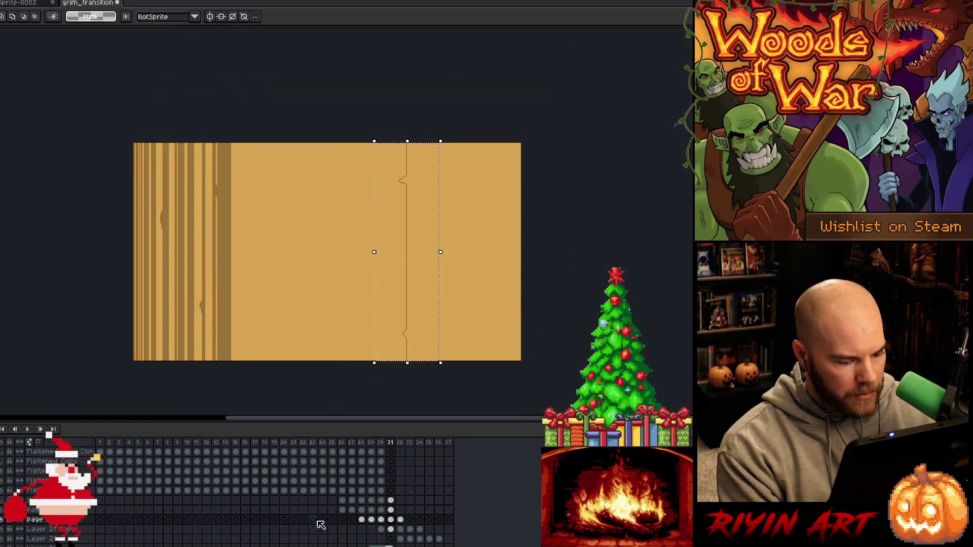
pyautogui.click(392, 529)
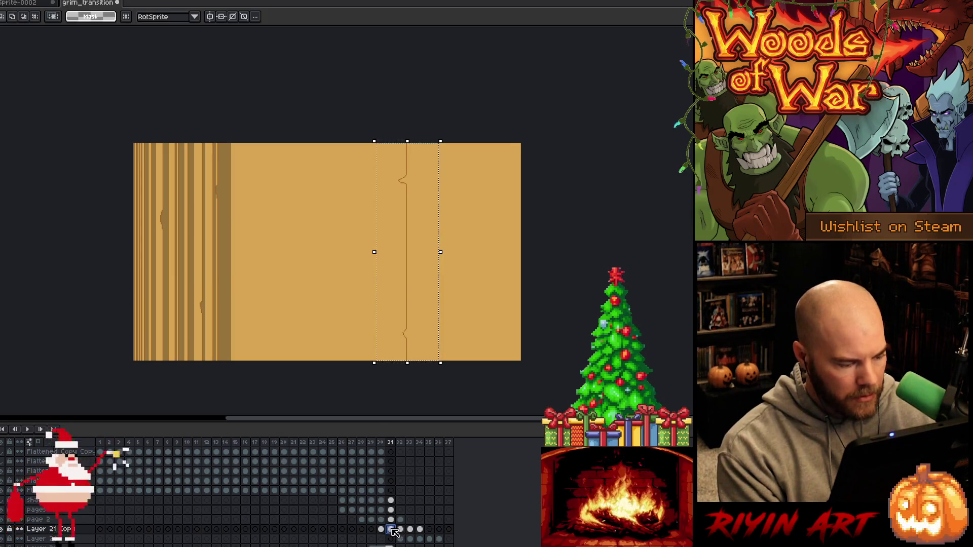
pyautogui.press('w')
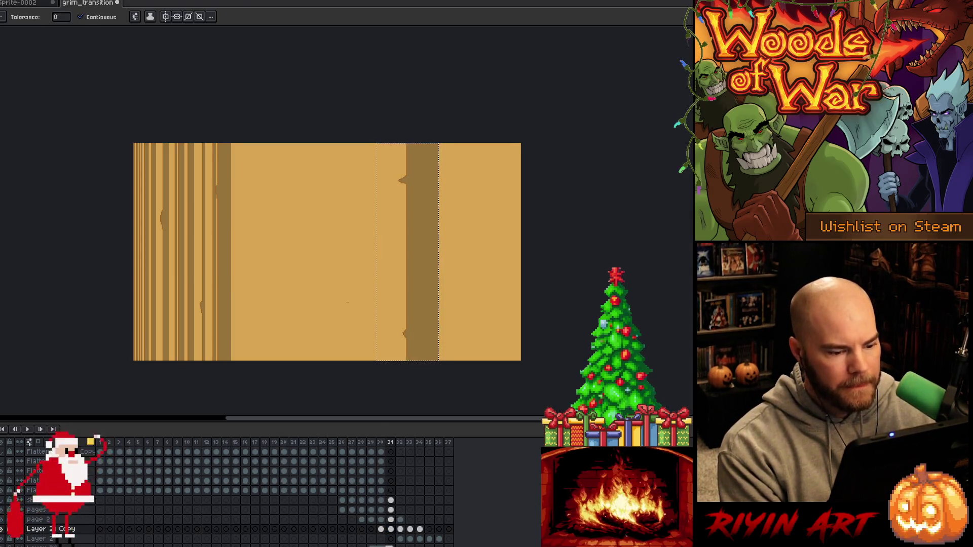
pyautogui.scroll(-1, 338, 286)
pyautogui.scroll(1, 294, 223)
pyautogui.press('h')
pyautogui.moveTo(293, 248); pyautogui.dragTo(300, 210)
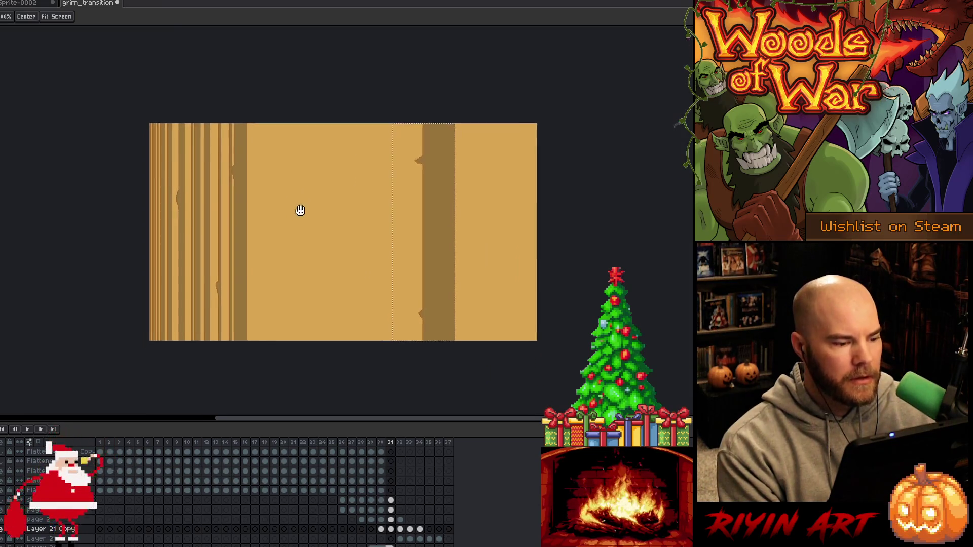
pyautogui.click(401, 519)
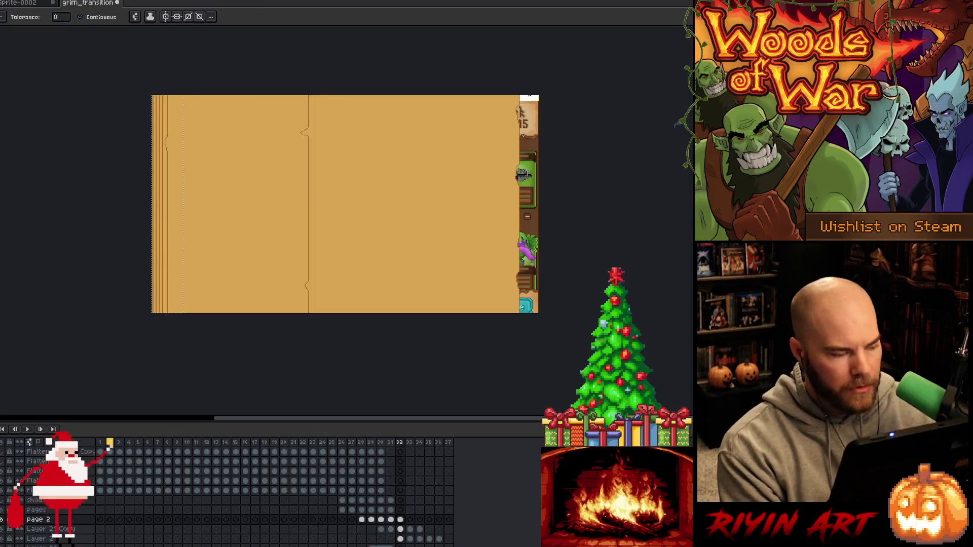
# Select frame 32's thin left edge strip and fill it with a darker shade
pyautogui.click(176, 167)
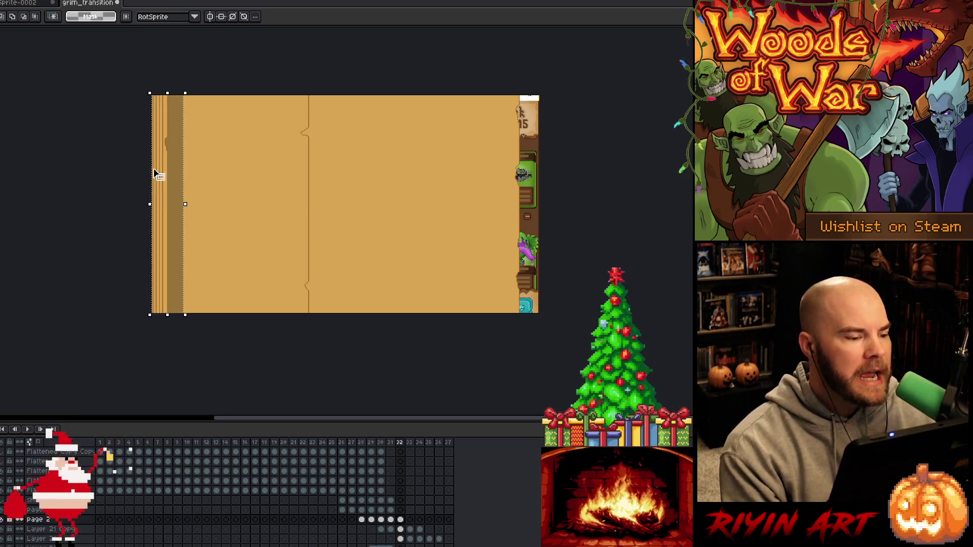
pyautogui.scroll(2, 110, 131)
pyautogui.press('h')
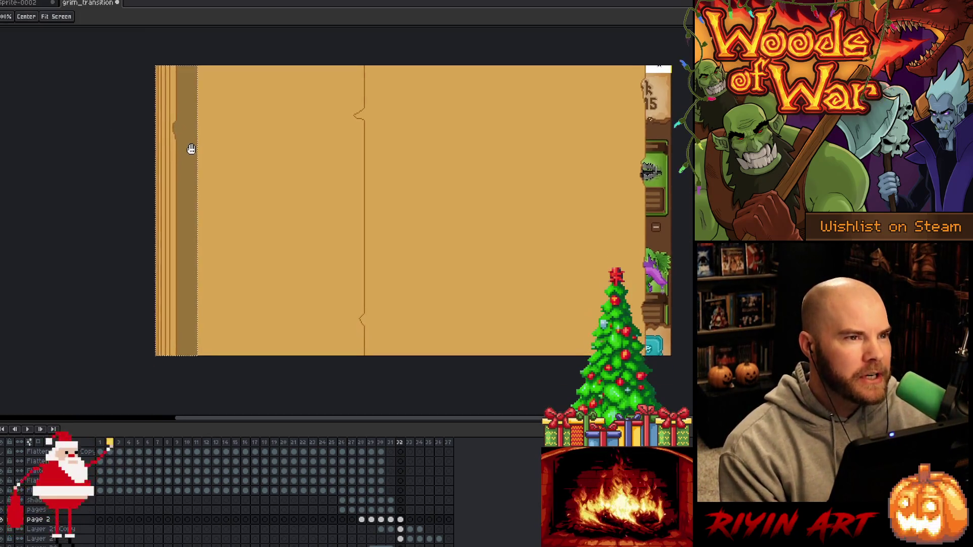
pyautogui.press('v')
pyautogui.hotkey('ctrl', 'd')
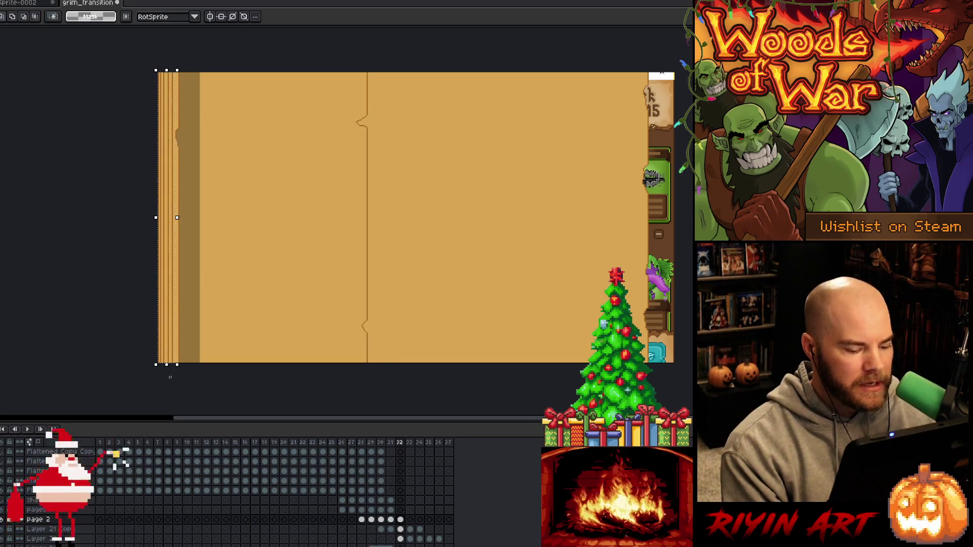
pyautogui.press('w')
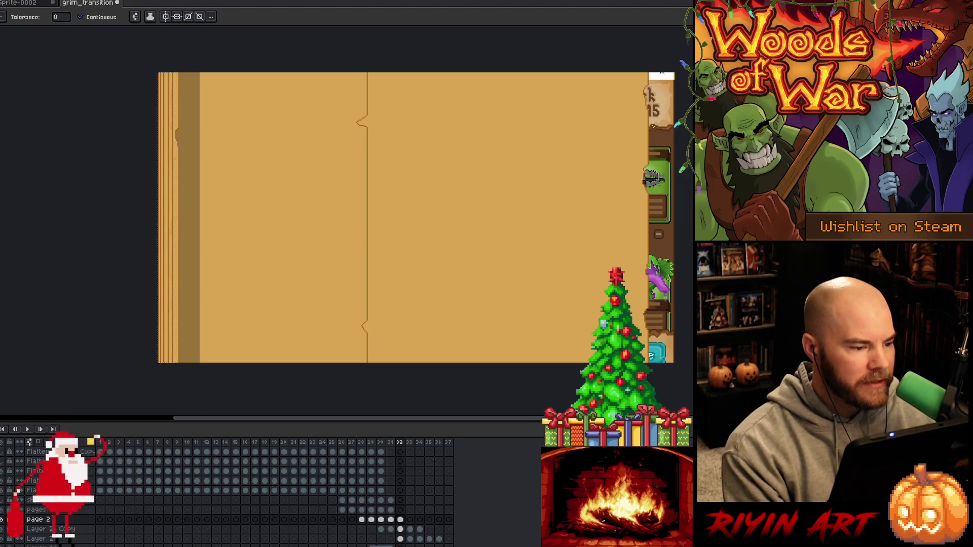
pyautogui.press('v')
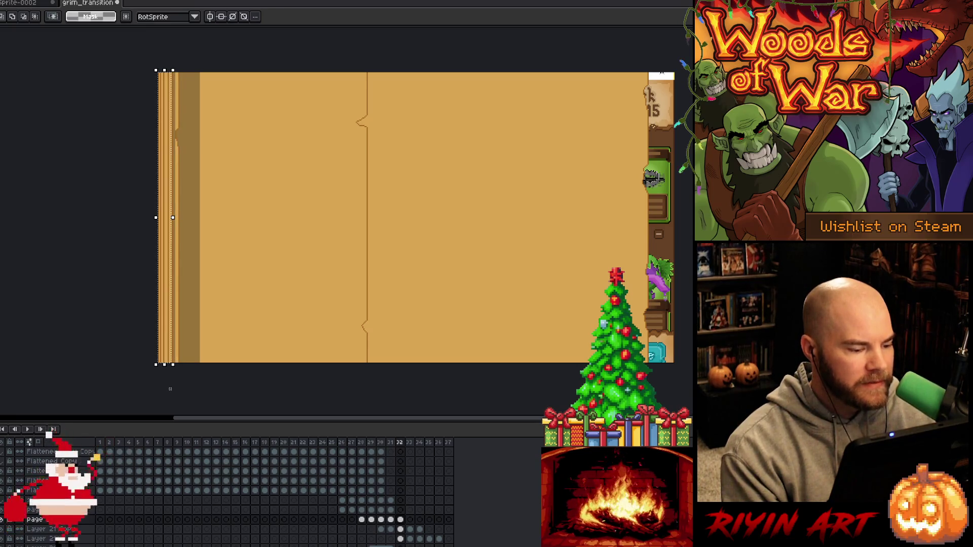
pyautogui.press('w')
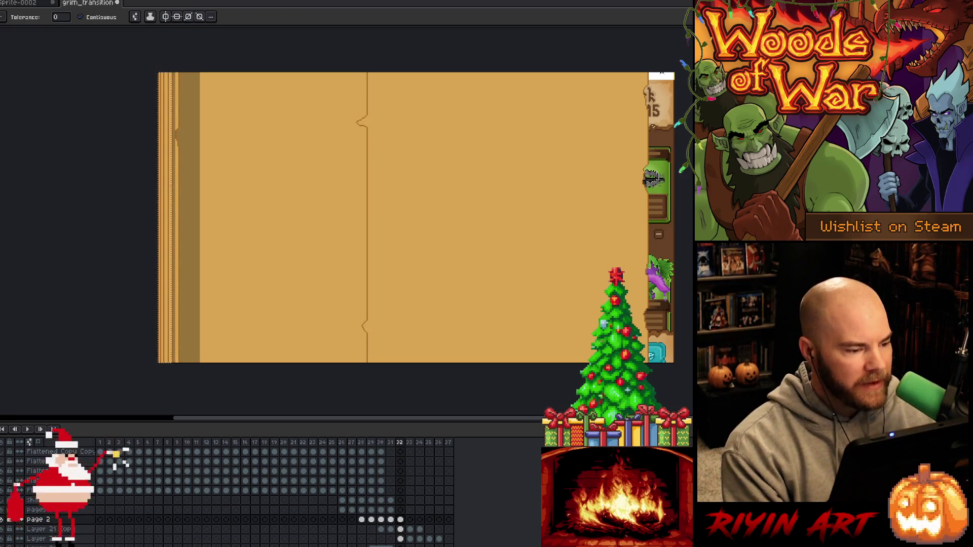
pyautogui.scroll(2, 152, 147)
pyautogui.scroll(-1, 152, 147)
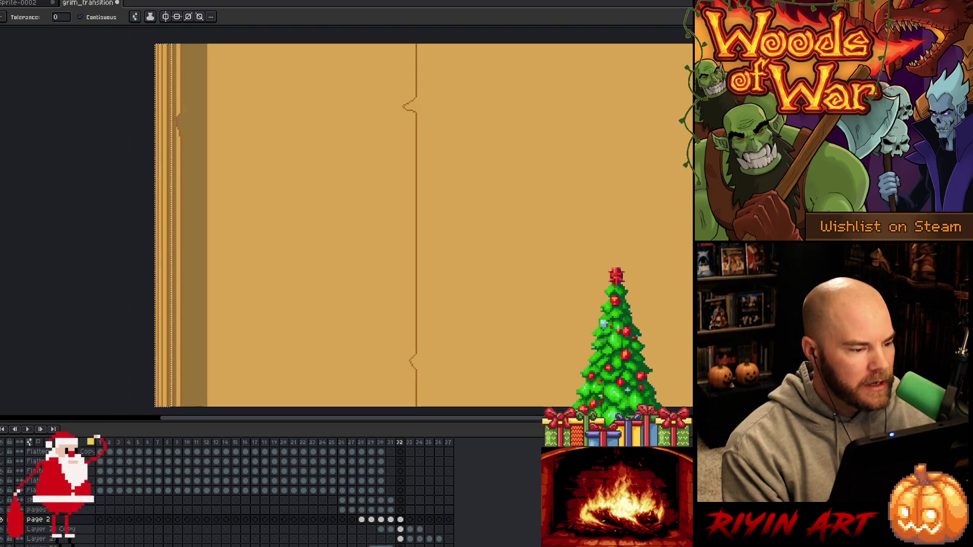
pyautogui.press('v')
pyautogui.scroll(-1, 129, 81)
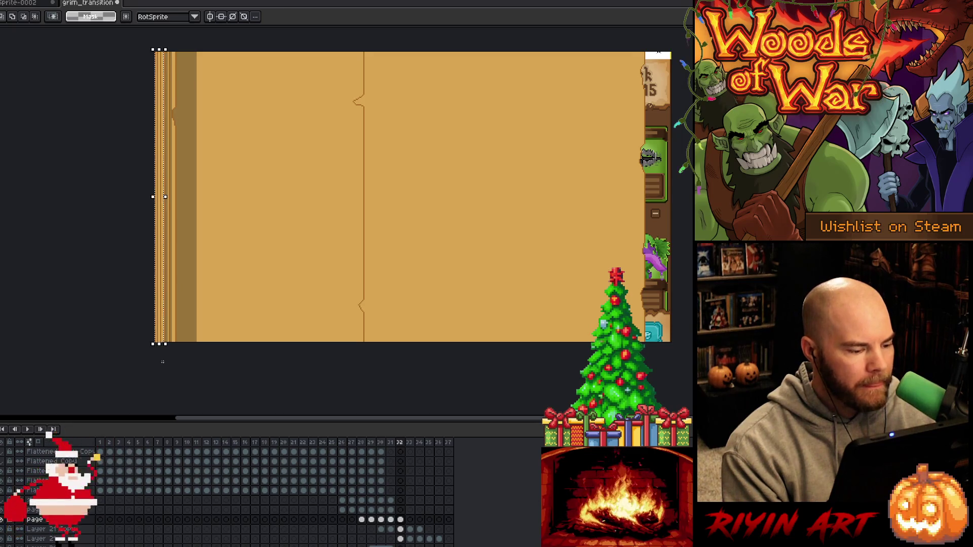
pyautogui.press('w')
# Finish shading the left edge and marquee the centre seam strip on Layer 21 Copy
pyautogui.scroll(2, 168, 177)
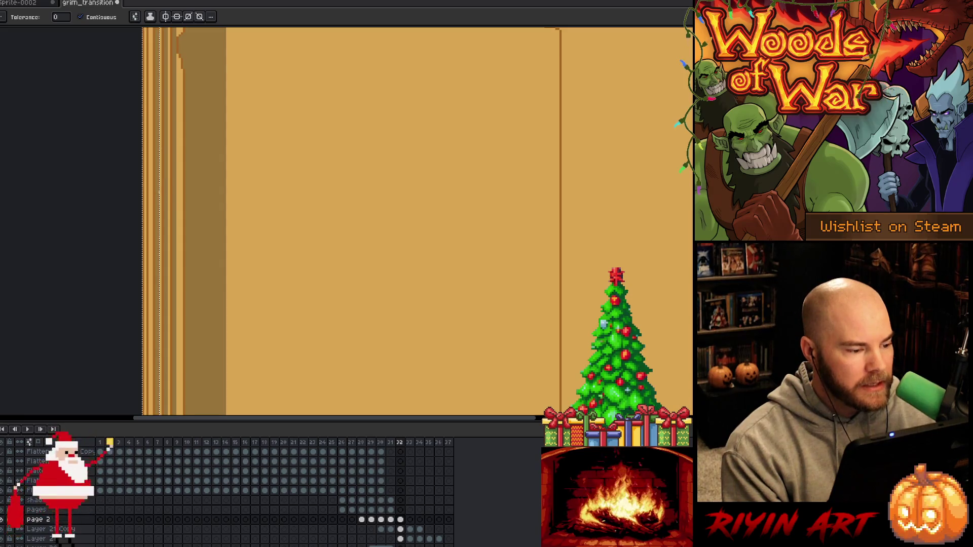
pyautogui.scroll(-2, 157, 400)
pyautogui.press('m')
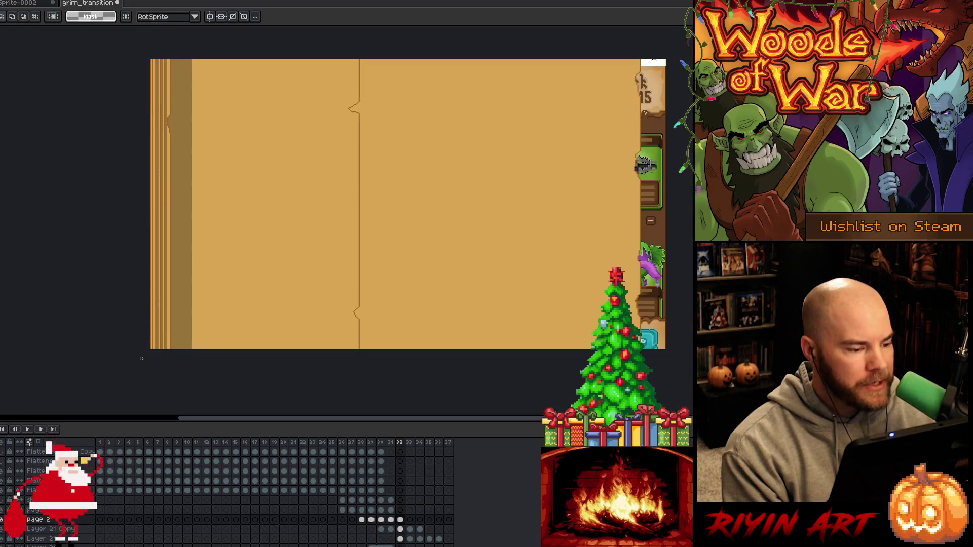
pyautogui.scroll(3, 149, 304)
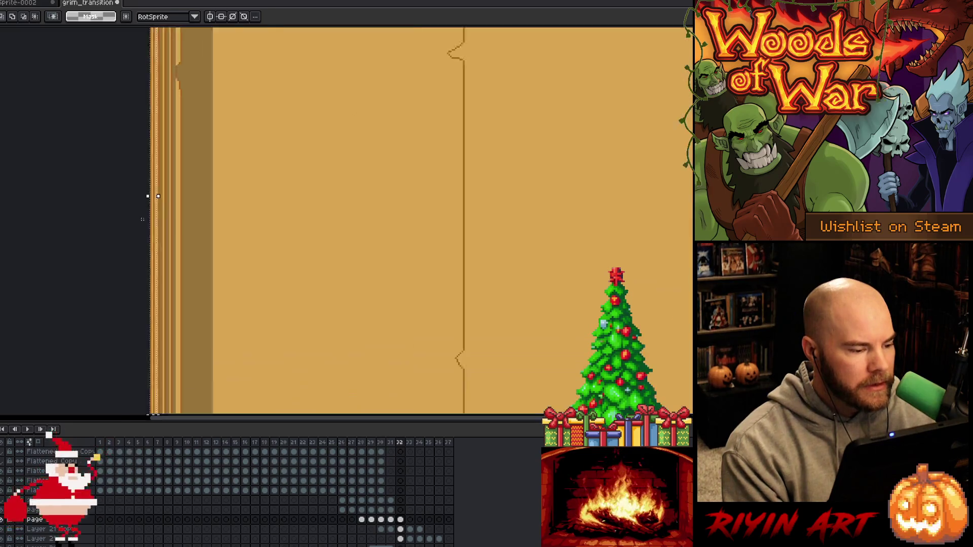
pyautogui.press('w')
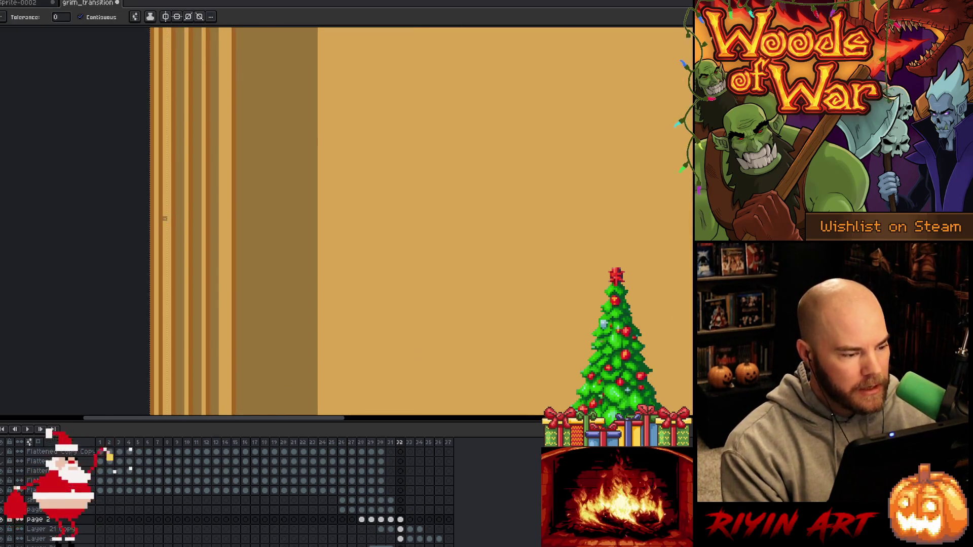
pyautogui.scroll(-3, 165, 218)
pyautogui.press('v')
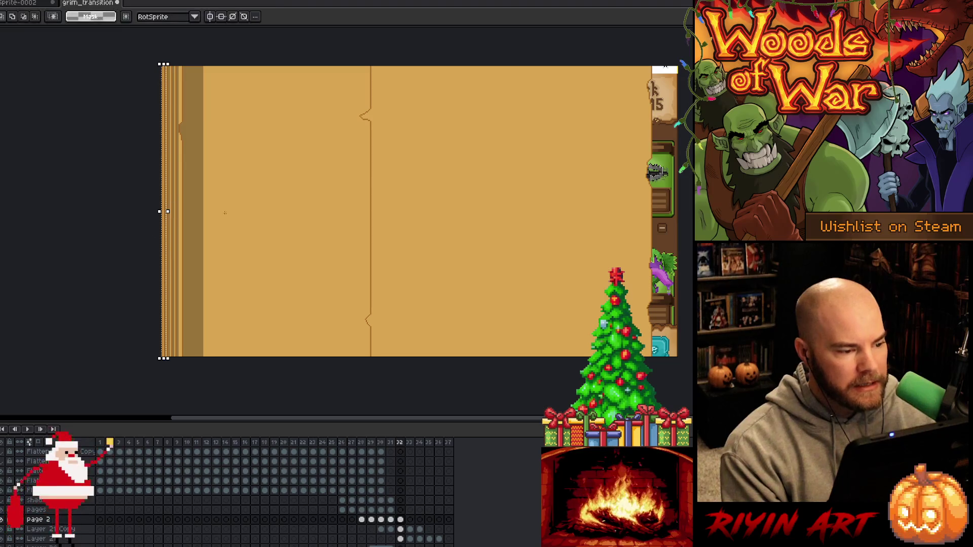
pyautogui.moveTo(330, 53)
pyautogui.mouseDown()
pyautogui.moveTo(428, 374)
pyautogui.moveTo(409, 390)
pyautogui.mouseUp()
pyautogui.click(400, 530)
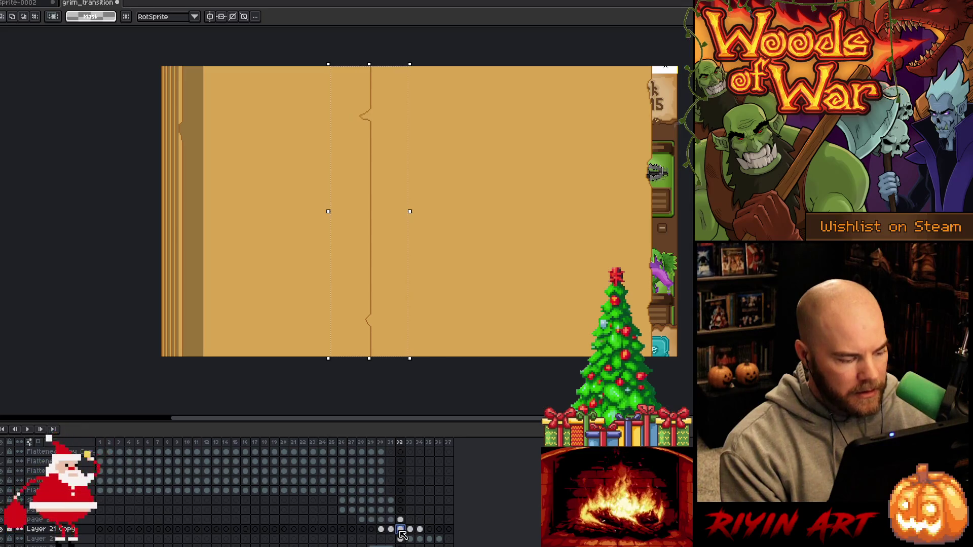
# Darken the strip just right of the seam beside the fold
pyautogui.press('w')
pyautogui.click(386, 273)
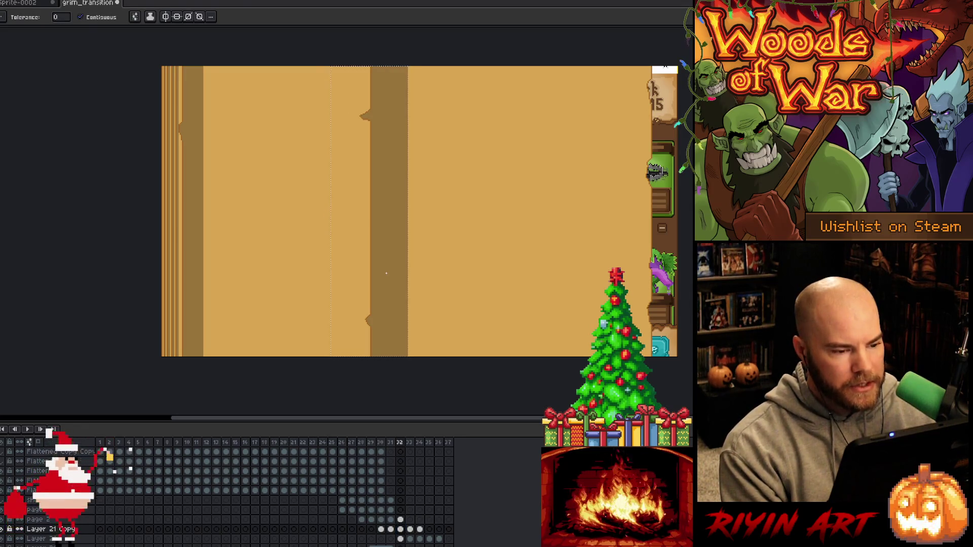
pyautogui.scroll(-1, 386, 273)
pyautogui.moveTo(493, 276); pyautogui.dragTo(431, 276)
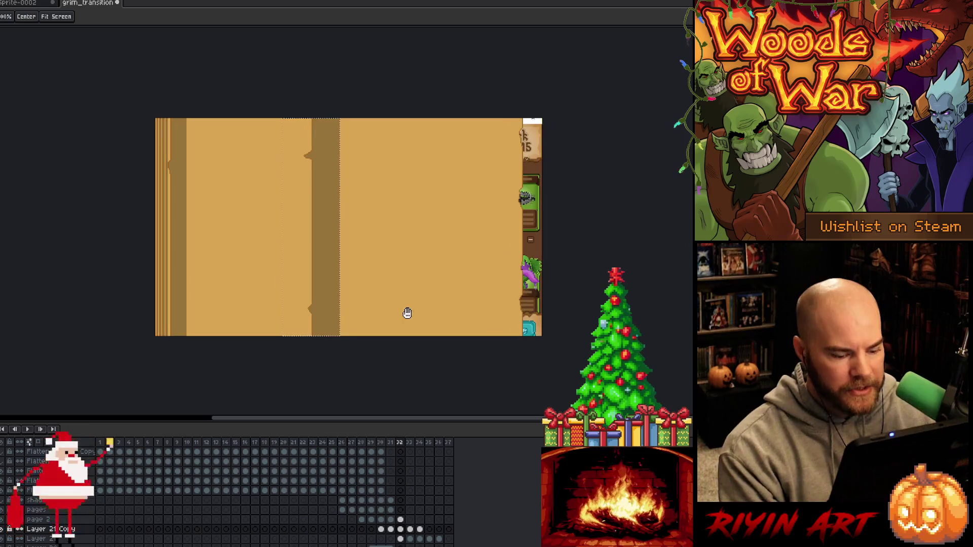
pyautogui.scroll(-1, 408, 467)
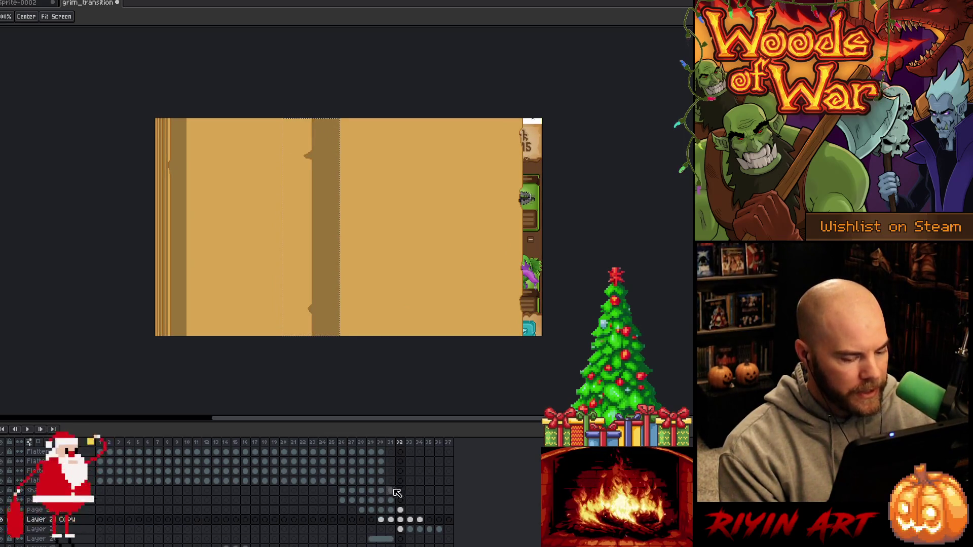
# Make the bottom layer the working layer and move it down one position
pyautogui.click(52, 540)
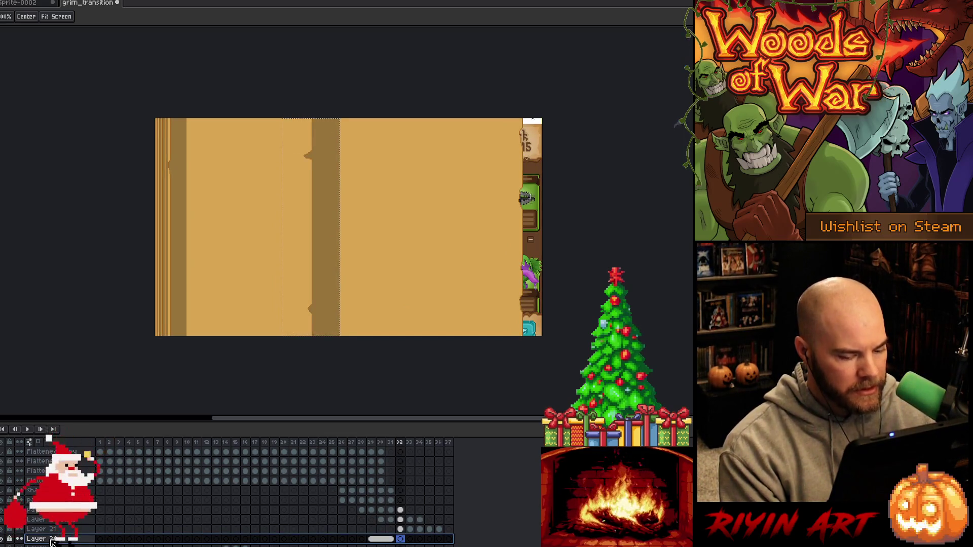
pyautogui.scroll(-1, 52, 541)
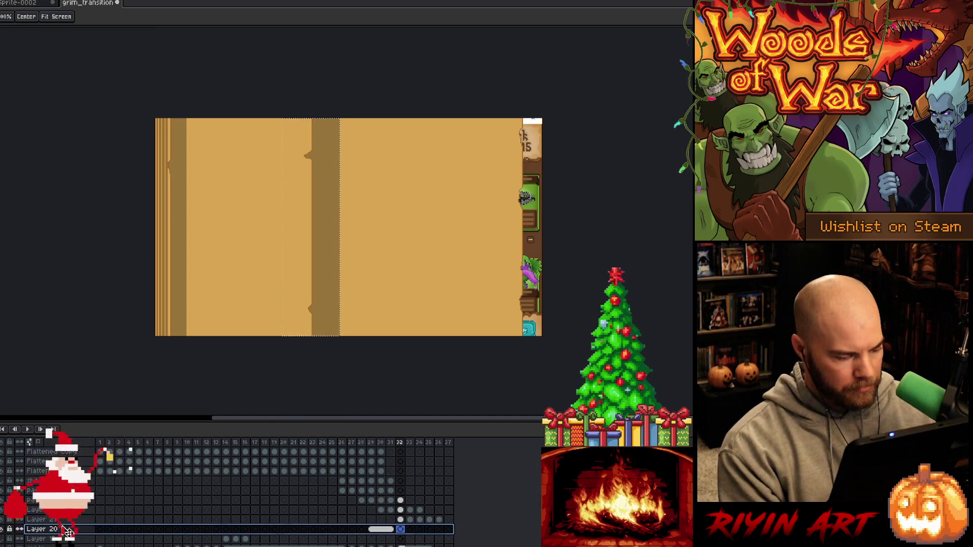
pyautogui.click(53, 540)
pyautogui.moveTo(52, 540); pyautogui.dragTo(121, 544)
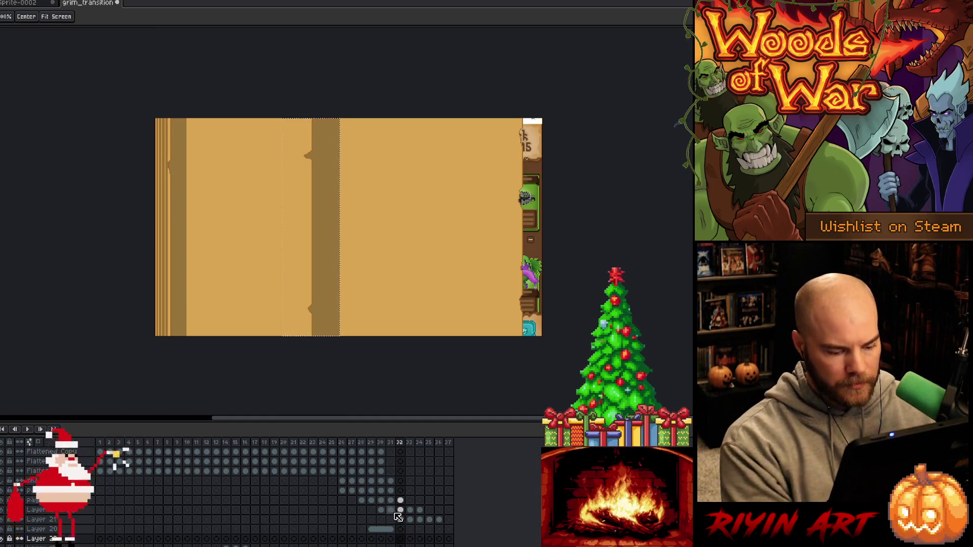
pyautogui.press('w')
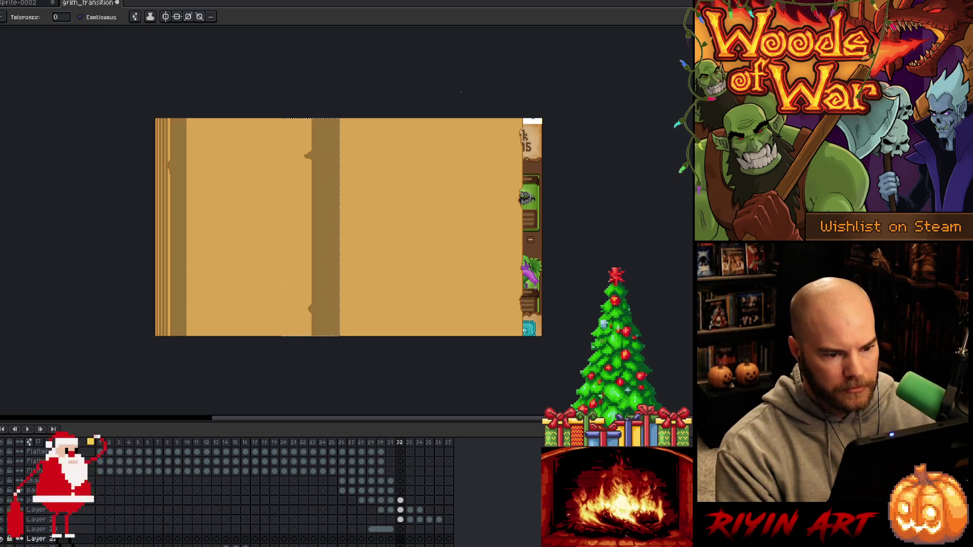
pyautogui.press('v')
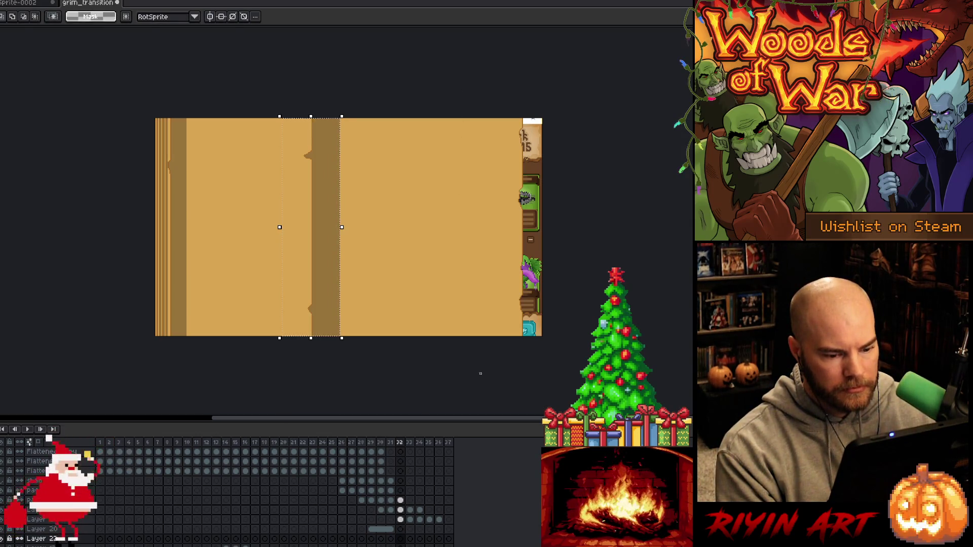
pyautogui.hotkey('ctrl', 'z')
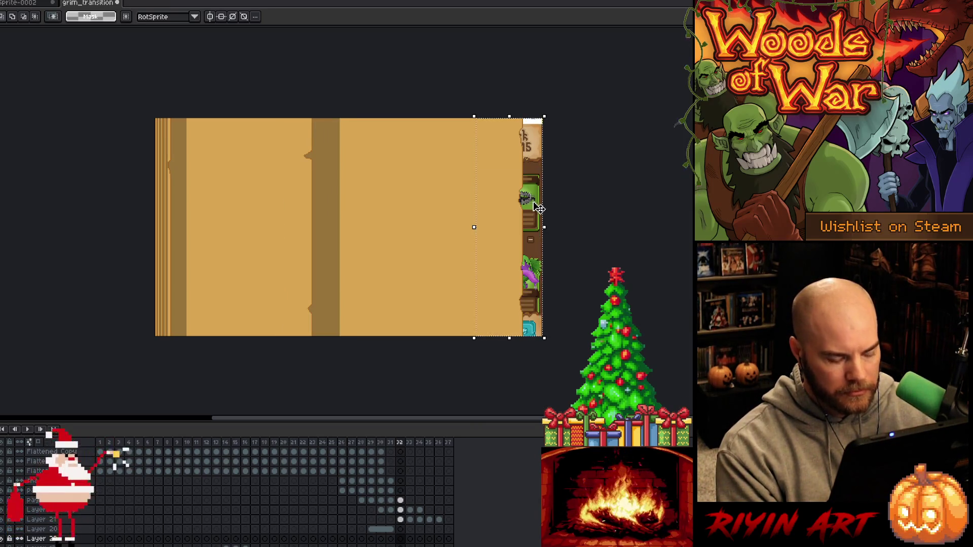
# Paste the darker strip onto Layer 20 at frame 33 over the deck area
pyautogui.click(401, 520)
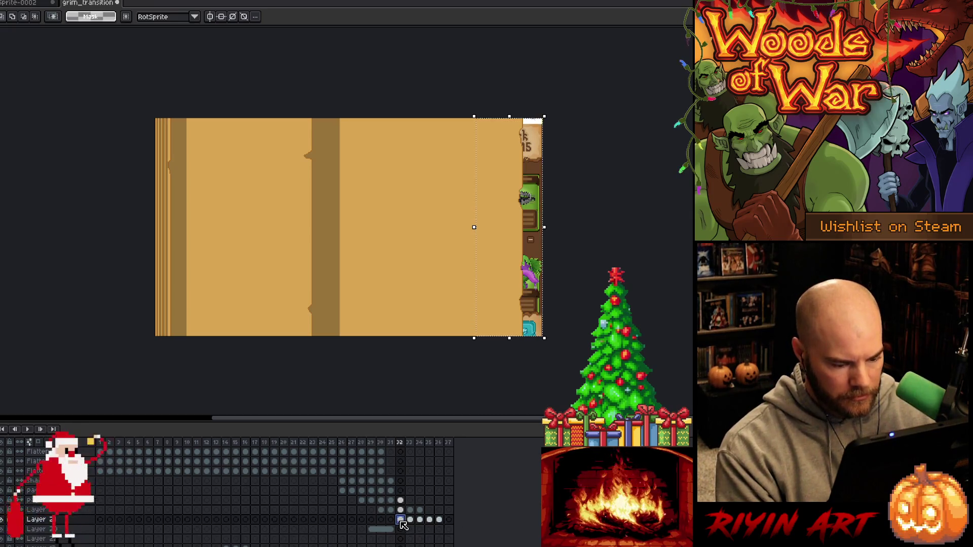
pyautogui.click(410, 520)
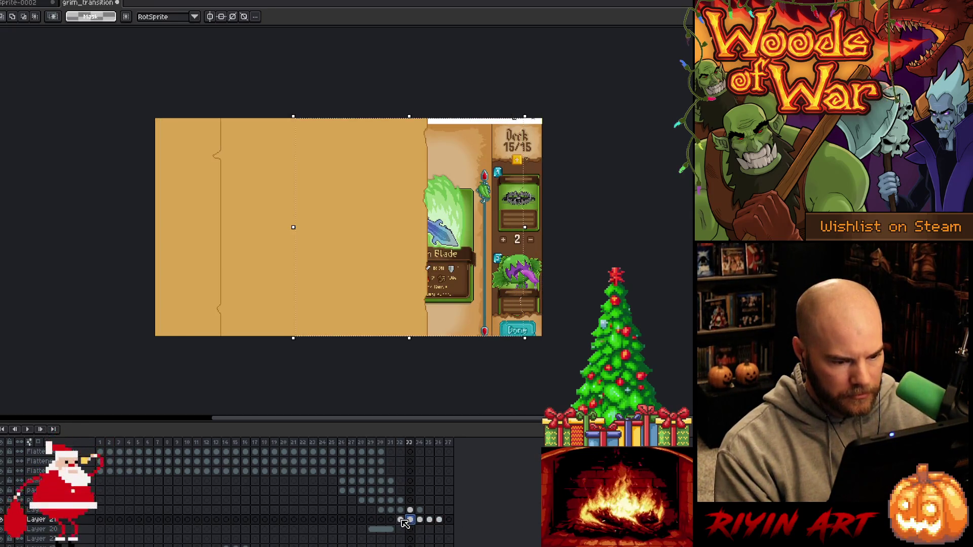
pyautogui.click(400, 529)
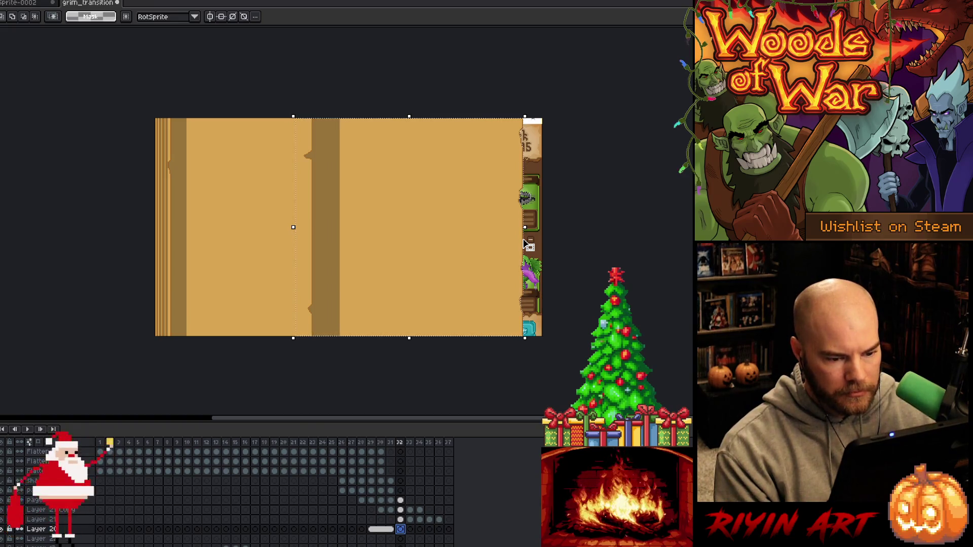
pyautogui.press('Right')
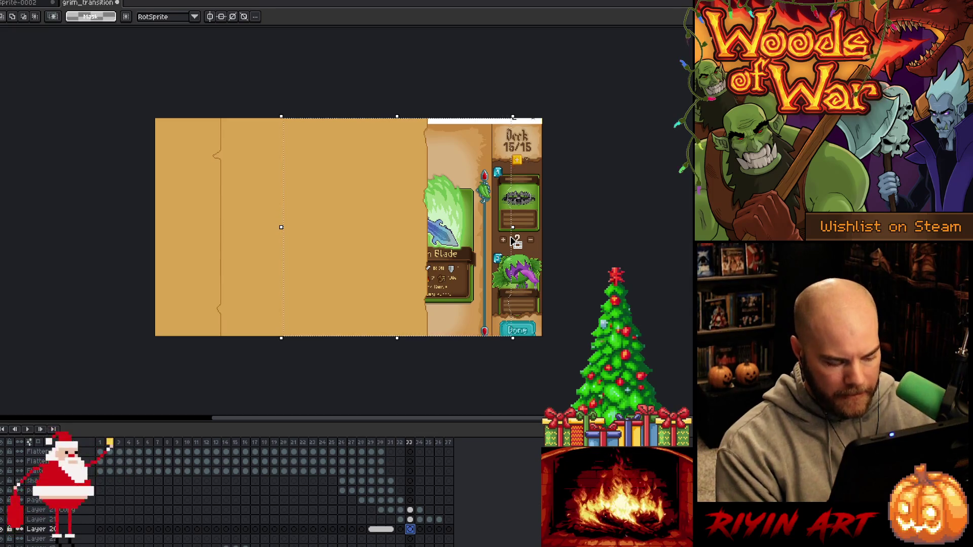
pyautogui.hotkey('ctrl', 'v')
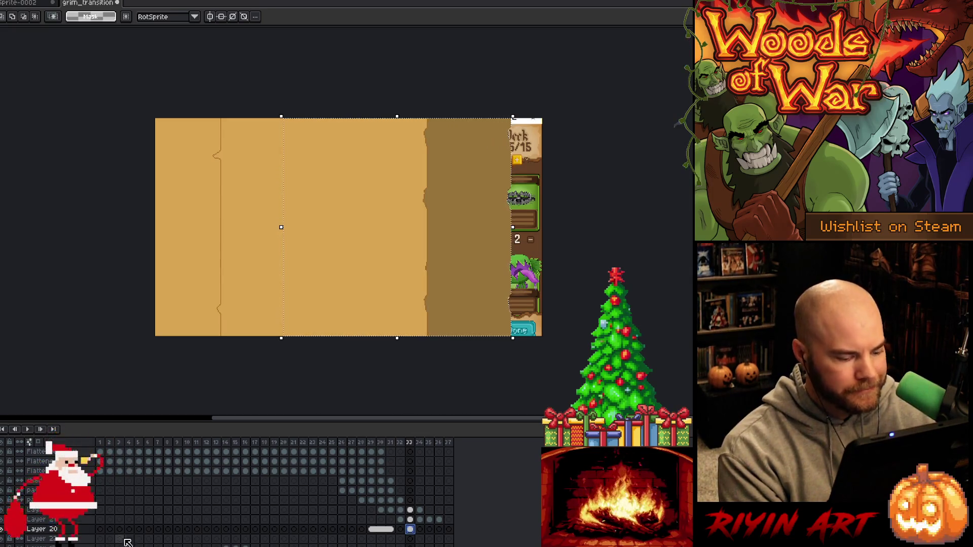
# Lower Layer 20's opacity in Layer Properties, deselect, and compare frames 32 and 33
pyautogui.doubleClick(42, 529)
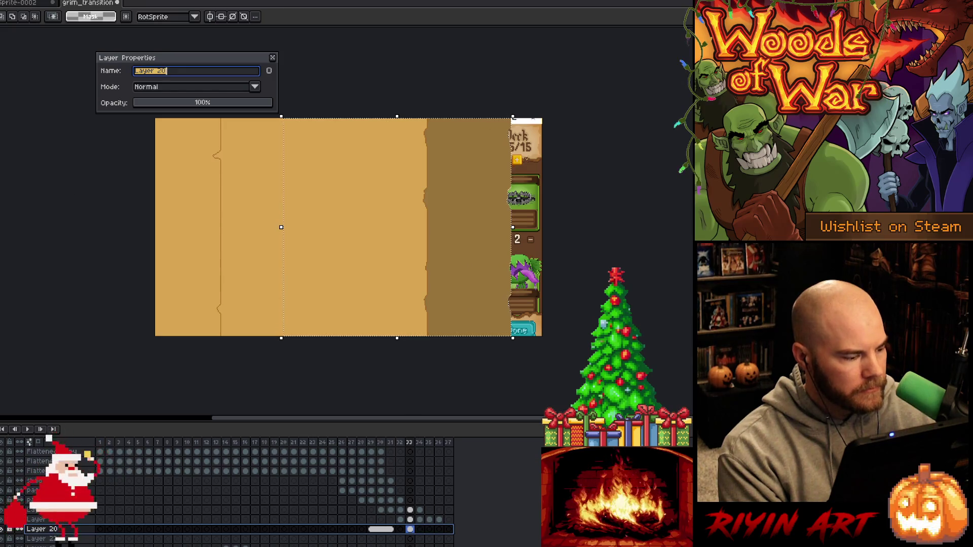
pyautogui.moveTo(178, 104); pyautogui.dragTo(177, 103)
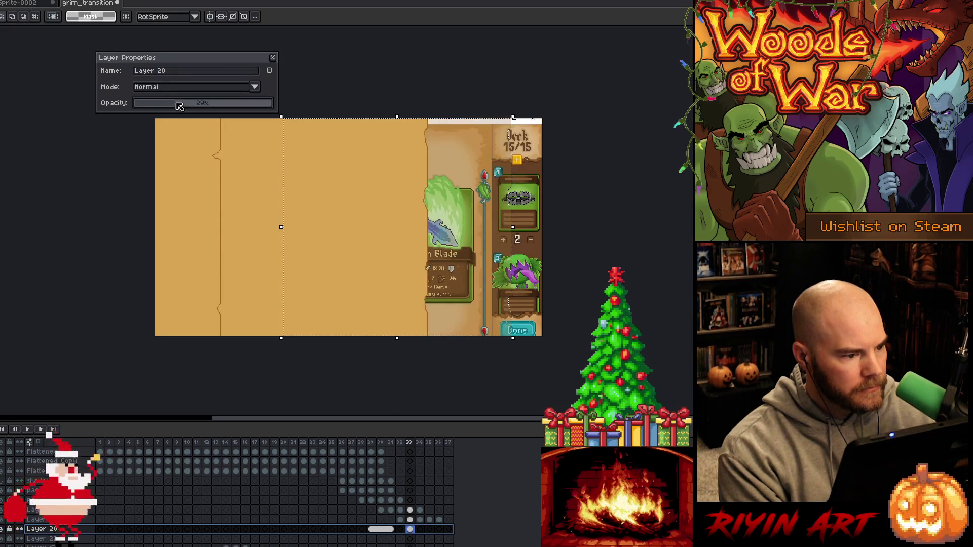
pyautogui.click(273, 58)
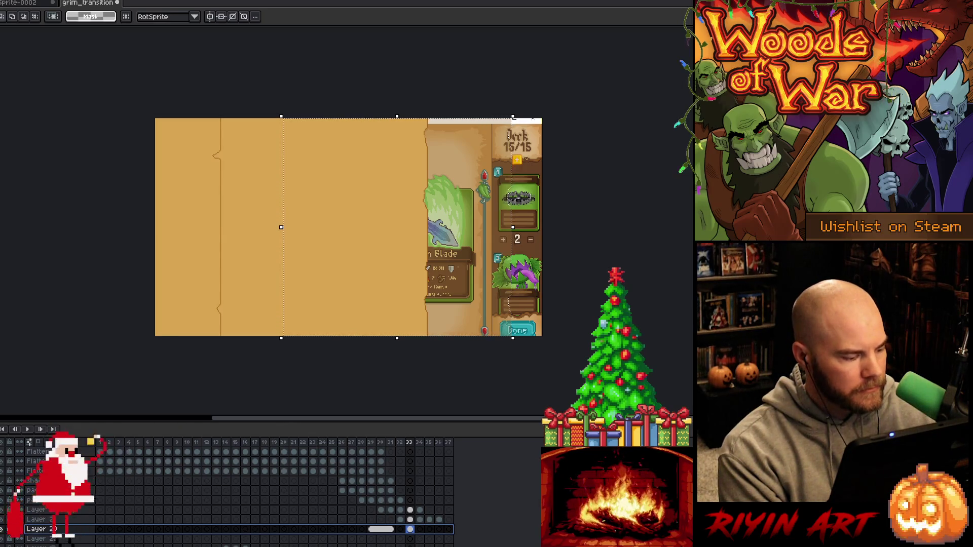
pyautogui.press('w')
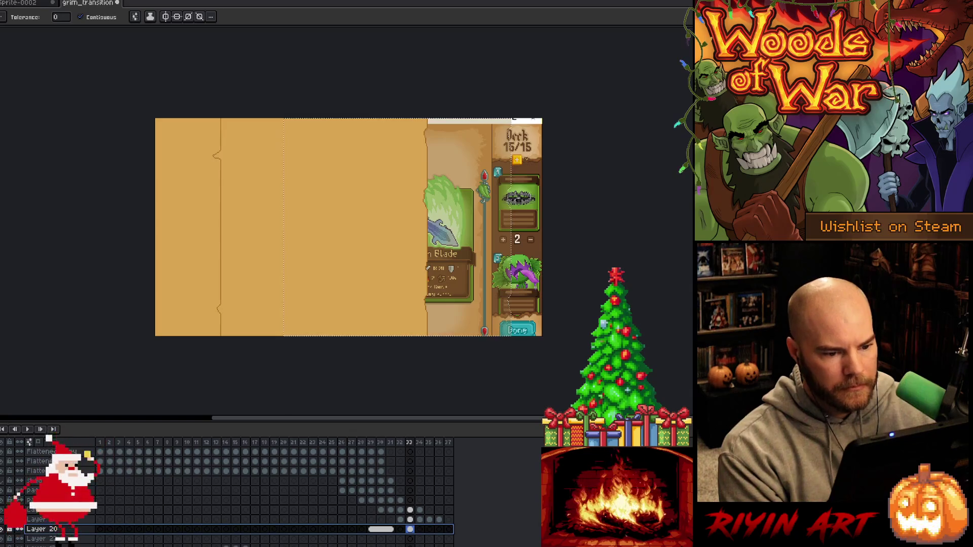
pyautogui.hotkey('ctrl', 'd')
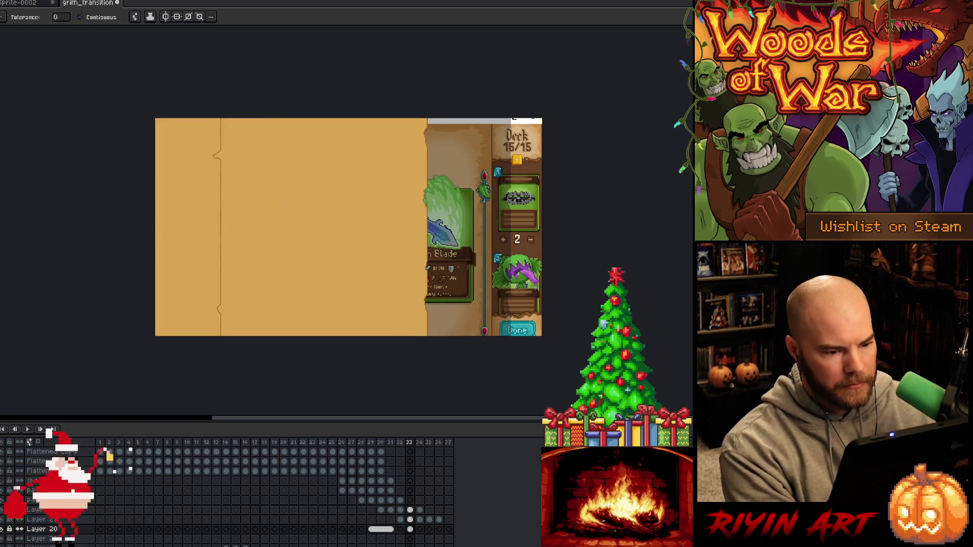
pyautogui.click(400, 529)
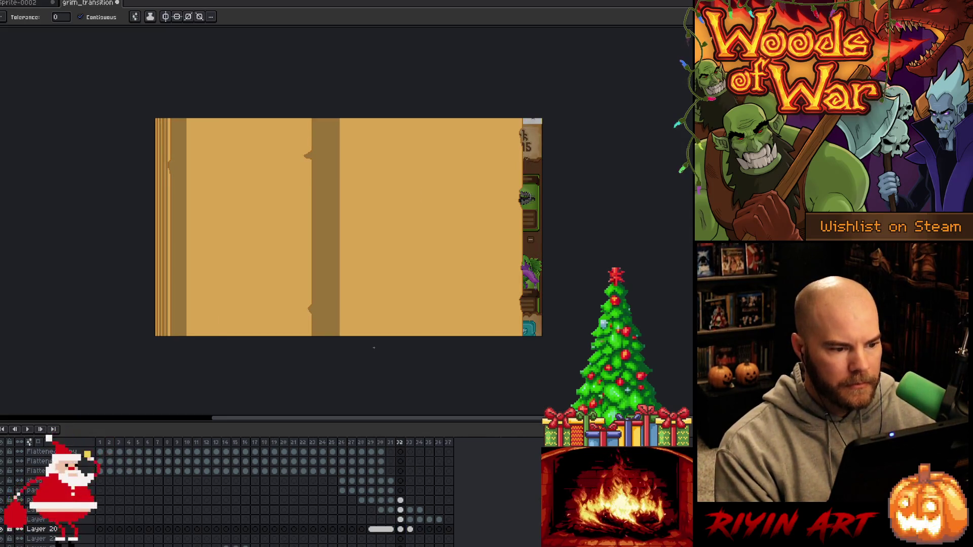
pyautogui.press('Right')
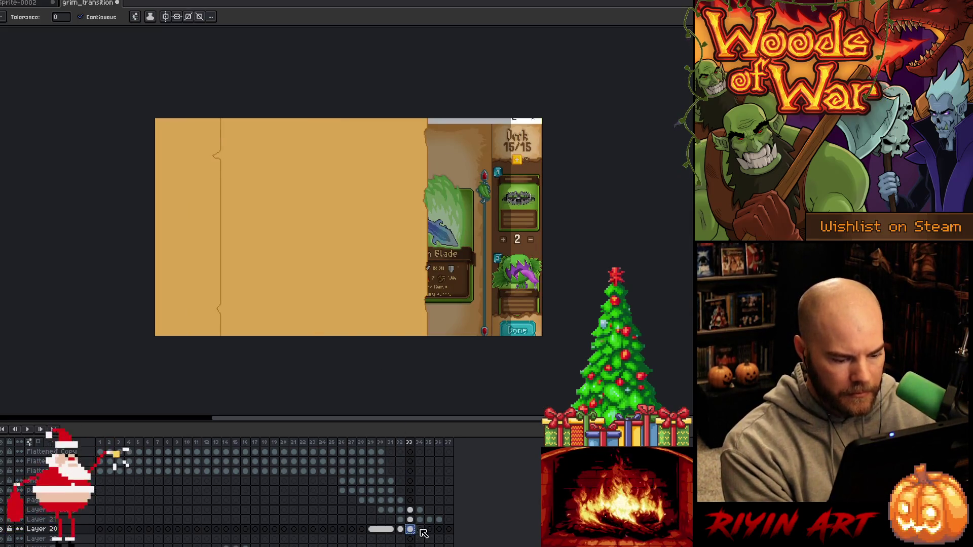
# Slide the darker overlay progressively left on frames 34 and 35
pyautogui.click(420, 529)
pyautogui.press('v')
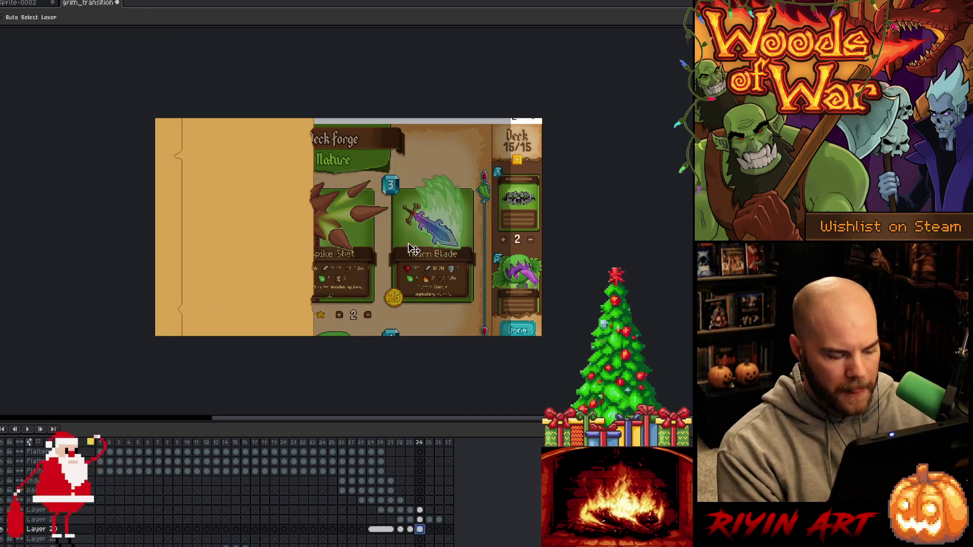
pyautogui.moveTo(459, 255); pyautogui.dragTo(379, 270)
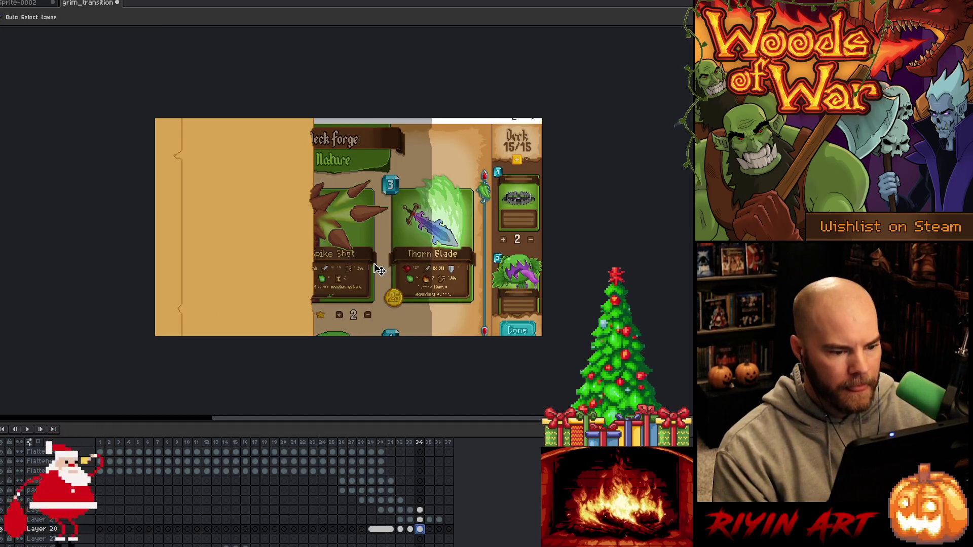
pyautogui.hotkey('ctrl', 'z')
pyautogui.hotkey('ctrl', 'y')
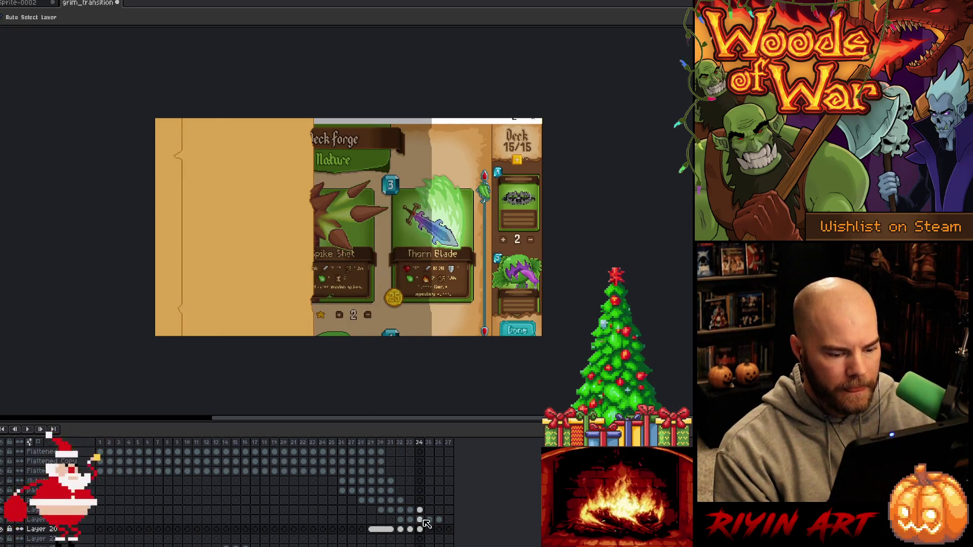
pyautogui.click(429, 529)
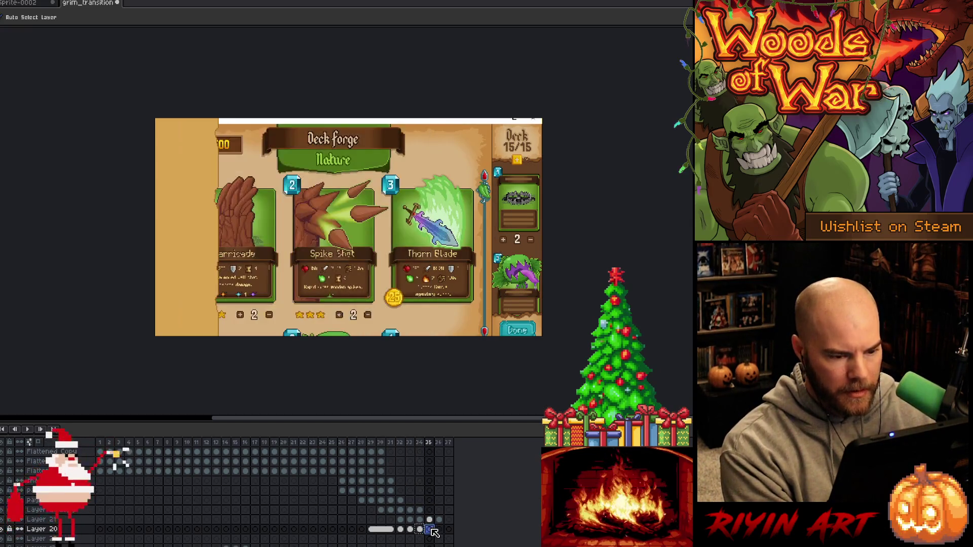
pyautogui.moveTo(400, 248)
pyautogui.mouseDown()
pyautogui.moveTo(301, 255)
pyautogui.moveTo(329, 256)
pyautogui.mouseUp()
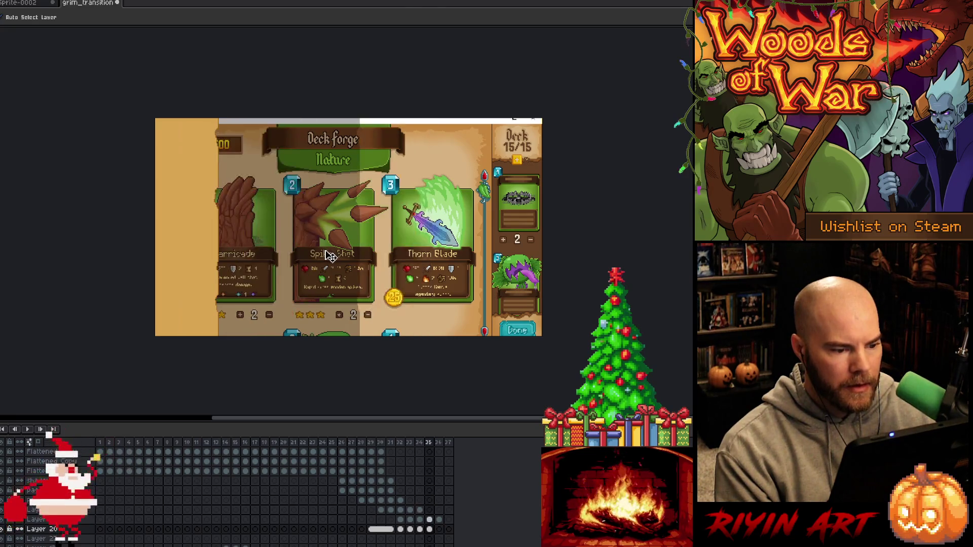
# Slide the overlay further left on frame 36, nudging its edge back right
pyautogui.click(438, 528)
pyautogui.moveTo(336, 280)
pyautogui.mouseDown()
pyautogui.moveTo(321, 270)
pyautogui.moveTo(276, 275)
pyautogui.mouseUp()
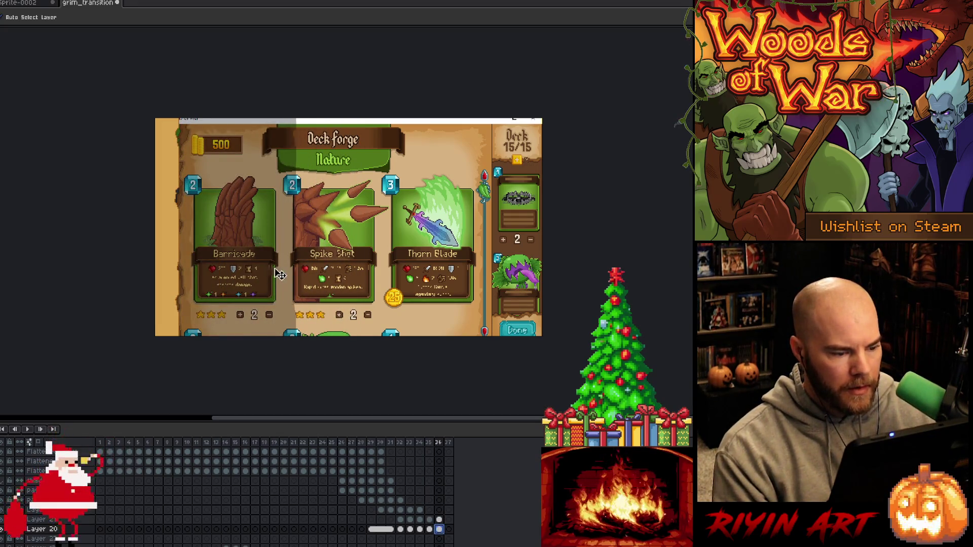
pyautogui.press('Left')
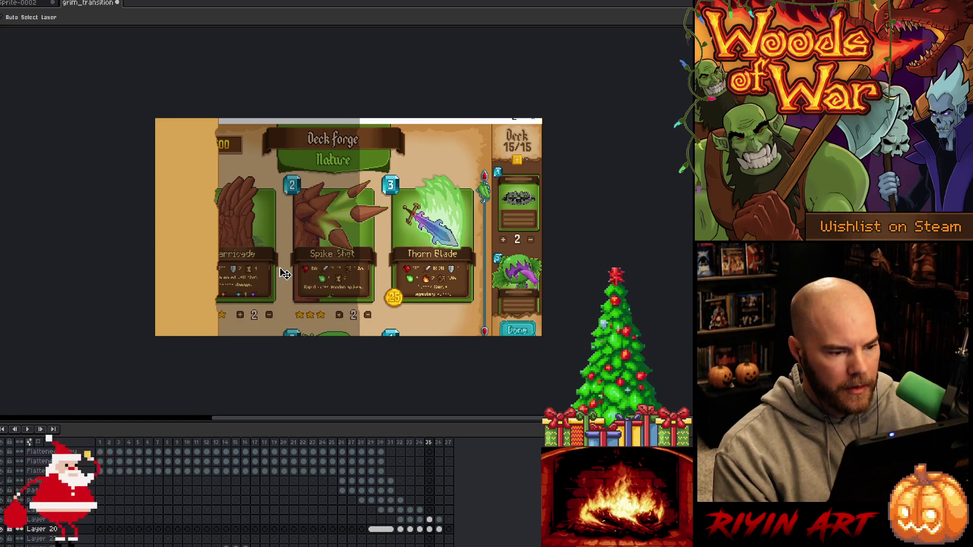
pyautogui.press('Right')
pyautogui.moveTo(276, 267); pyautogui.dragTo(302, 270)
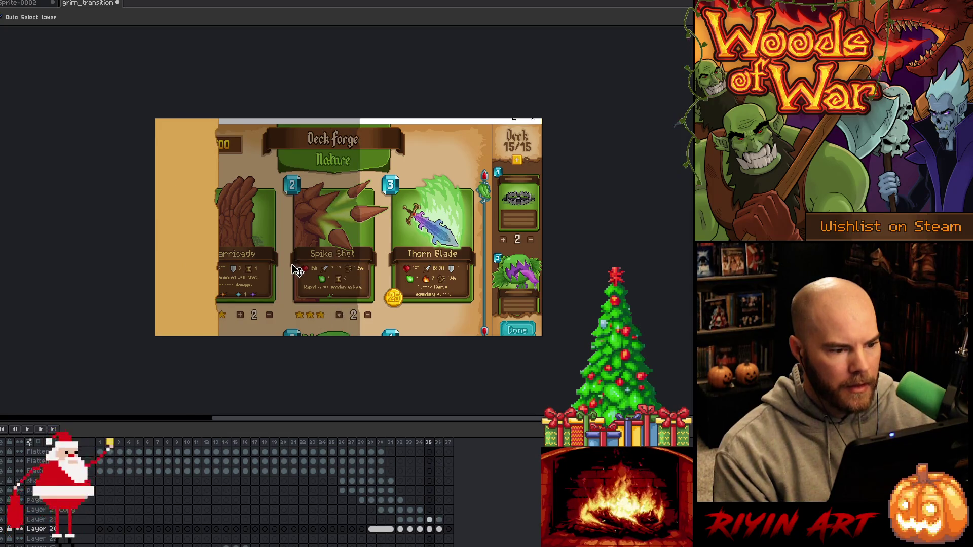
pyautogui.press('Left')
pyautogui.press('Right')
pyautogui.press('Right')
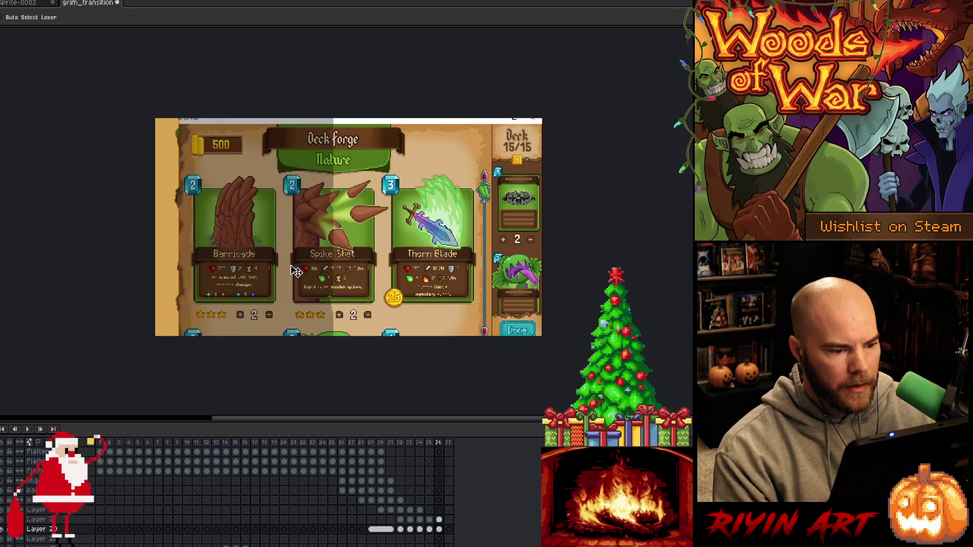
# Compare frames 36 and 37 and play the whole transition
pyautogui.click(439, 529)
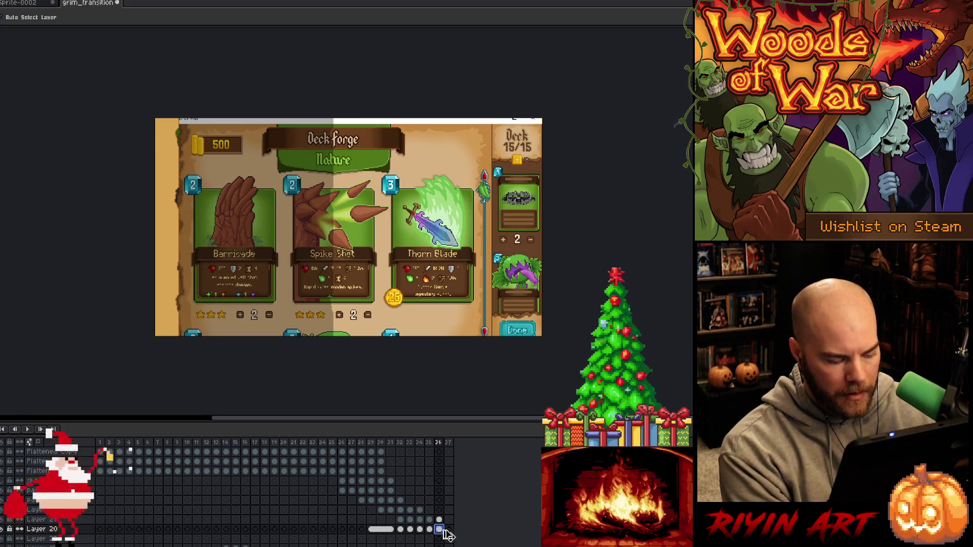
pyautogui.click(449, 530)
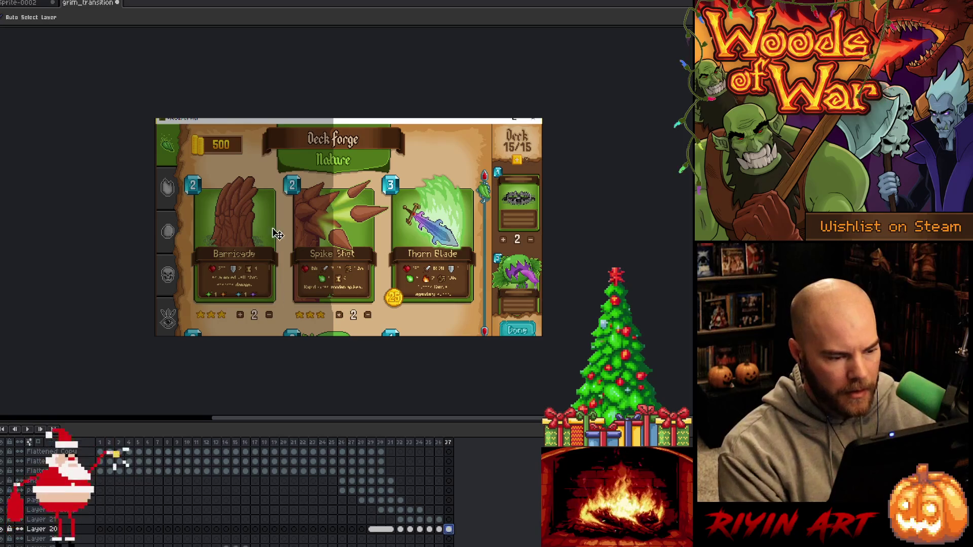
pyautogui.press('Left')
pyautogui.press('Right')
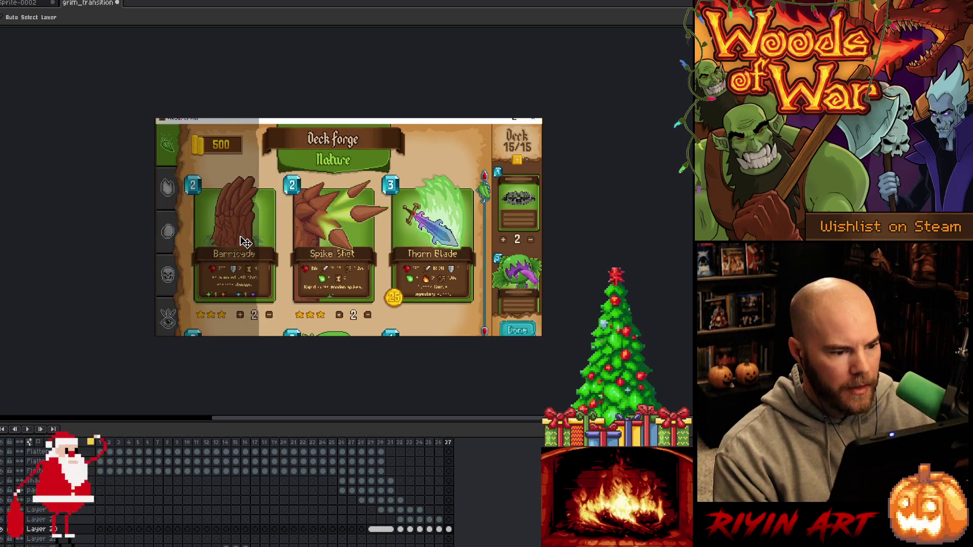
pyautogui.press('Return')
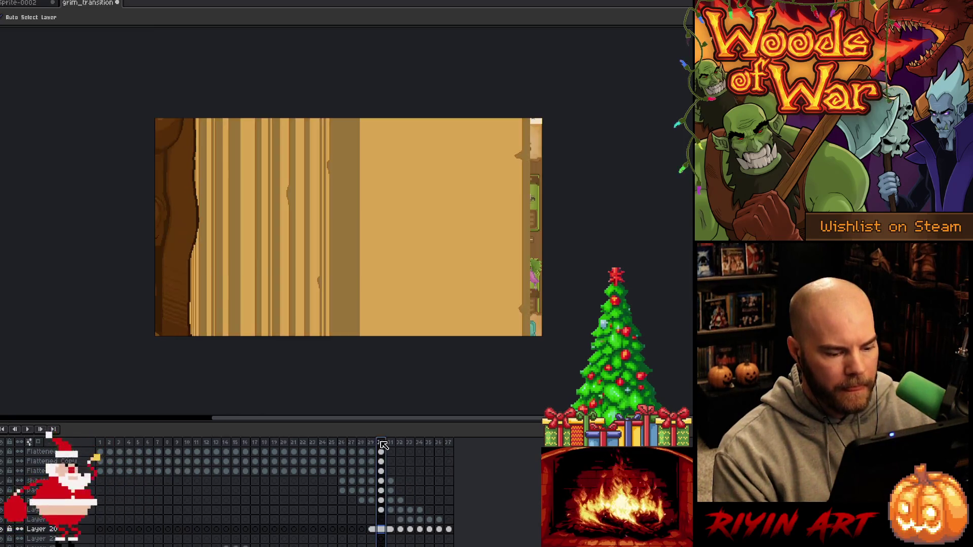
# Stop playback and add frames 38 and 39 with Alt+N
pyautogui.click(449, 442)
pyautogui.hotkey('alt', 'n')
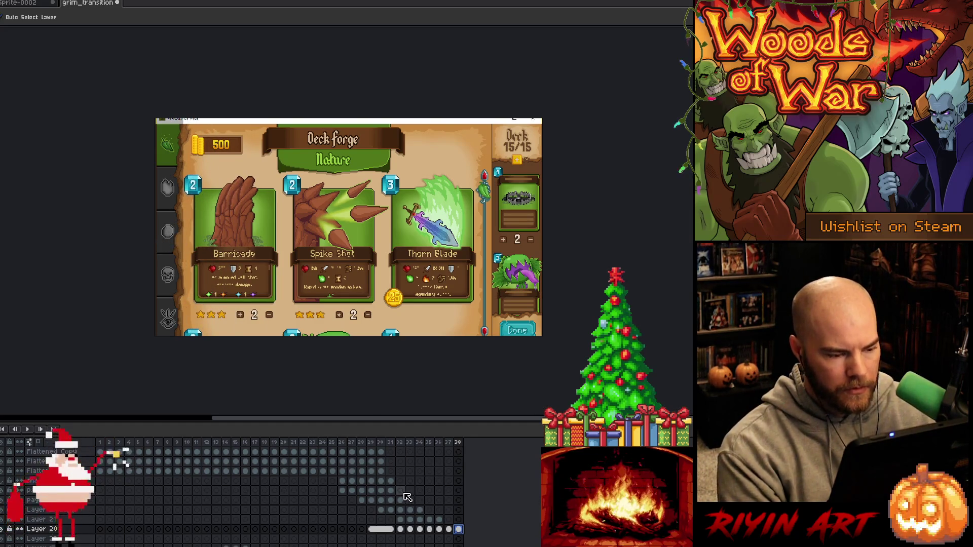
pyautogui.hotkey('alt', 'n')
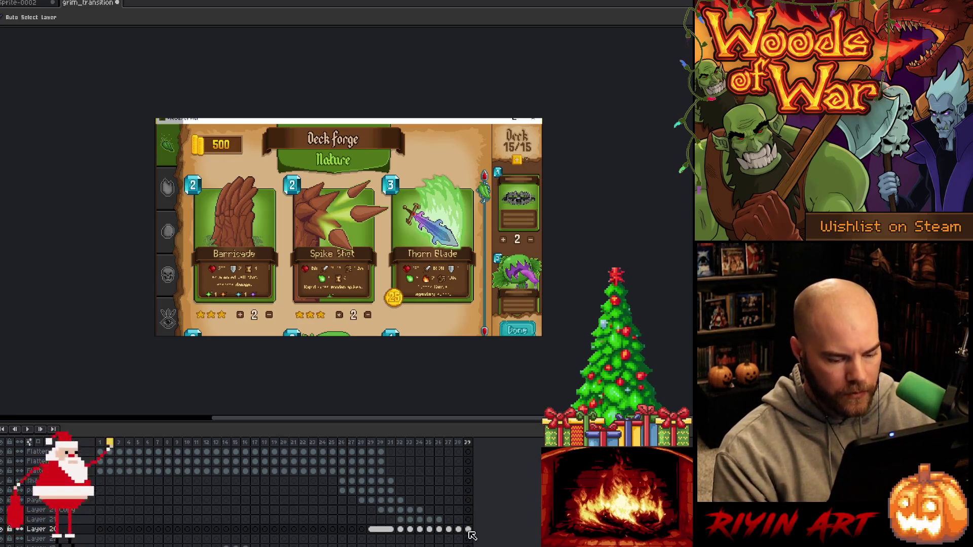
# Play from frame 29, then flip between frames 30–32 to compare them
pyautogui.click(373, 444)
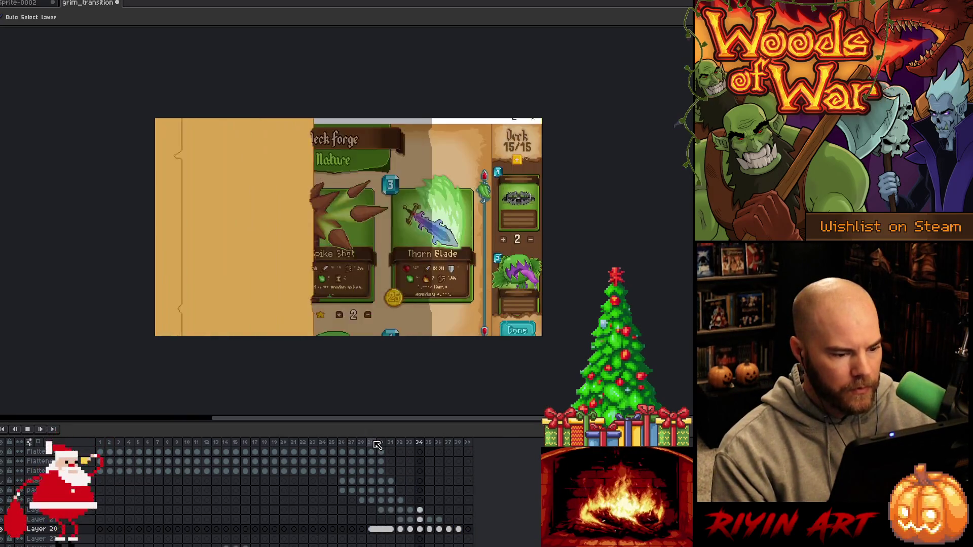
pyautogui.press('Return')
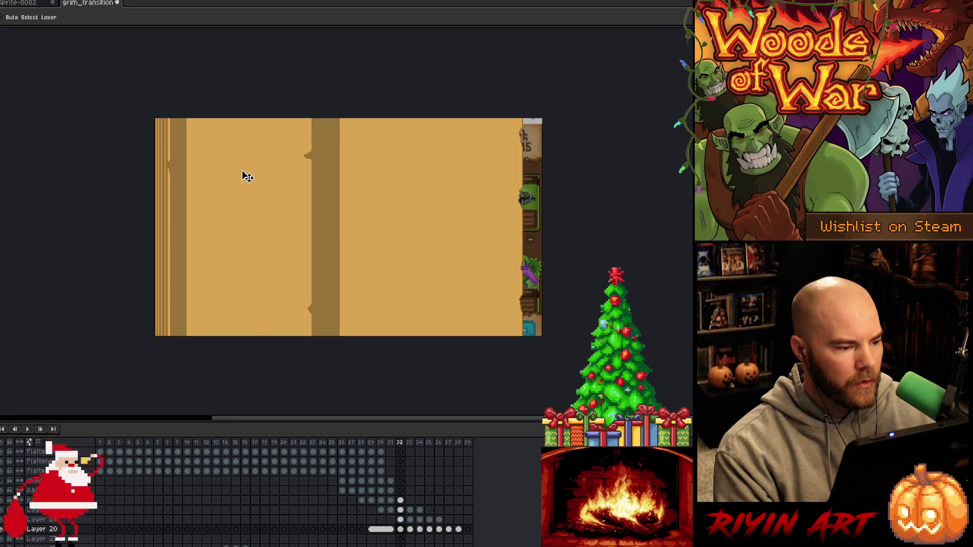
pyautogui.press('Left')
pyautogui.press('Left')
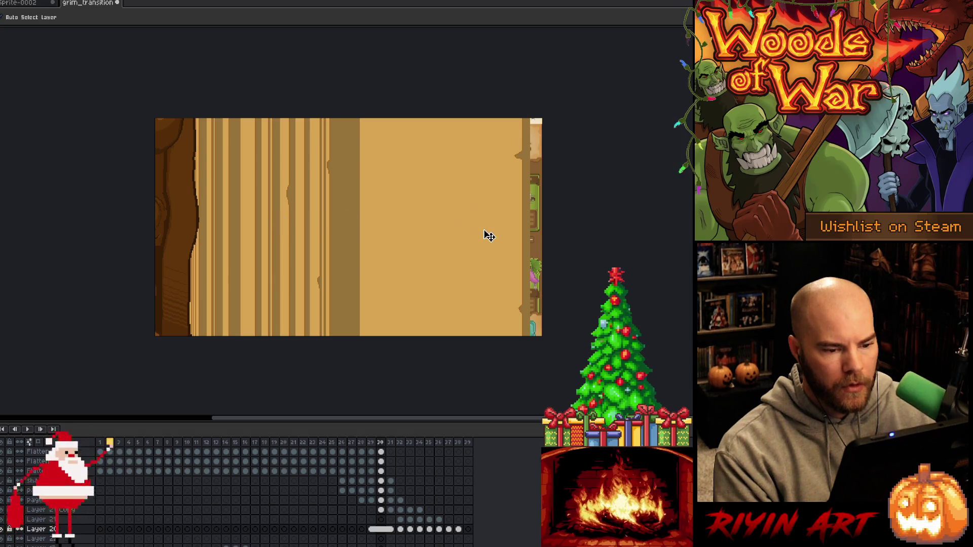
pyautogui.press('Left')
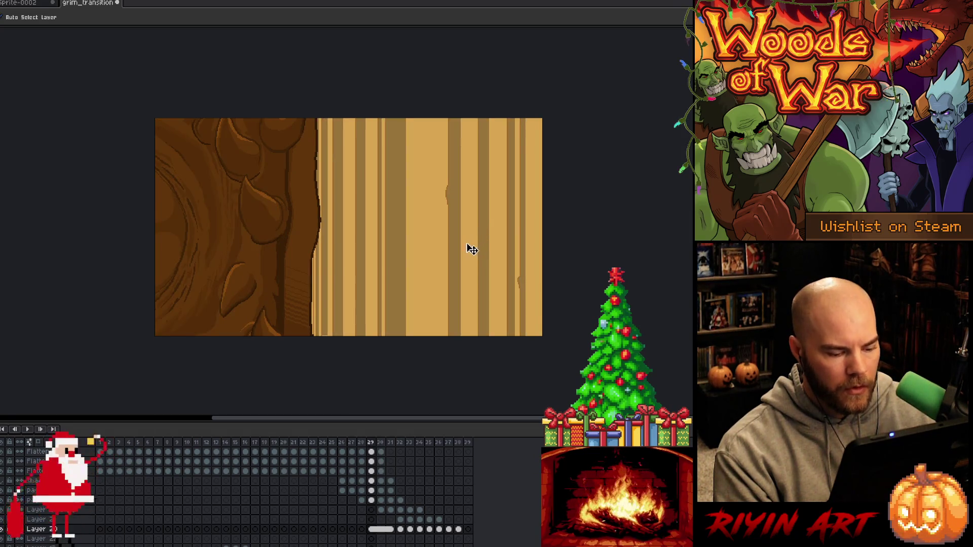
pyautogui.press('Right')
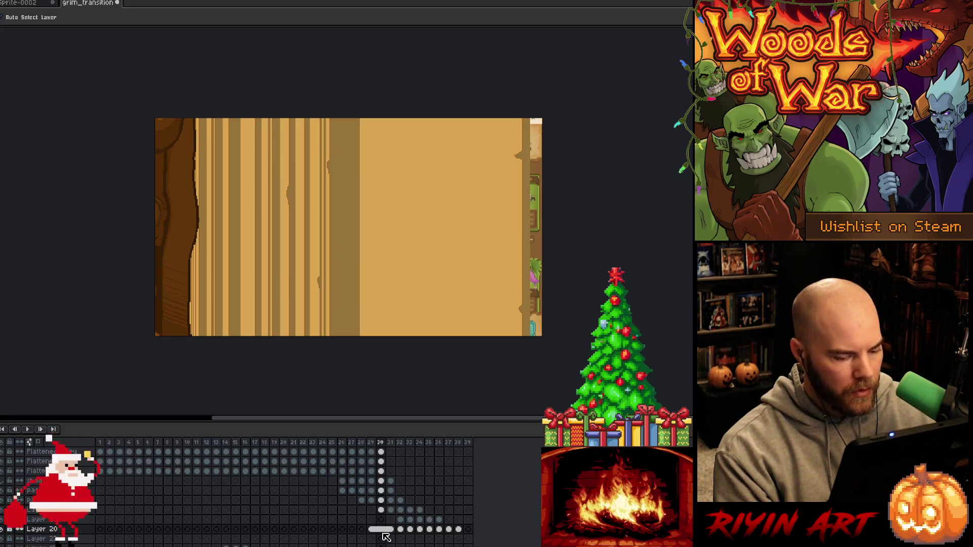
pyautogui.click(381, 529)
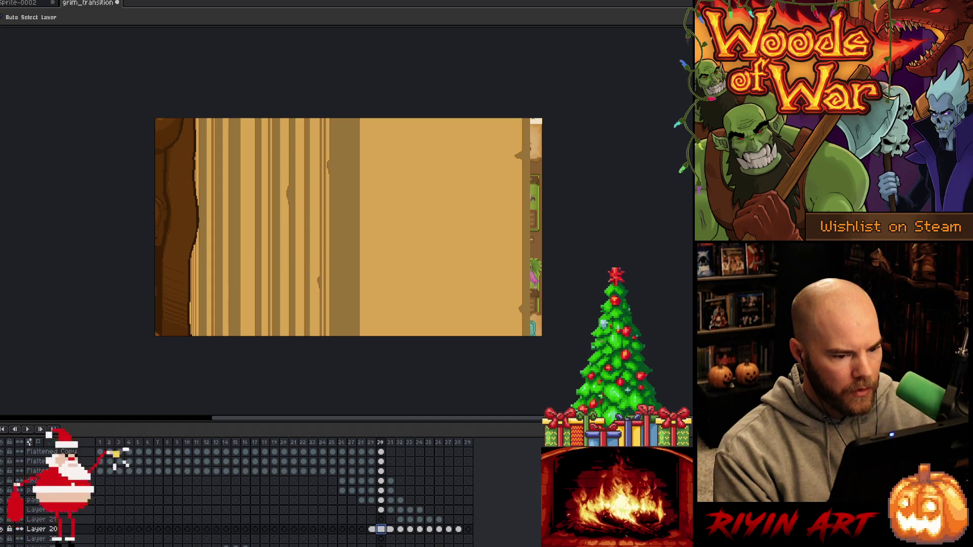
# Open and close Layer 20's properties, select Layer 21, and step to frame 31 via frame 32
pyautogui.doubleClick(38, 529)
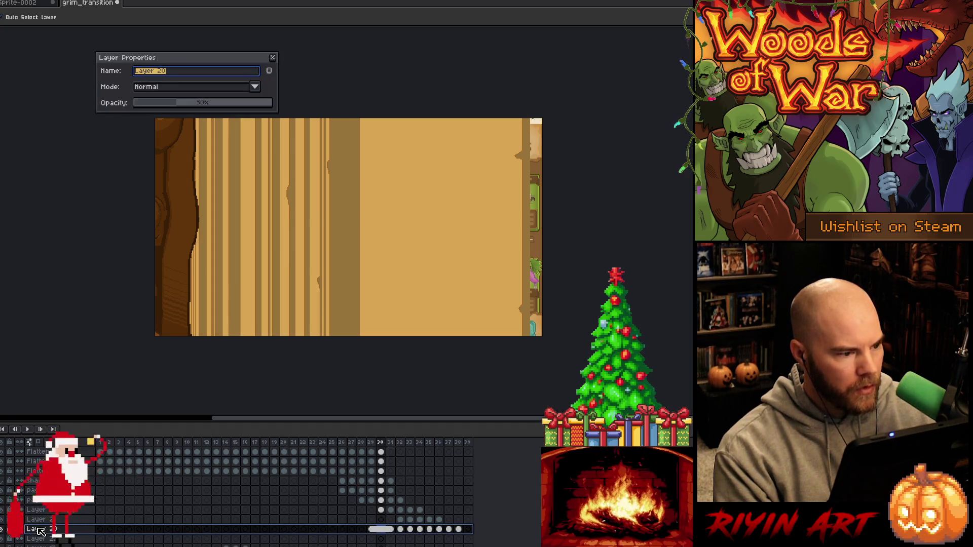
pyautogui.click(272, 57)
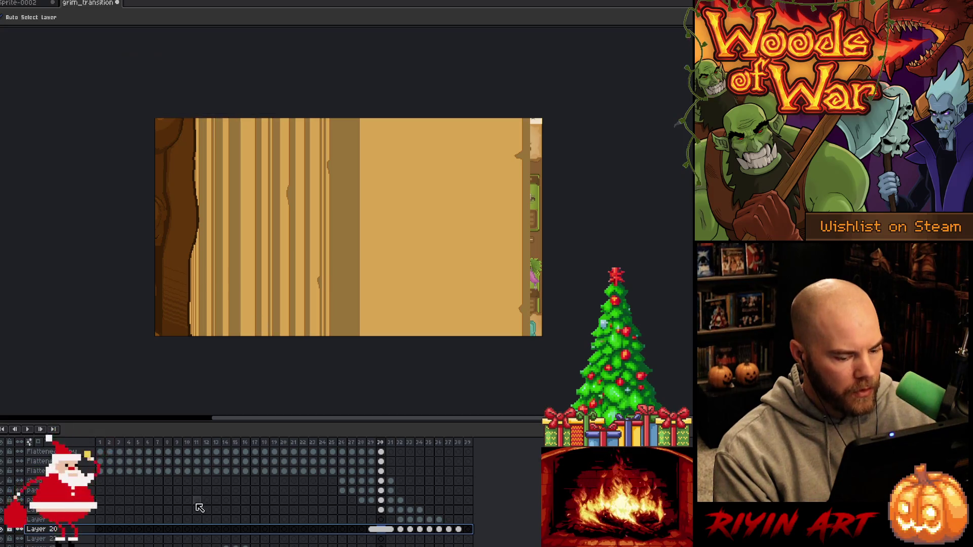
pyautogui.click(40, 520)
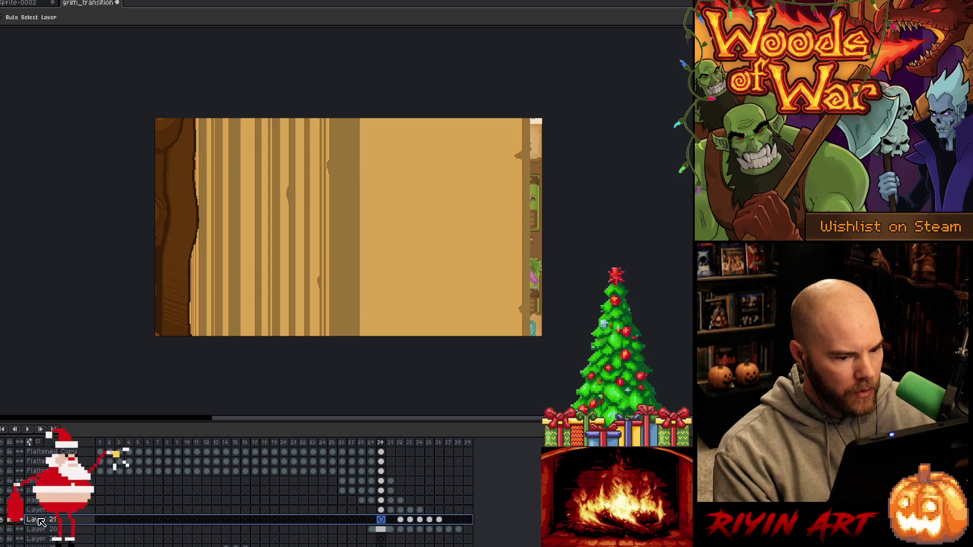
pyautogui.click(401, 520)
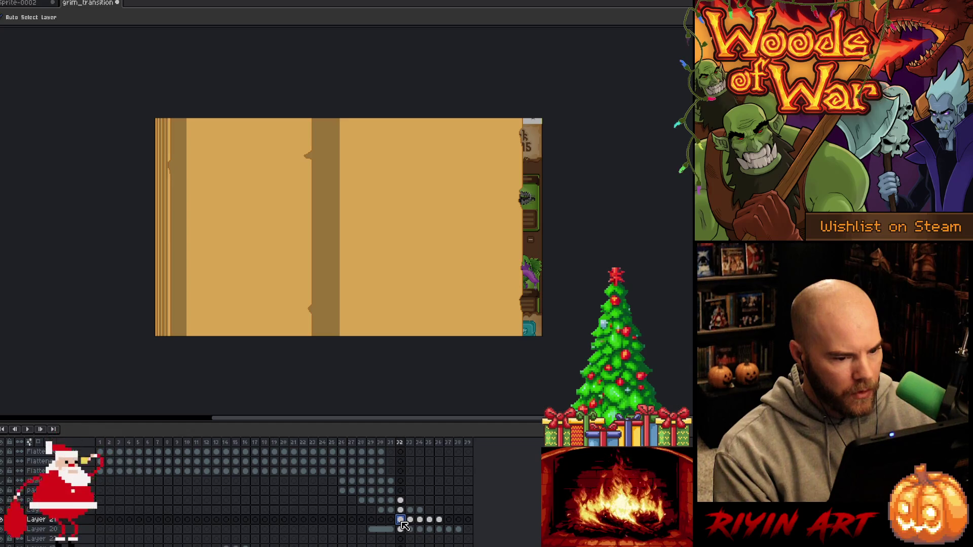
pyautogui.click(395, 522)
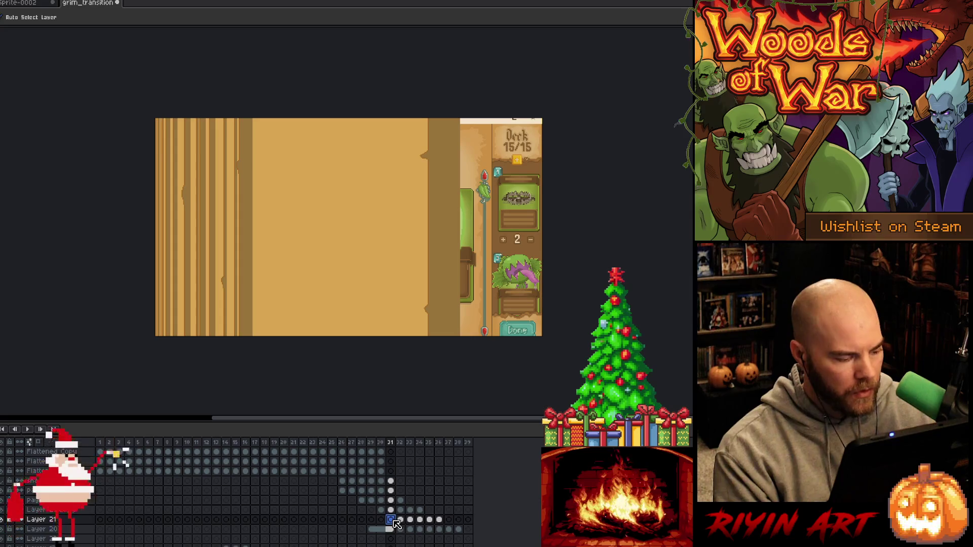
# Delete the leftover Deck Forge UI art on the right side of frame 31, then deselect
pyautogui.press('m')
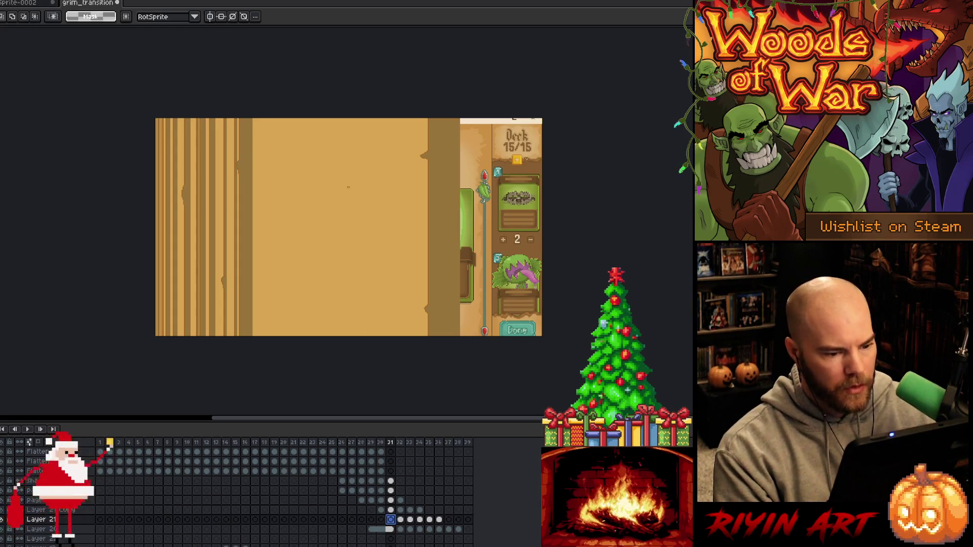
pyautogui.scroll(-1, 354, 254)
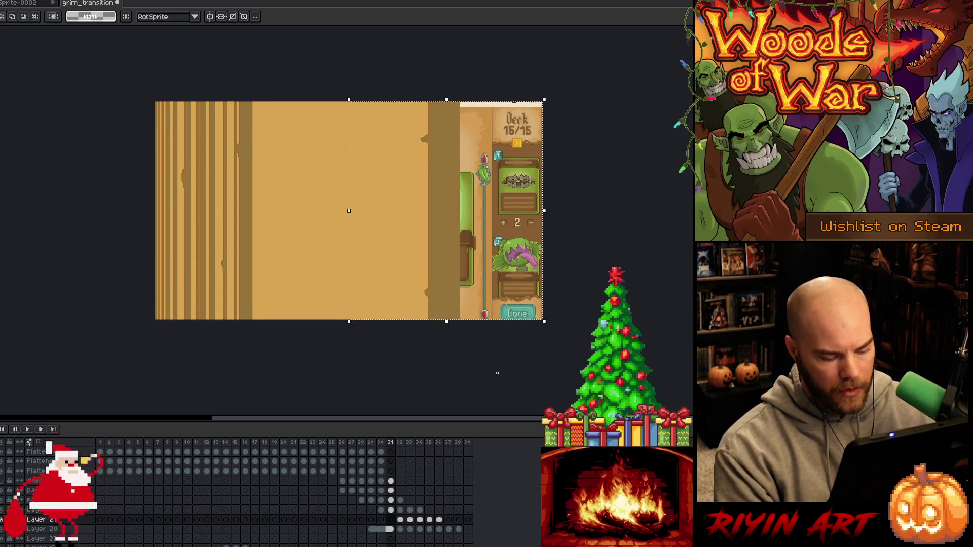
pyautogui.press('w')
pyautogui.press('Delete')
pyautogui.hotkey('ctrl', 'd')
# Fill frame 30's green-edged right strip with tan and check the neighbouring frames
pyautogui.press(',')
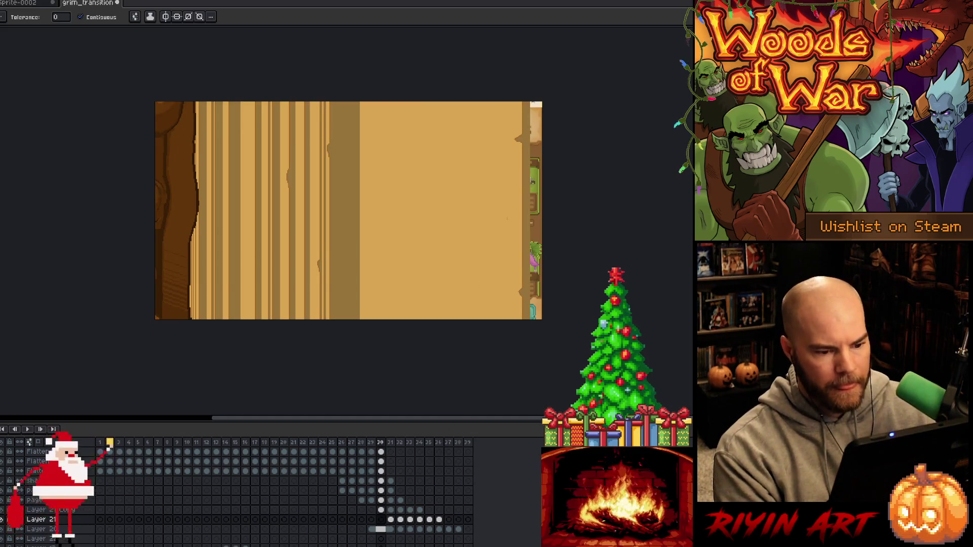
pyautogui.click(481, 239)
pyautogui.press(',')
pyautogui.press('.')
pyautogui.press('.')
pyautogui.press('.')
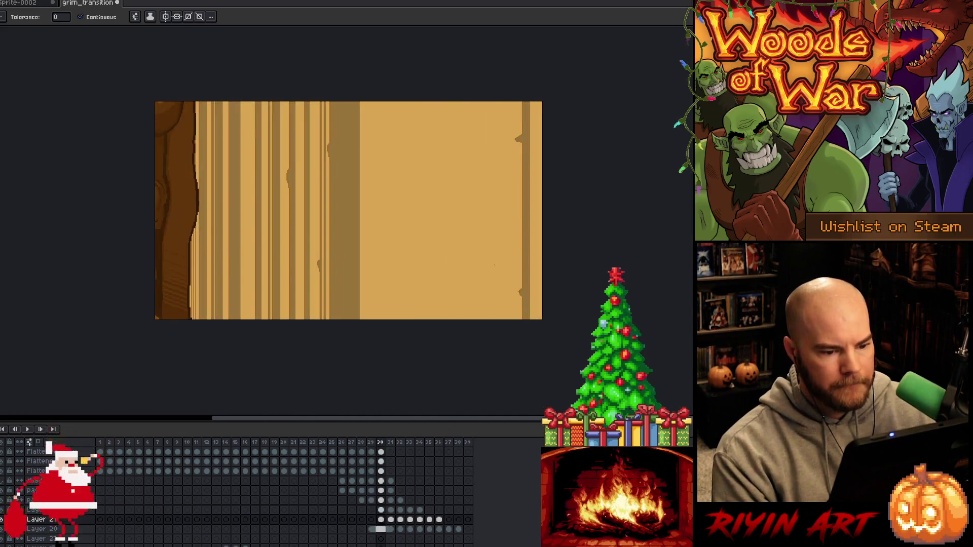
pyautogui.press('.')
pyautogui.press('.')
pyautogui.press('.')
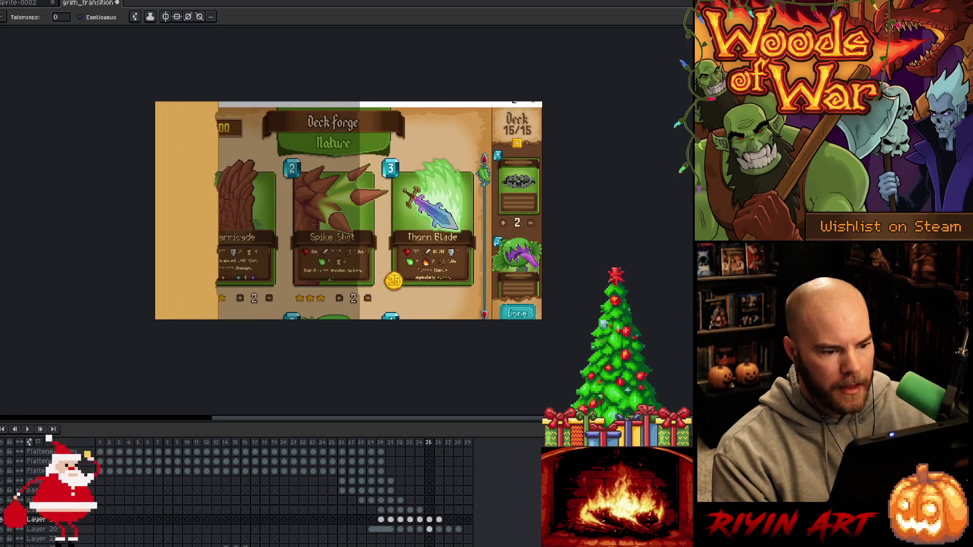
# Return to frame 31 and zoom in on its plank artwork
pyautogui.press(',')
pyautogui.press(',')
pyautogui.press(',')
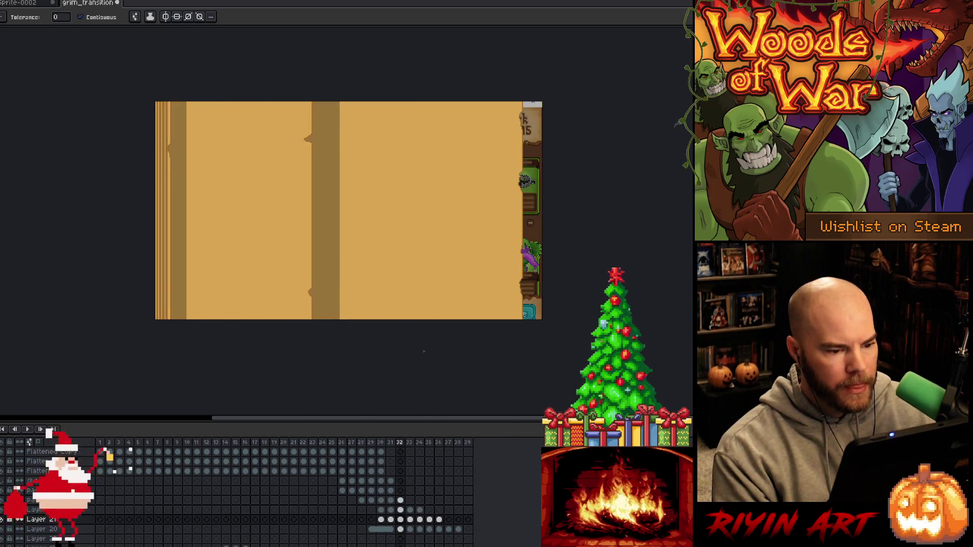
pyautogui.press('.')
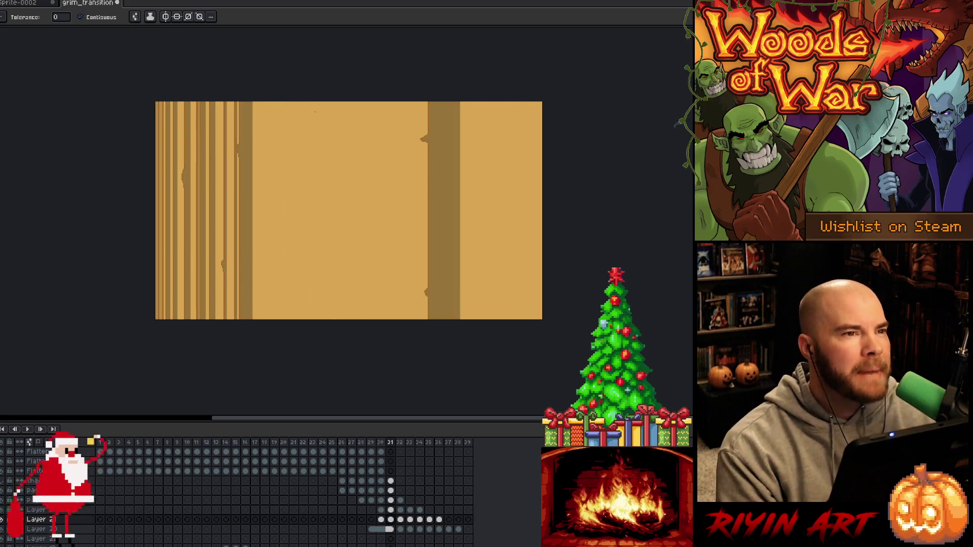
pyautogui.scroll(1, 358, 120)
pyautogui.moveTo(380, 192)
pyautogui.mouseDown()
pyautogui.moveTo(350, 163)
pyautogui.moveTo(341, 169)
pyautogui.mouseUp()
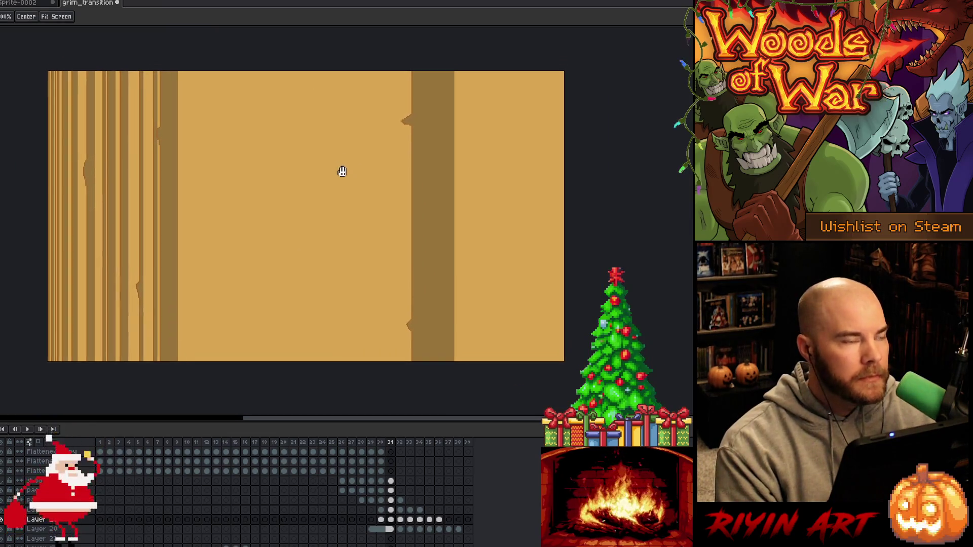
# Make the layer one row above active and ready the Magic Wand for the dark plank band
pyautogui.press('v')
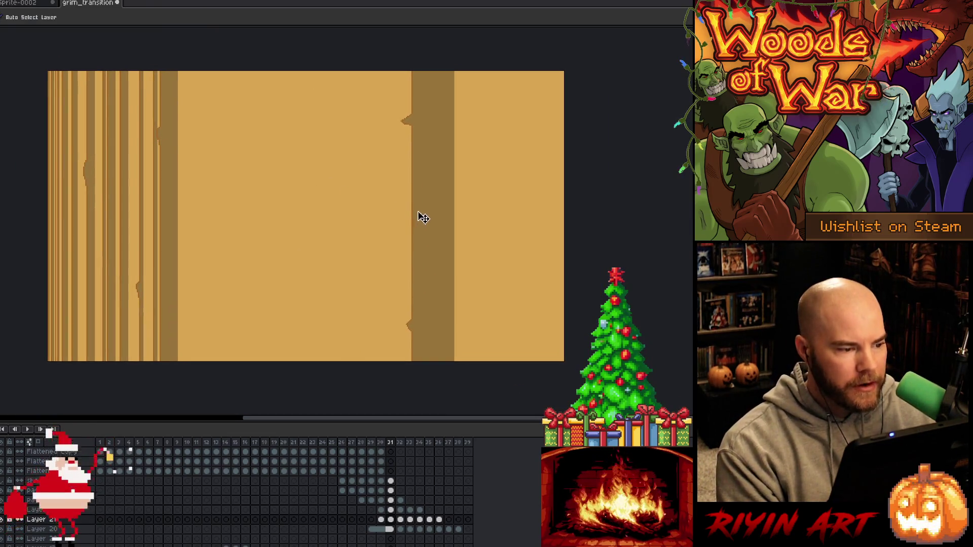
pyautogui.keyDown('ctrl'); pyautogui.click(438, 214); pyautogui.keyUp('ctrl')
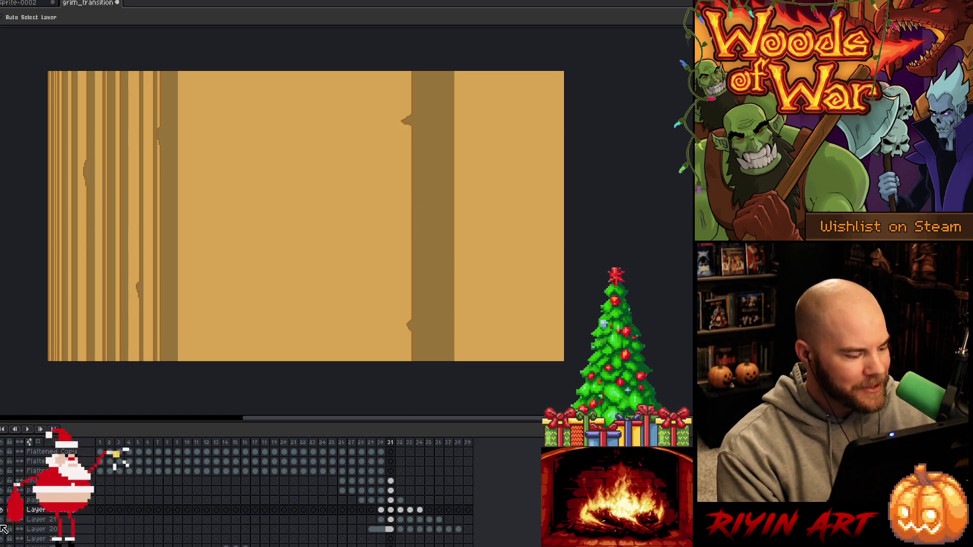
pyautogui.press('w')
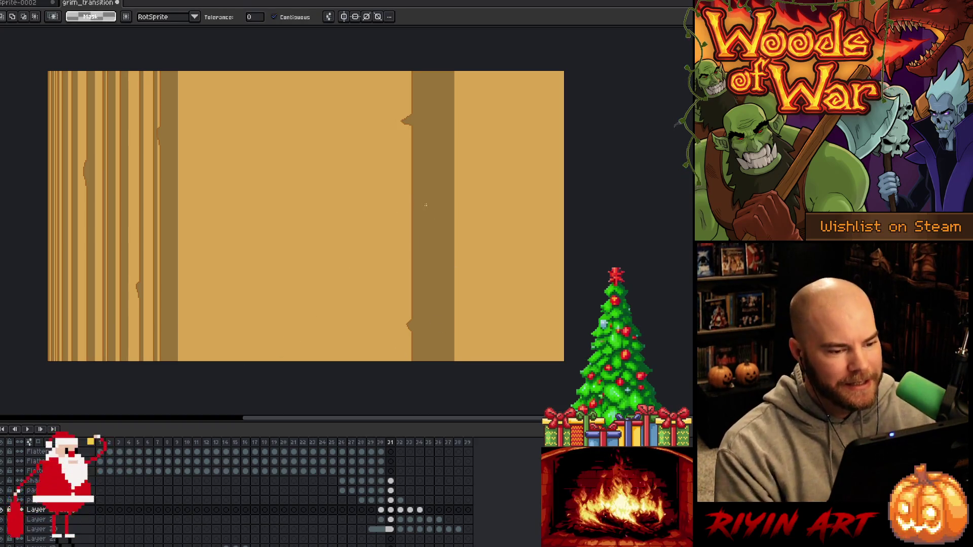
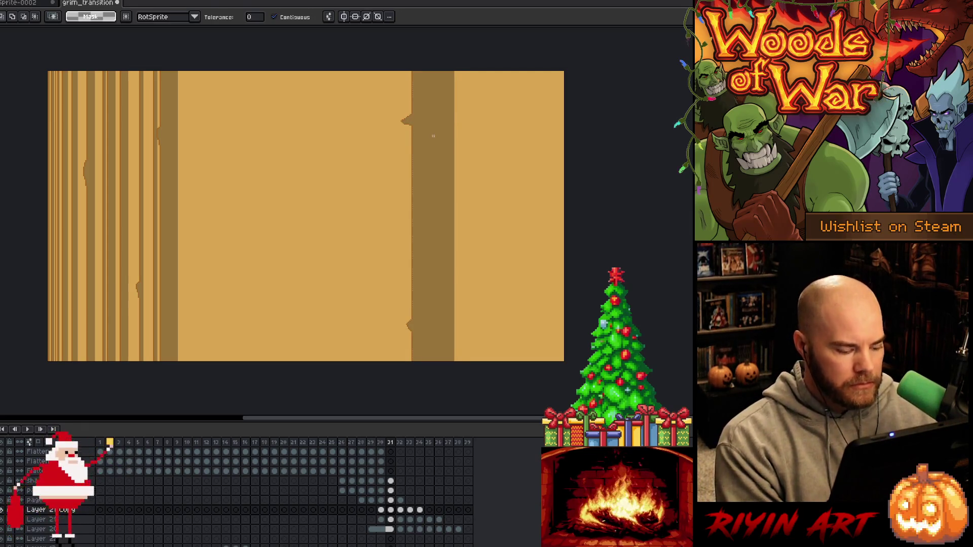
# Move the dark page-edge column right on frame 31 and further right on frame 30, then step through the frames
pyautogui.click(431, 150)
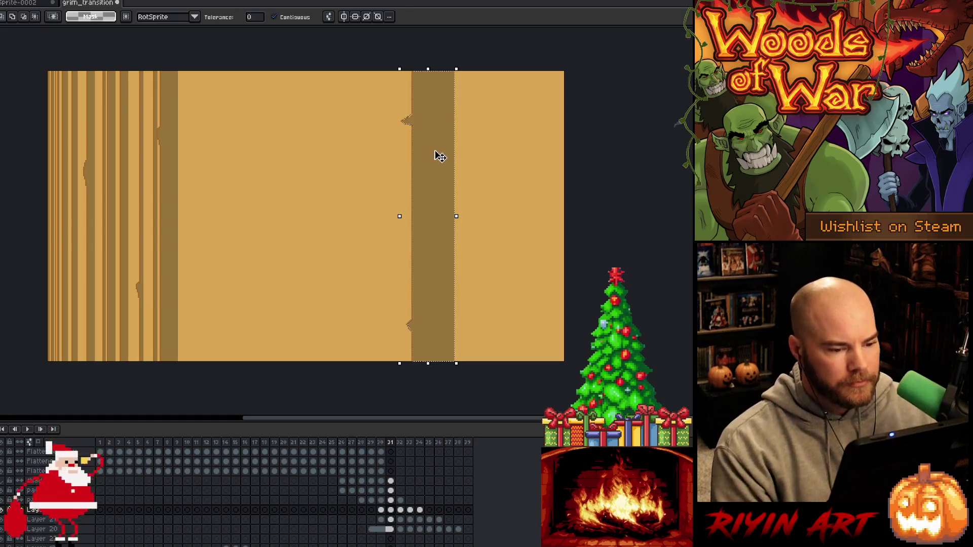
pyautogui.moveTo(455, 158); pyautogui.dragTo(497, 157)
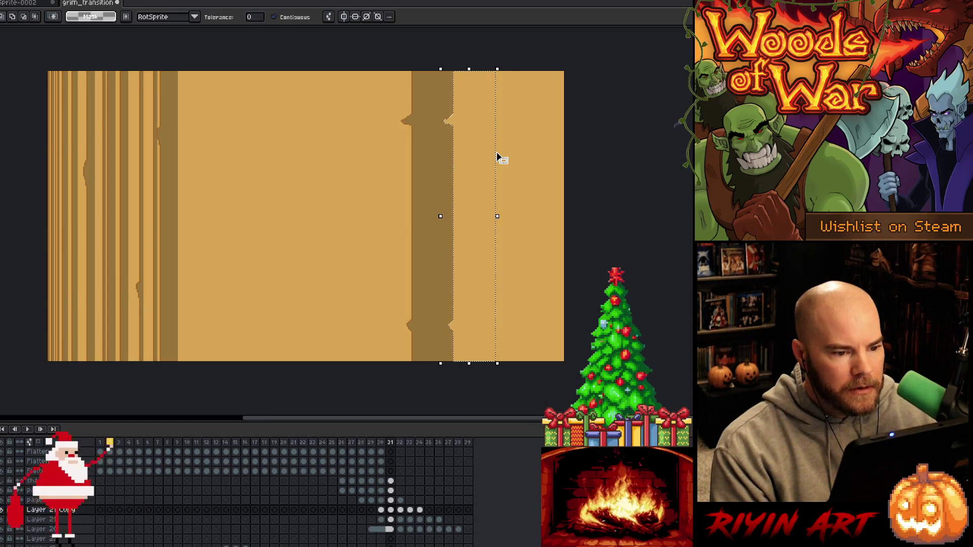
pyautogui.press(',')
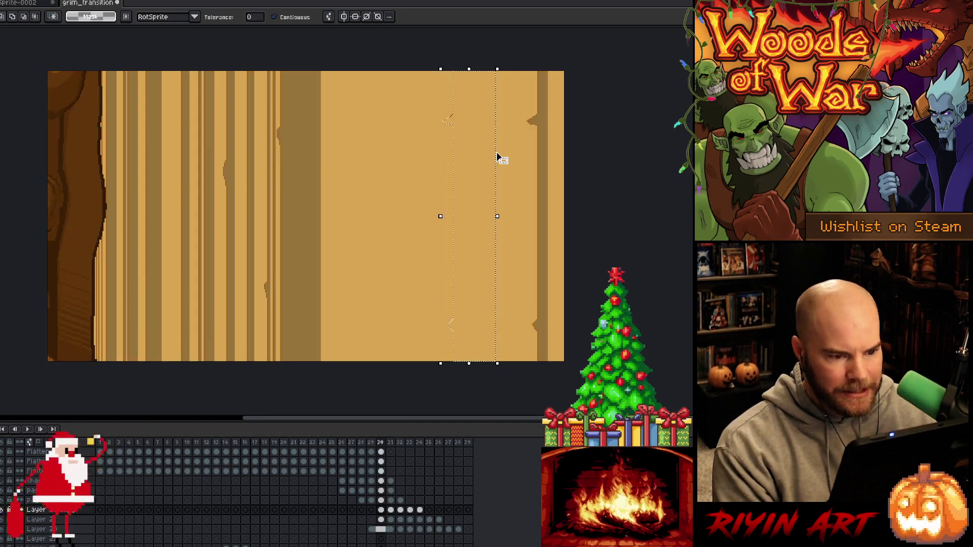
pyautogui.moveTo(497, 163); pyautogui.dragTo(587, 157)
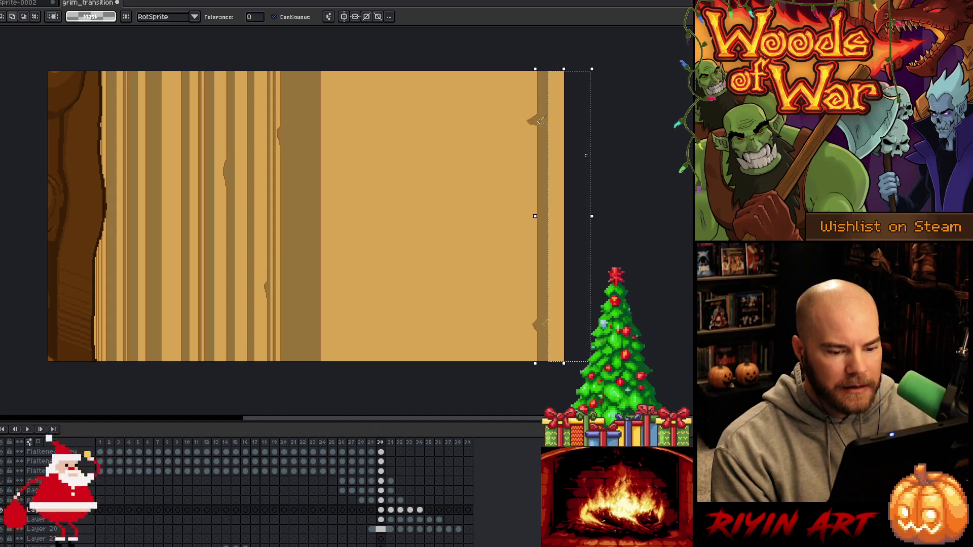
pyautogui.press(',')
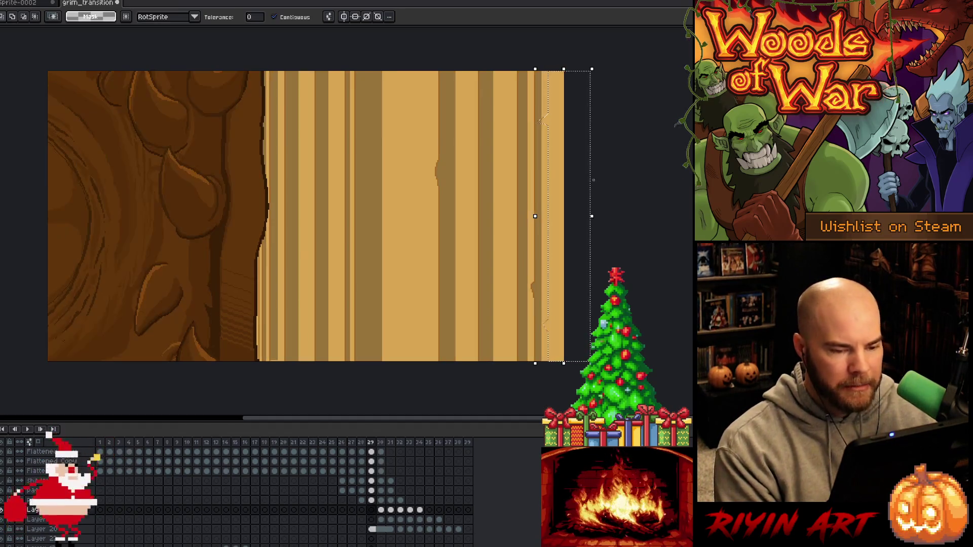
pyautogui.press('.')
pyautogui.press('.')
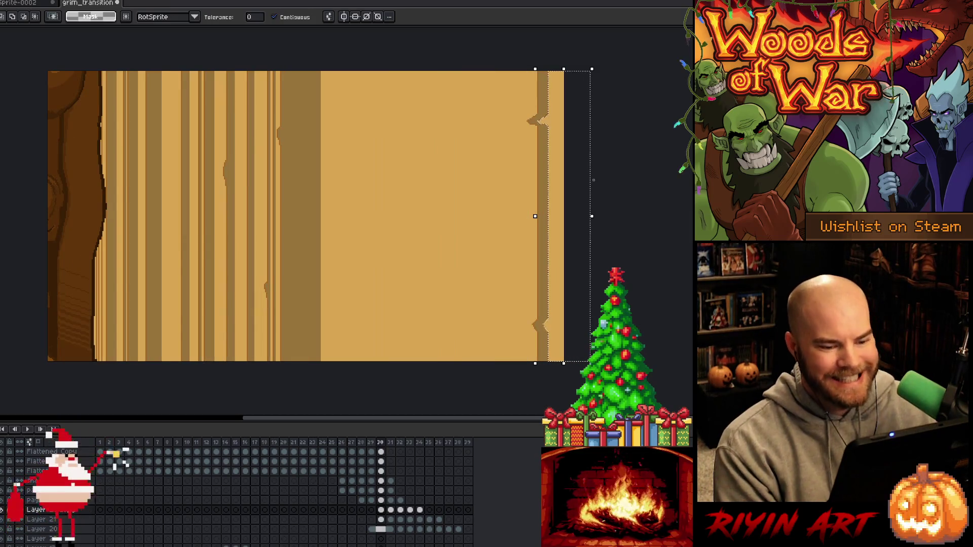
pyautogui.press('.')
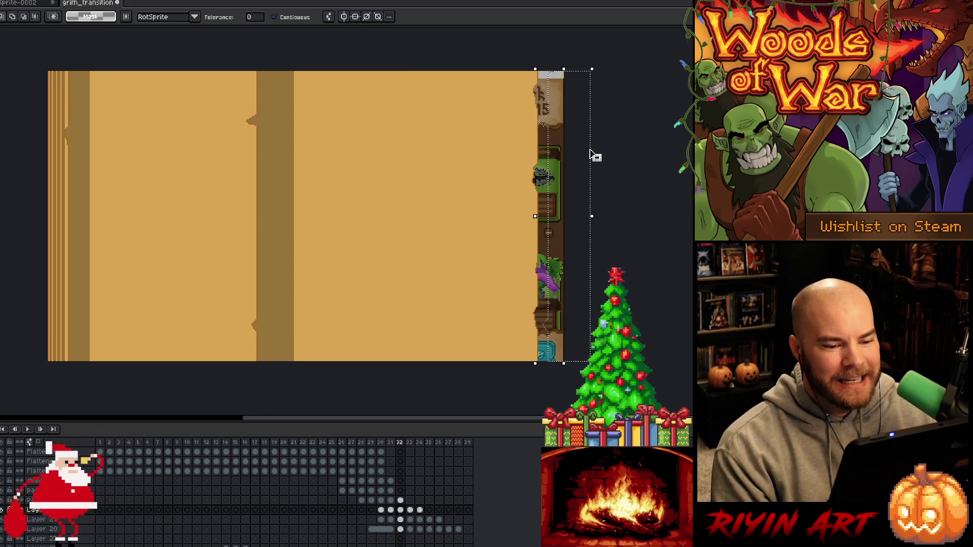
pyautogui.click(350, 157)
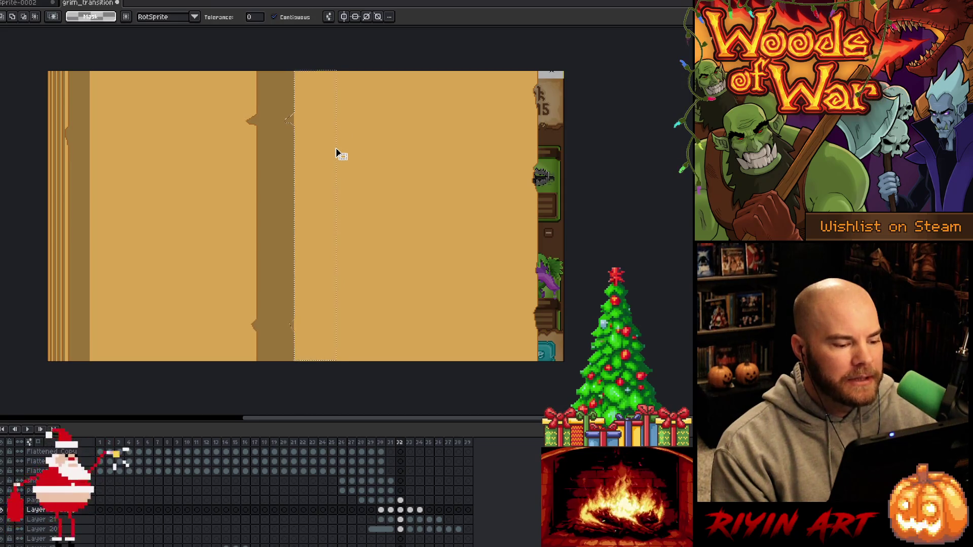
pyautogui.click(337, 152)
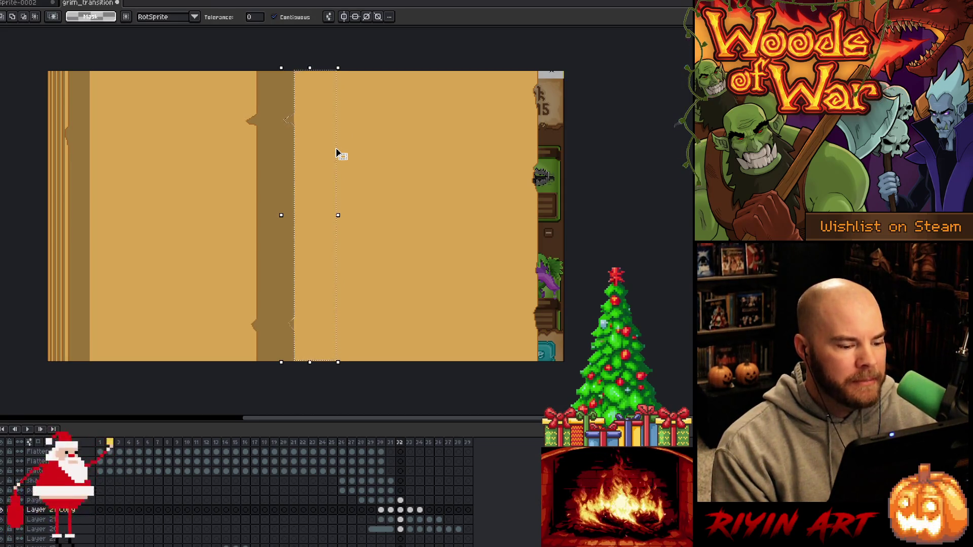
pyautogui.press('Return')
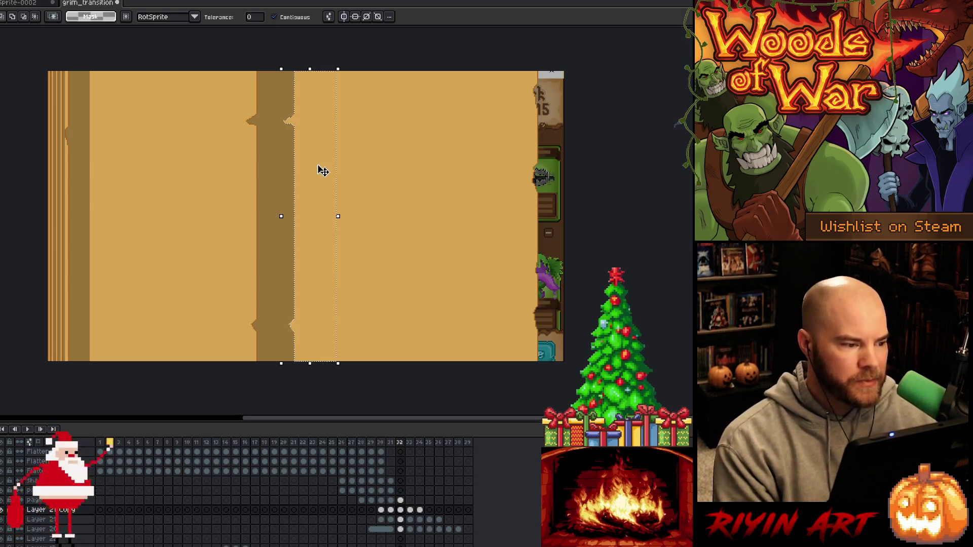
# On frame 33, move the notched strip left and shift the frame's content slightly right and down
pyautogui.press('.')
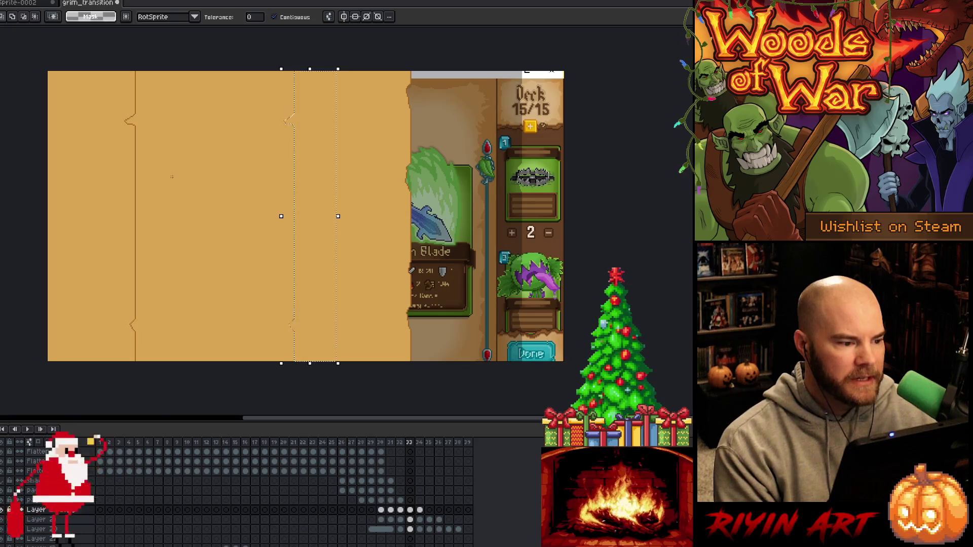
pyautogui.moveTo(336, 152); pyautogui.dragTo(248, 153)
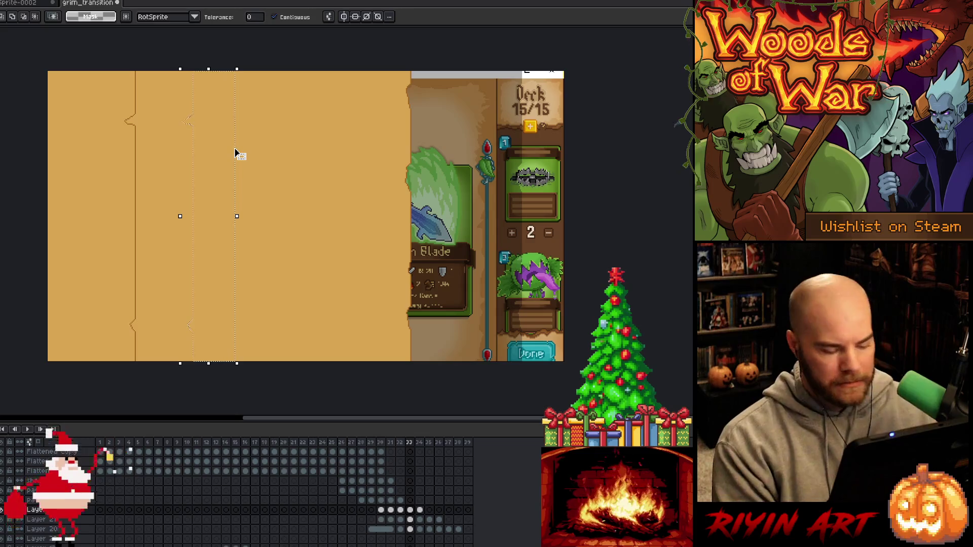
pyautogui.hotkey('ctrl', 'a')
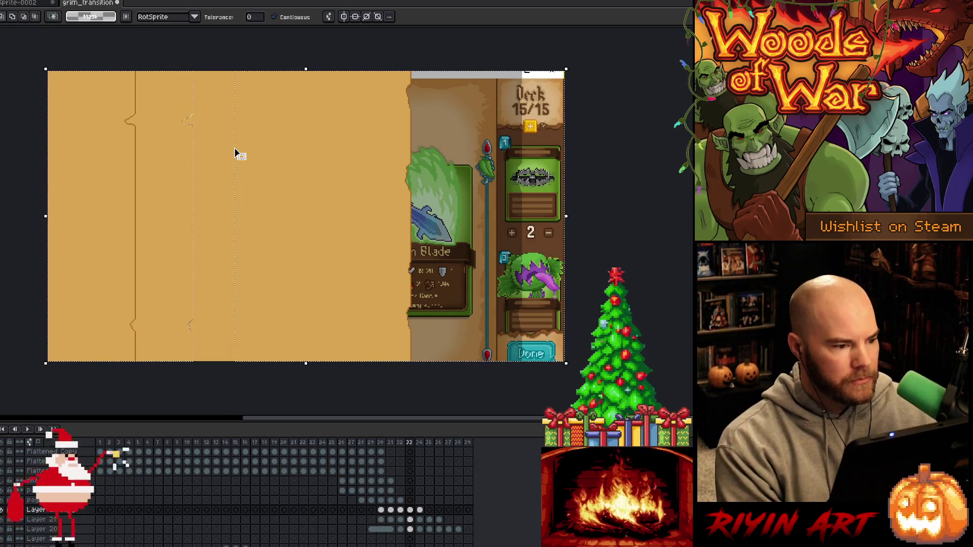
pyautogui.click(198, 185)
pyautogui.moveTo(198, 185); pyautogui.dragTo(228, 185)
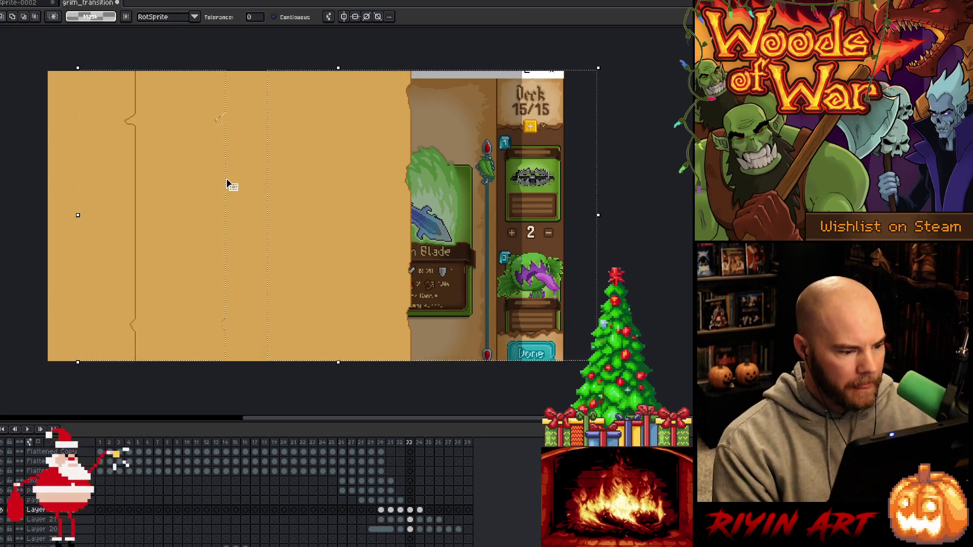
pyautogui.press('Right')
pyautogui.press('Down')
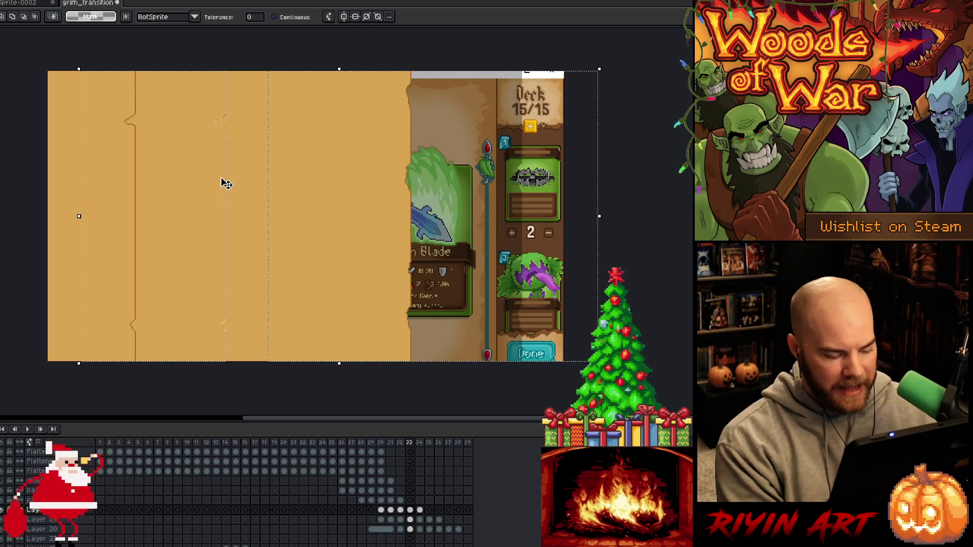
pyautogui.press('Return')
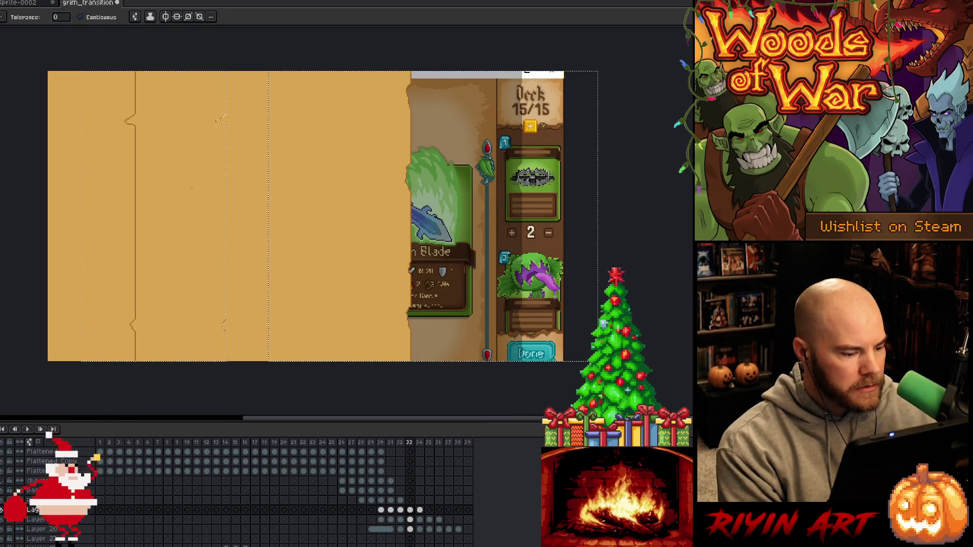
# Invert the selection on frame 33 and fill the middle strip with darker tan
pyautogui.click(410, 519)
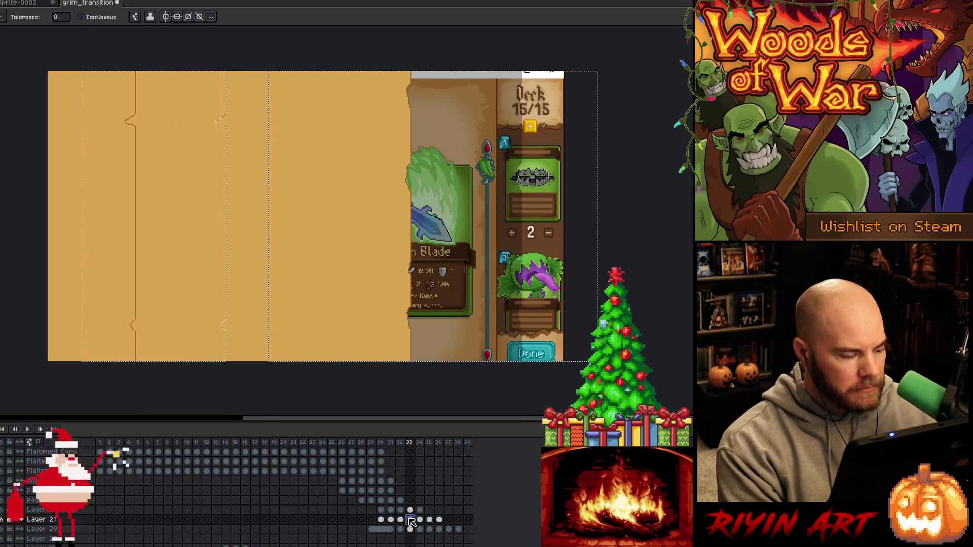
pyautogui.press('Left')
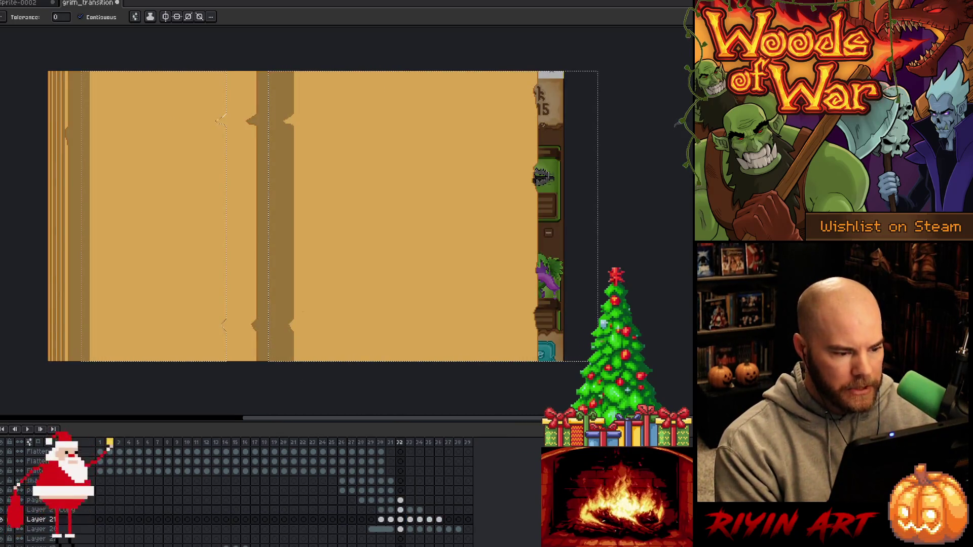
pyautogui.press('i')
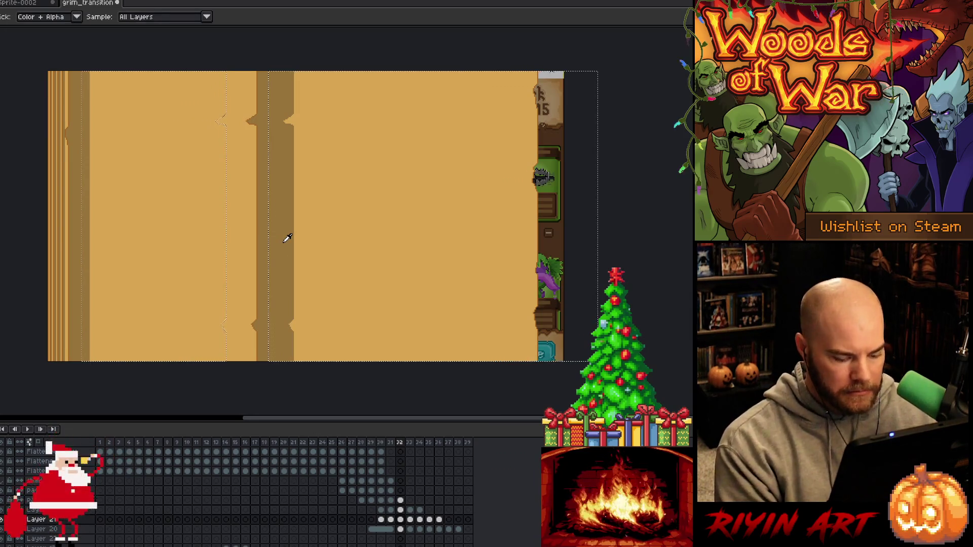
pyautogui.press('Right')
pyautogui.press('w')
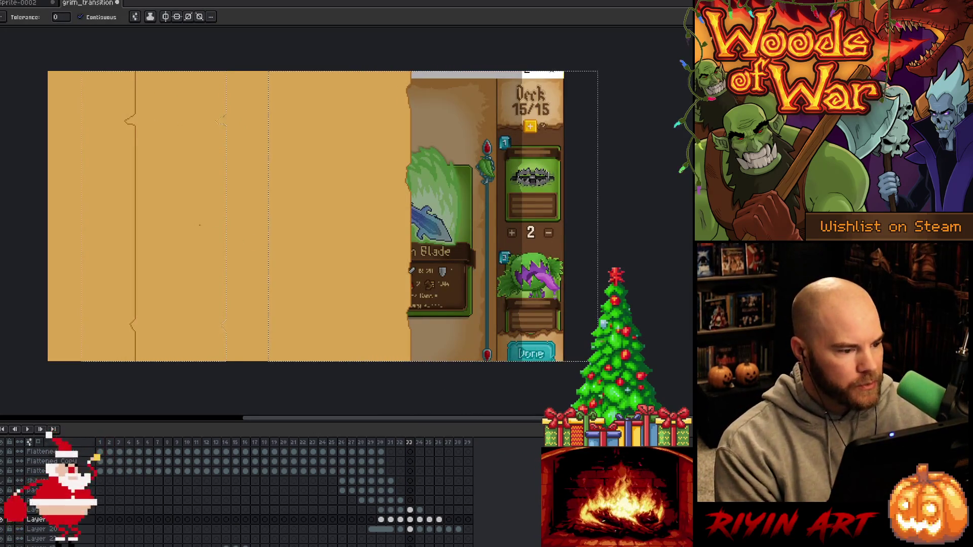
pyautogui.hotkey('ctrl', 'shift', 'i')
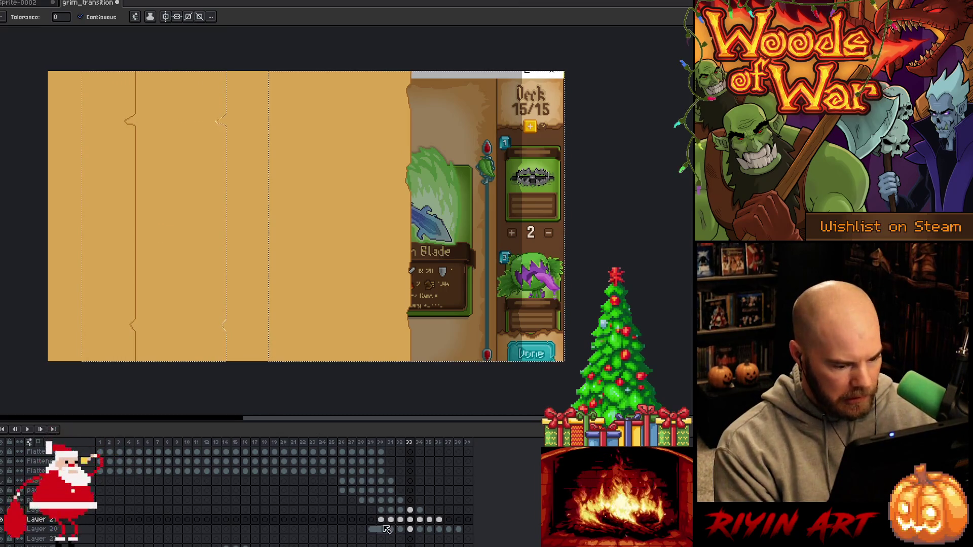
pyautogui.click(410, 511)
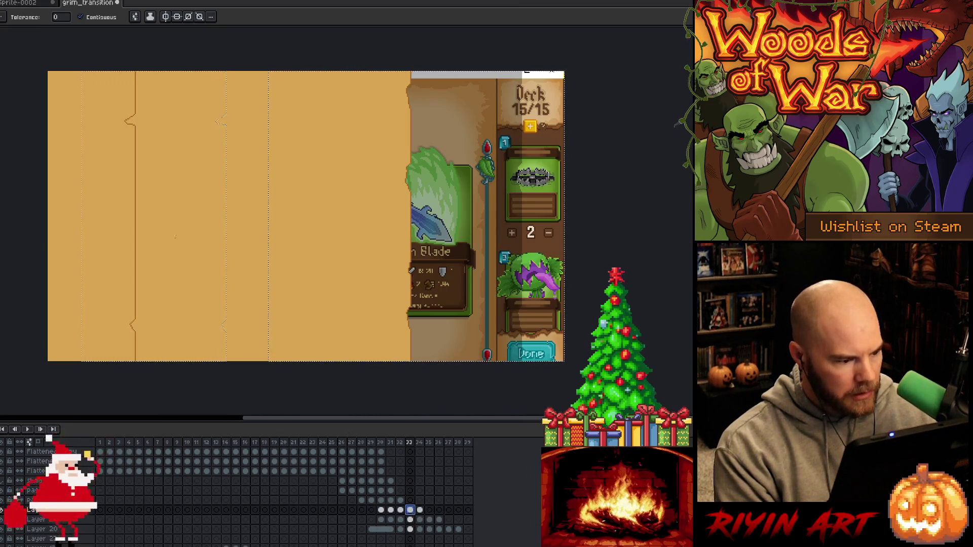
pyautogui.click(176, 227)
pyautogui.press('.')
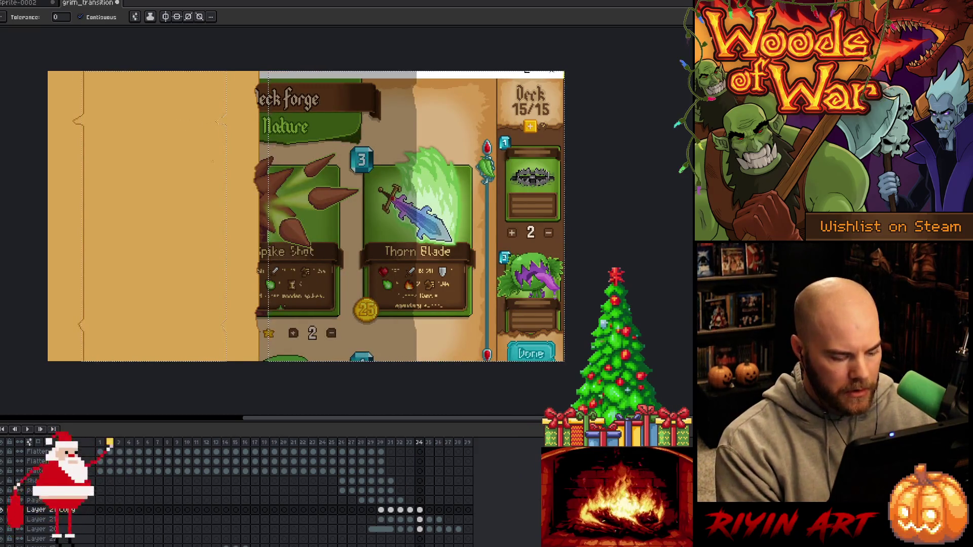
# Move the selected content left on frame 34, fill the jagged band darker brown, and deselect
pyautogui.press('m')
pyautogui.moveTo(202, 239)
pyautogui.mouseDown()
pyautogui.moveTo(148, 239)
pyautogui.moveTo(183, 241)
pyautogui.mouseUp()
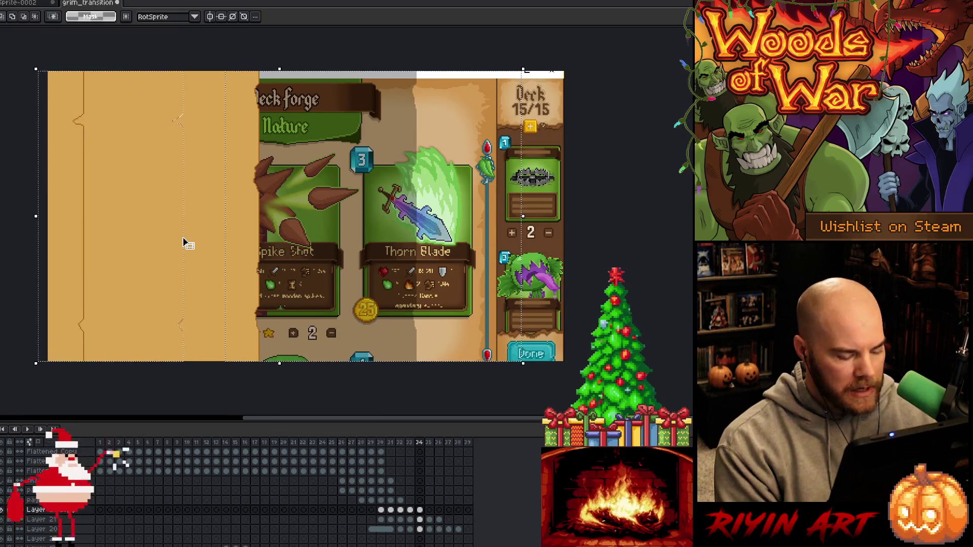
pyautogui.press('g')
pyautogui.click(144, 215)
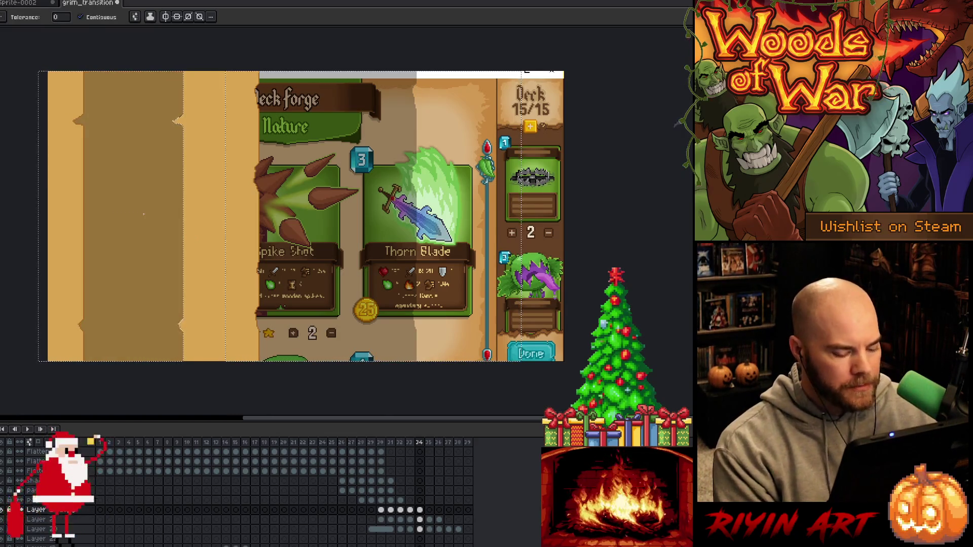
pyautogui.hotkey('ctrl', 'd')
pyautogui.press('Right')
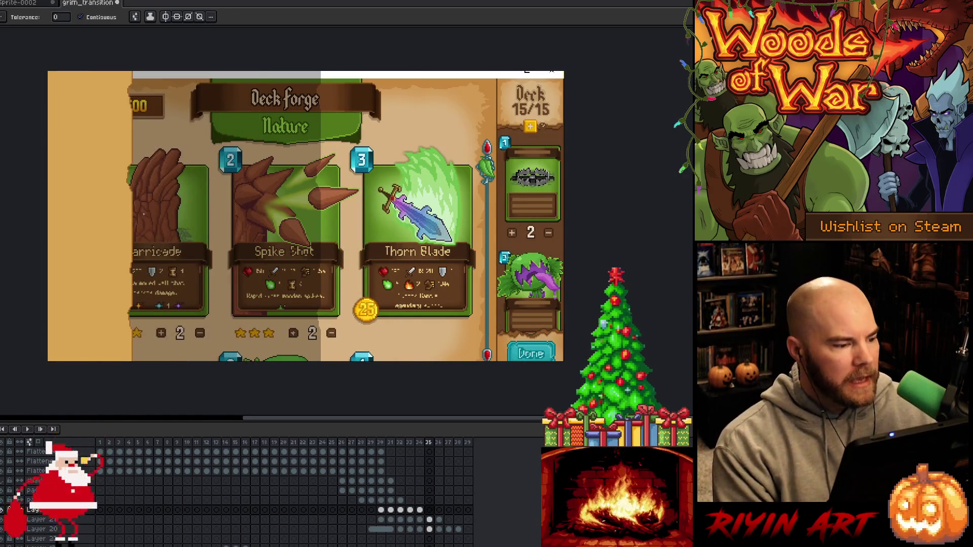
pyautogui.press('Left')
pyautogui.press('Right')
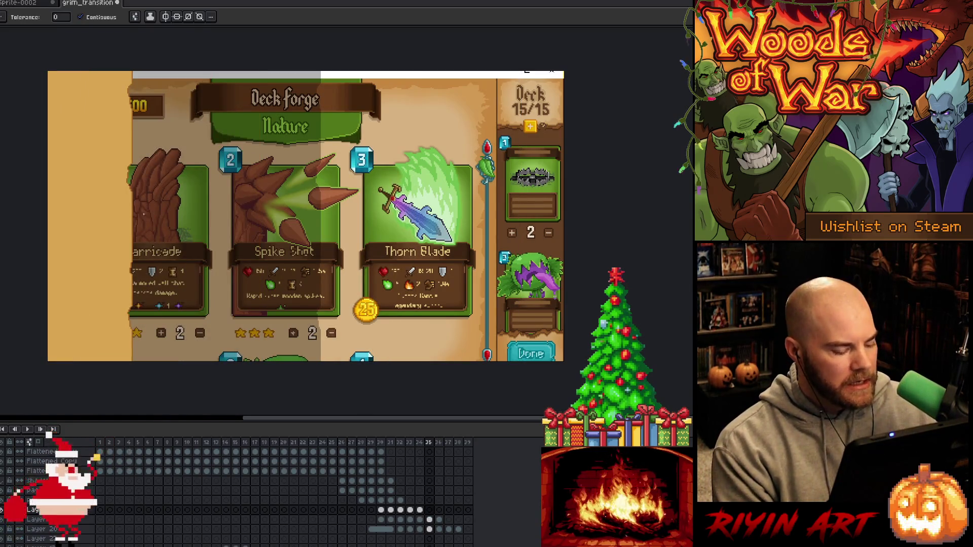
# On frame 35, move the content about 190 px left, darken the left-edge strip, then play
pyautogui.hotkey('ctrl', 'a')
pyautogui.press('Right')
pyautogui.press('Left')
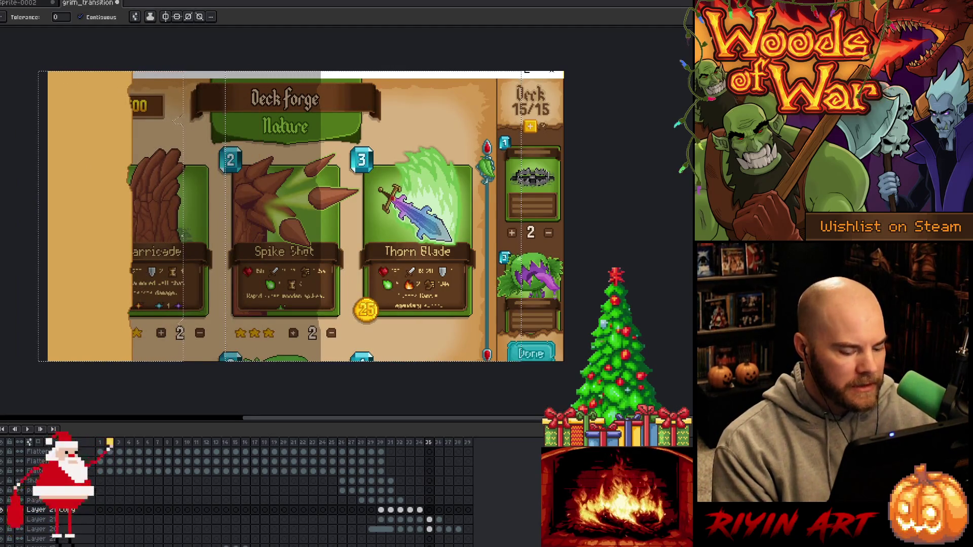
pyautogui.hotkey('ctrl', 't')
pyautogui.moveTo(185, 318); pyautogui.dragTo(69, 319)
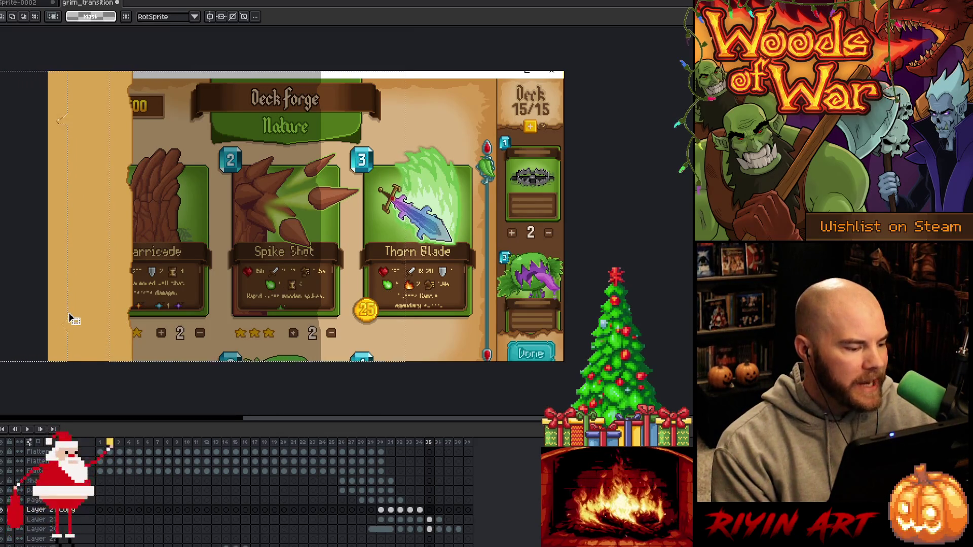
pyautogui.press('w')
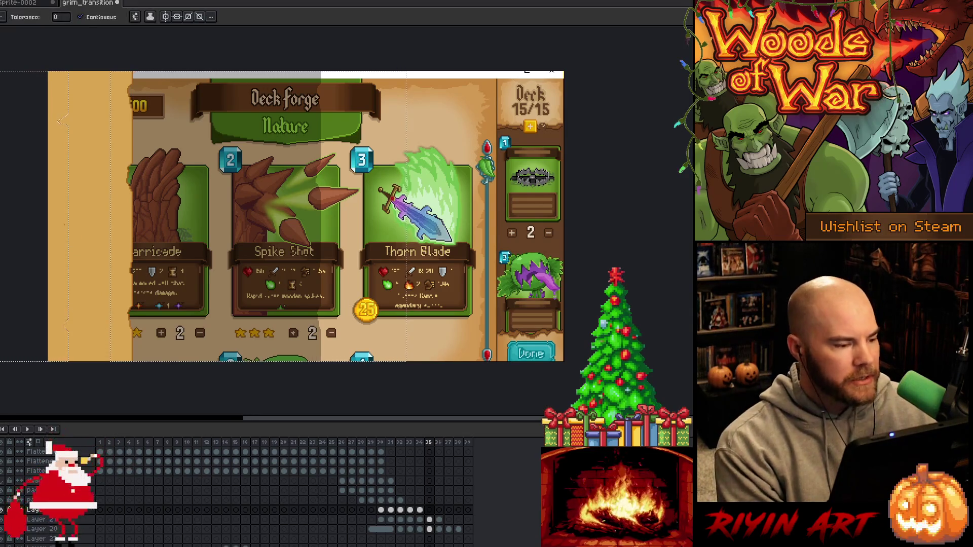
pyautogui.click(58, 221)
pyautogui.hotkey('ctrl', 'd')
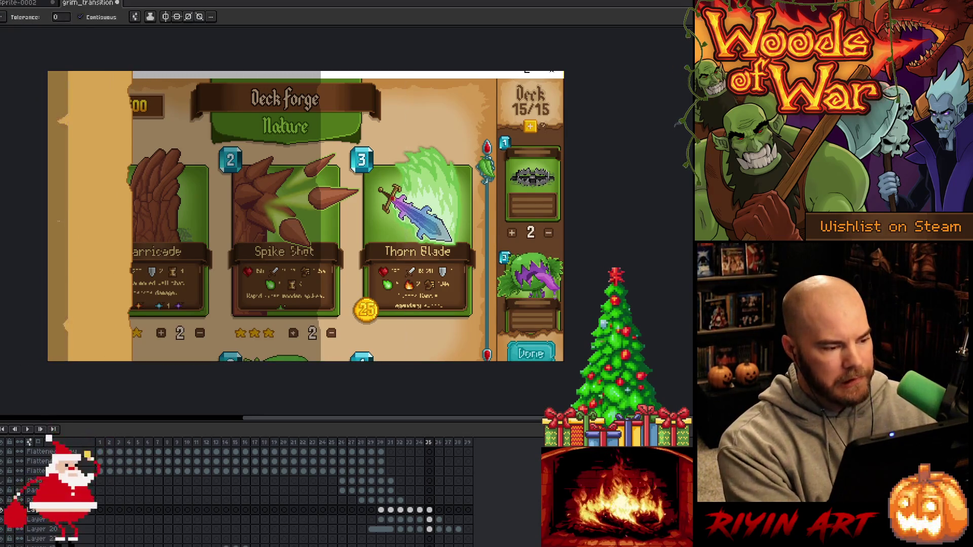
pyautogui.press('Right')
pyautogui.press('Return')
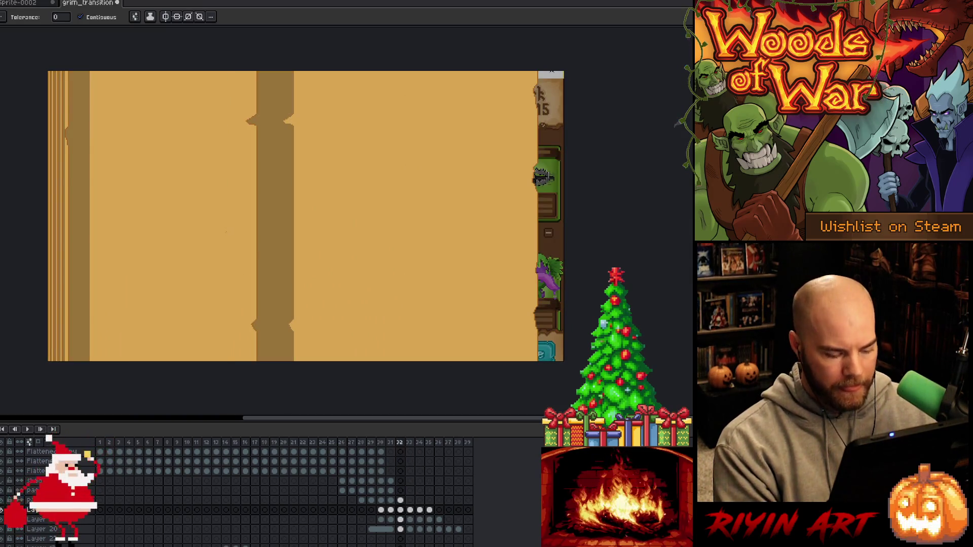
# Move the dark shadow column about 104 px right on frame 29, fill the leftover gap dark brown
pyautogui.click(281, 180)
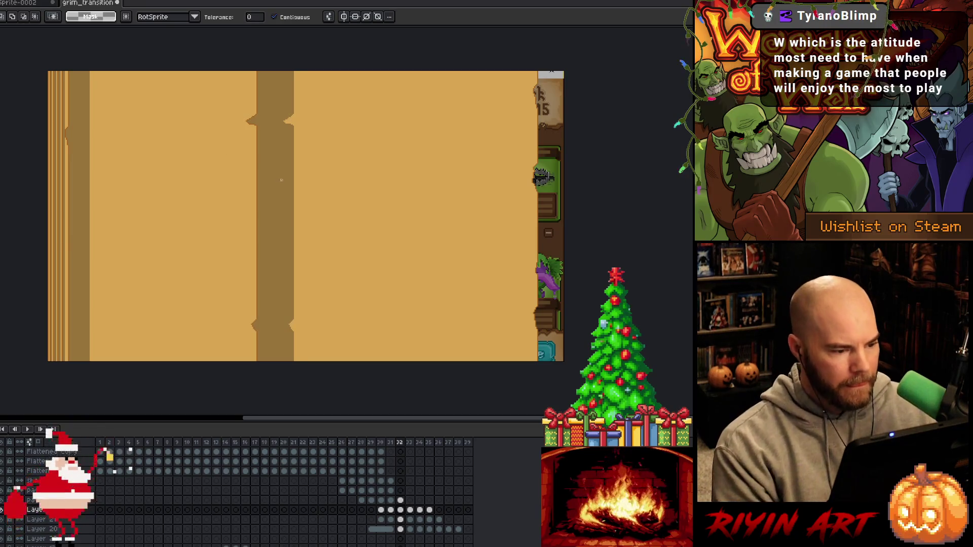
pyautogui.moveTo(289, 199)
pyautogui.mouseDown()
pyautogui.moveTo(343, 212)
pyautogui.moveTo(323, 211)
pyautogui.mouseUp()
pyautogui.press('Return')
pyautogui.press('w')
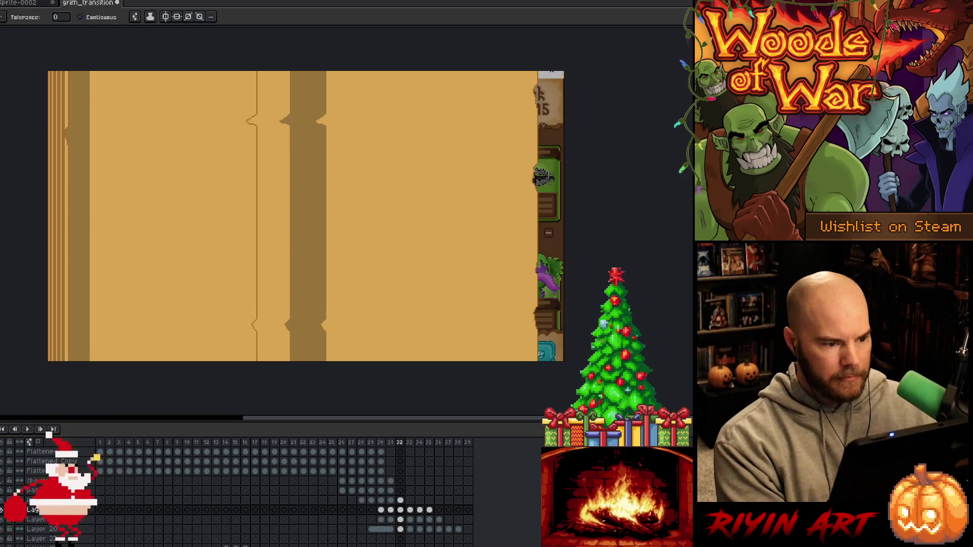
pyautogui.click(272, 182)
pyautogui.press('Left')
pyautogui.press('Right')
pyautogui.press('Right')
pyautogui.press('Right')
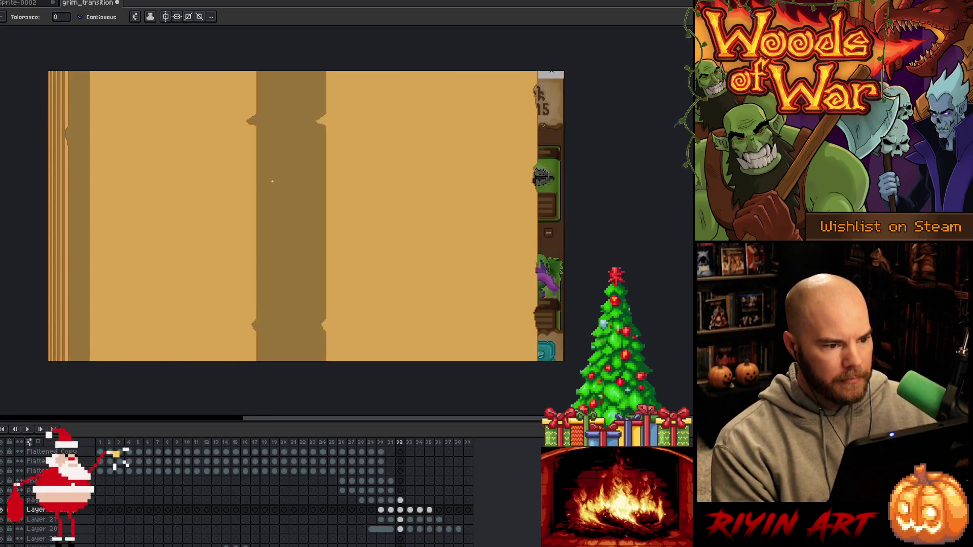
pyautogui.press('Return')
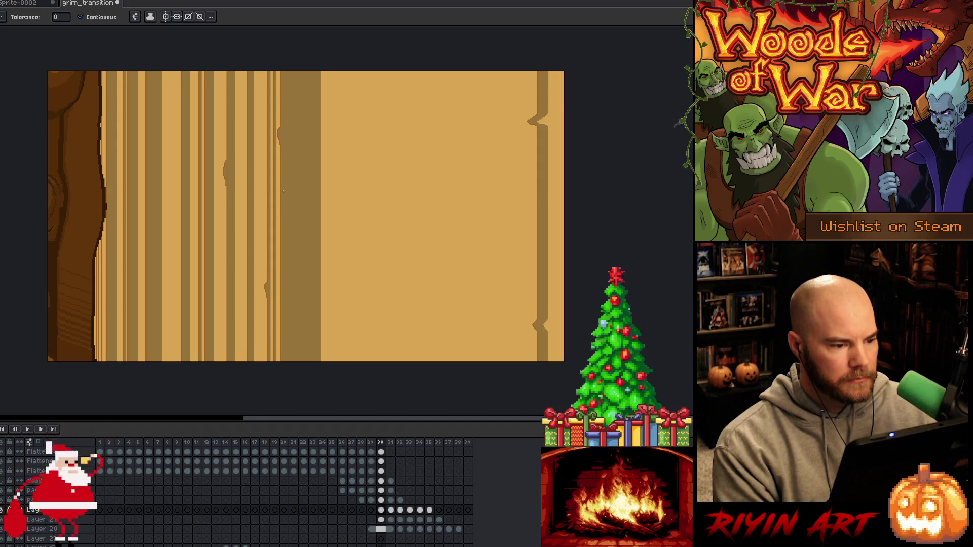
# On frame 30, shift the shadow column about 20 px right and compare it with frame 29
pyautogui.press('v')
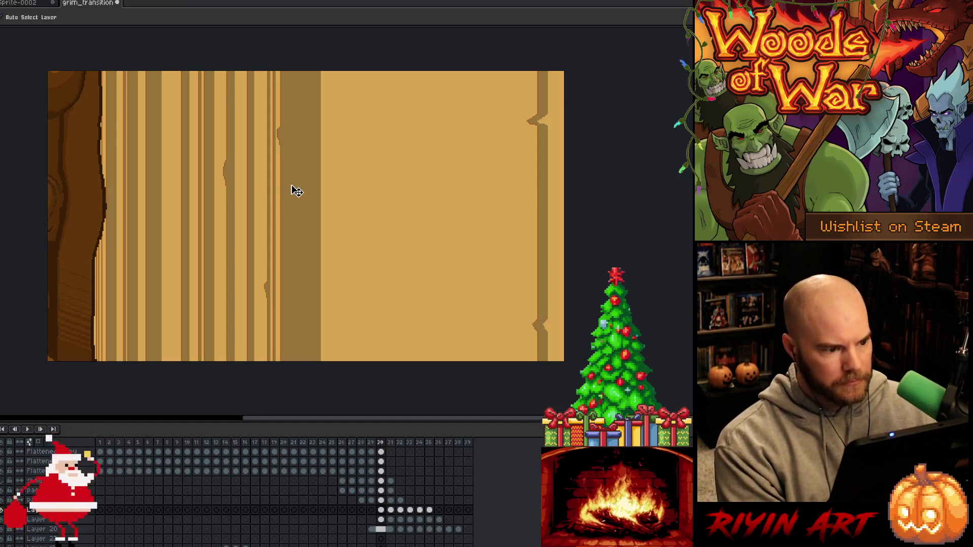
pyautogui.click(296, 191)
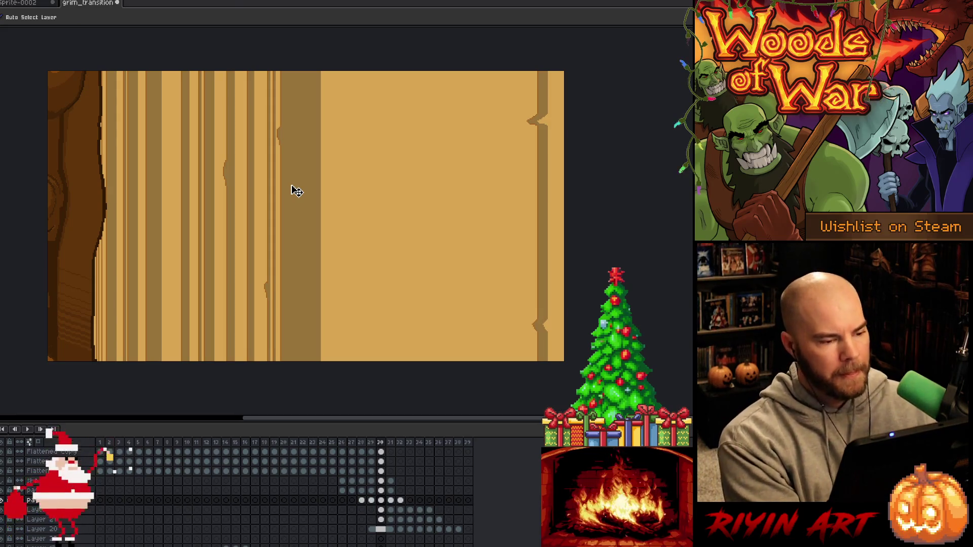
pyautogui.press('w')
pyautogui.click(302, 178)
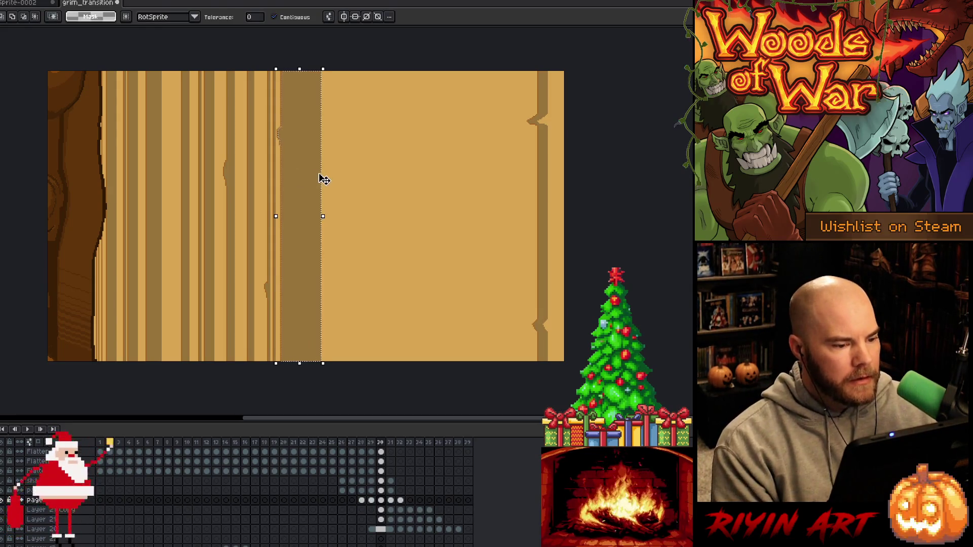
pyautogui.moveTo(352, 176); pyautogui.dragTo(358, 175)
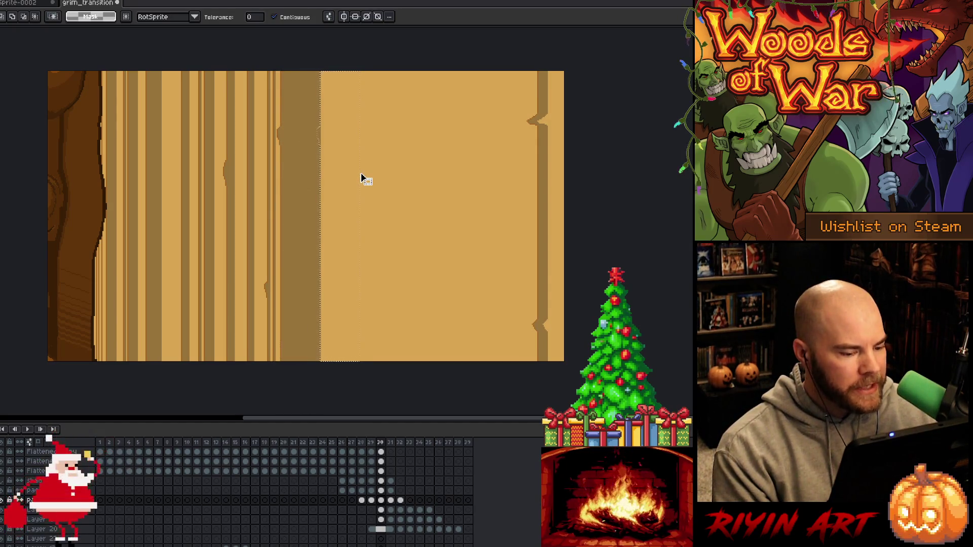
pyautogui.moveTo(364, 179)
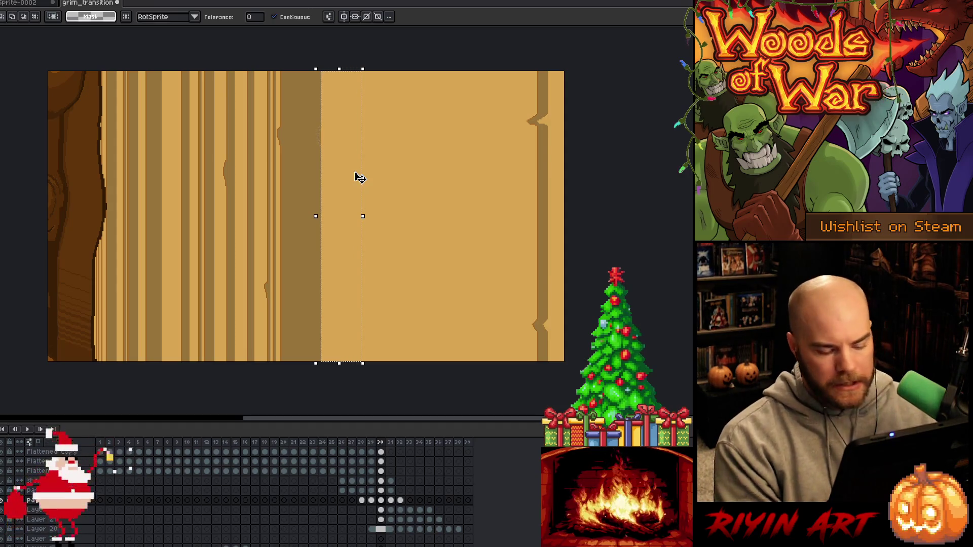
pyautogui.press('i')
pyautogui.press('w')
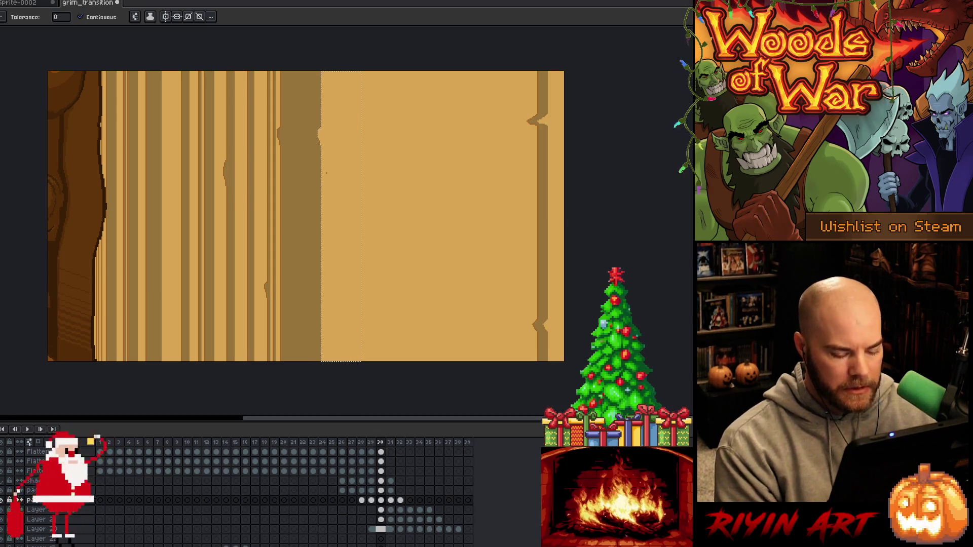
pyautogui.press('Left')
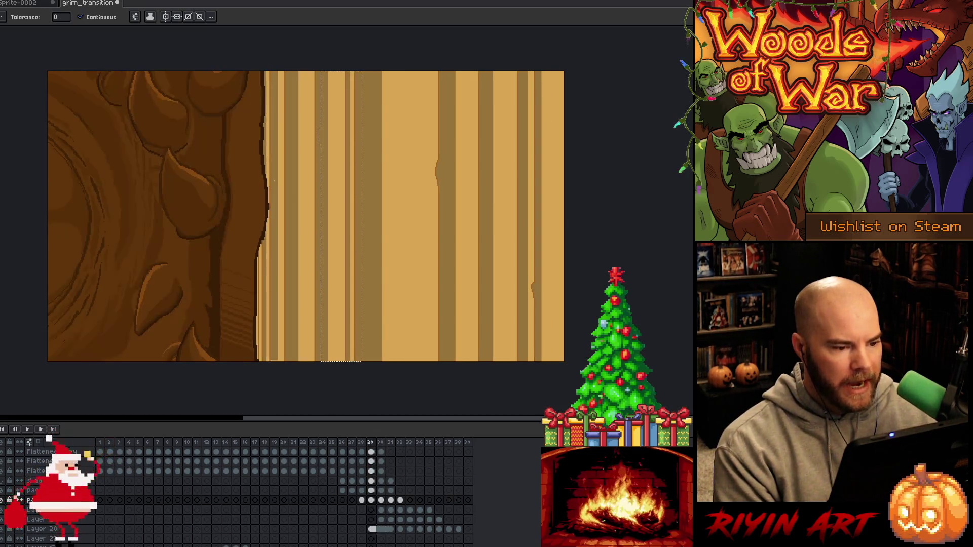
pyautogui.press('Right')
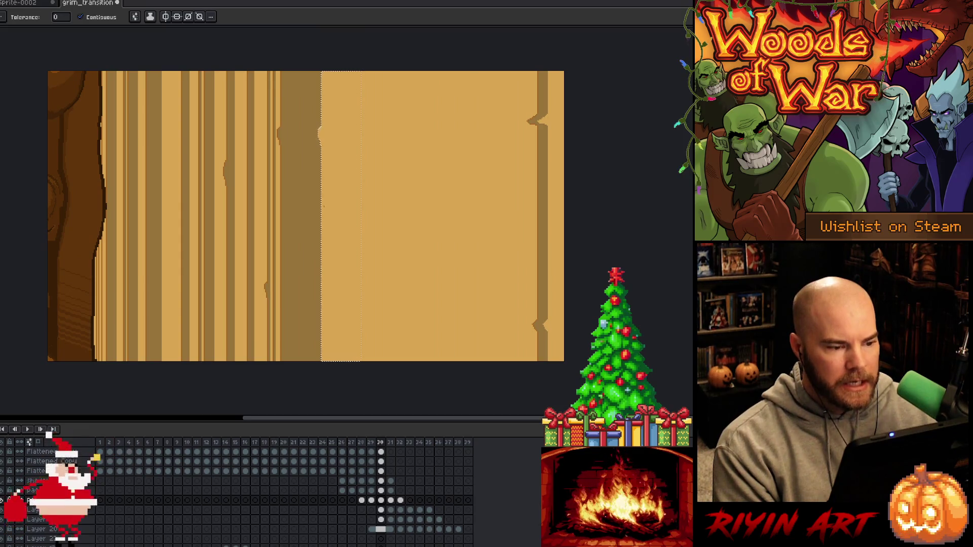
pyautogui.press('Left')
pyautogui.press('Right')
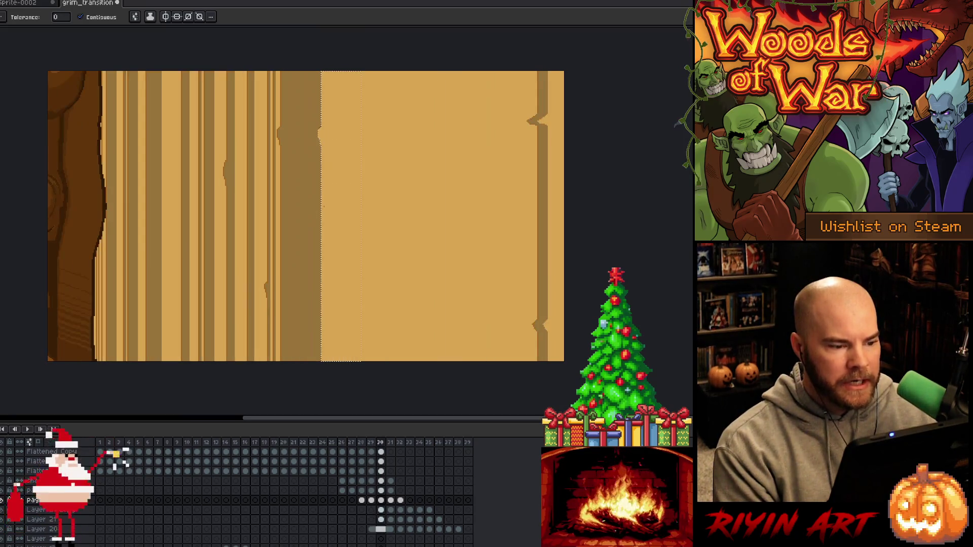
pyautogui.press('Right')
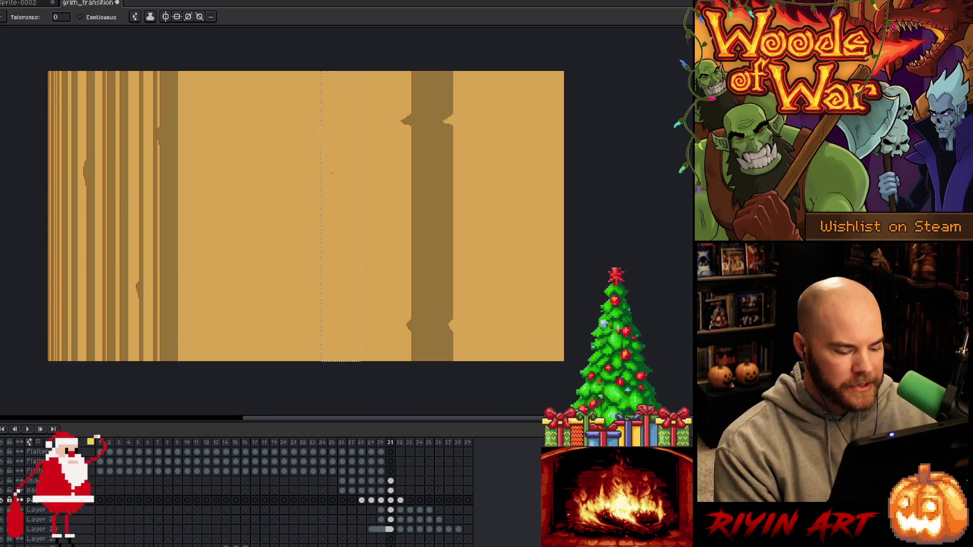
# Shift the selected strip about 33 px left on frame 31 and further left on frame 32
pyautogui.moveTo(365, 171); pyautogui.dragTo(221, 171)
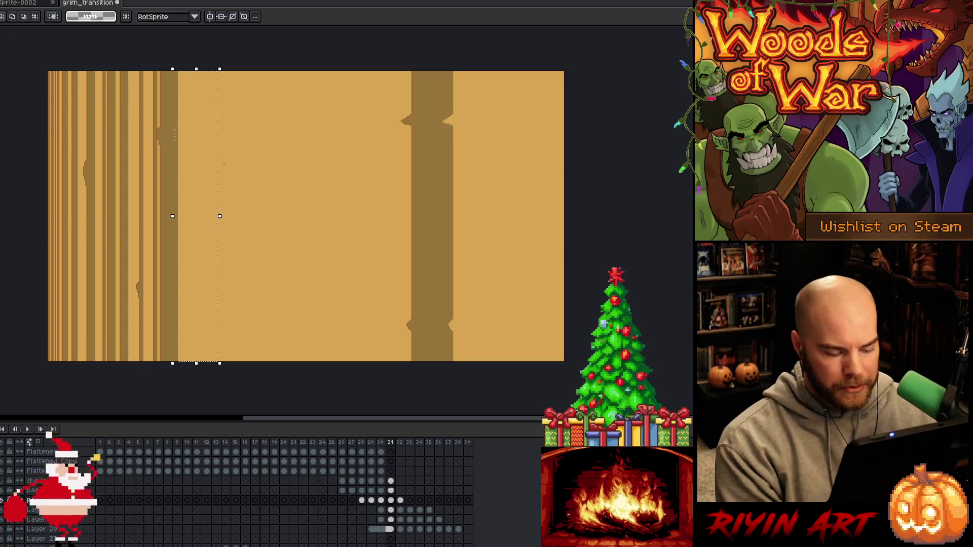
pyautogui.press('i')
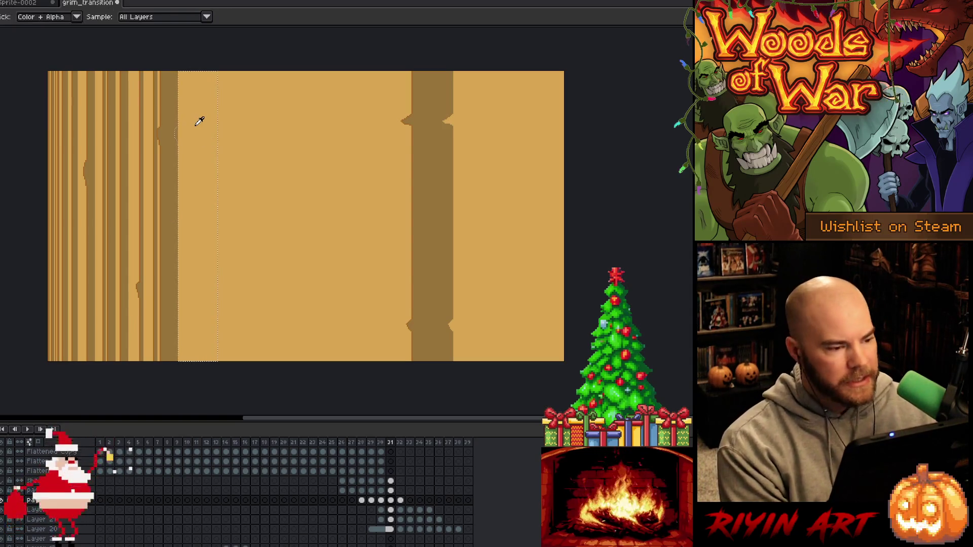
pyautogui.press('w')
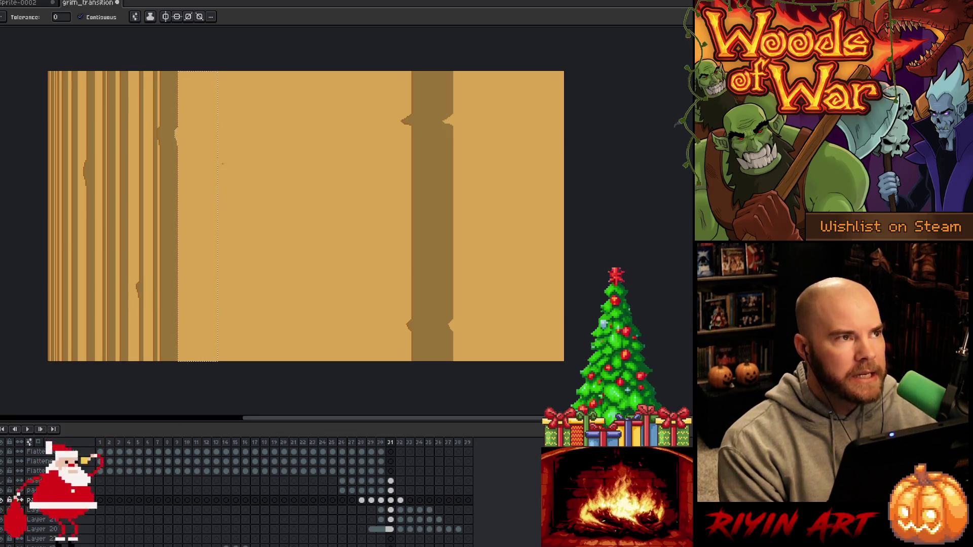
pyautogui.press('Right')
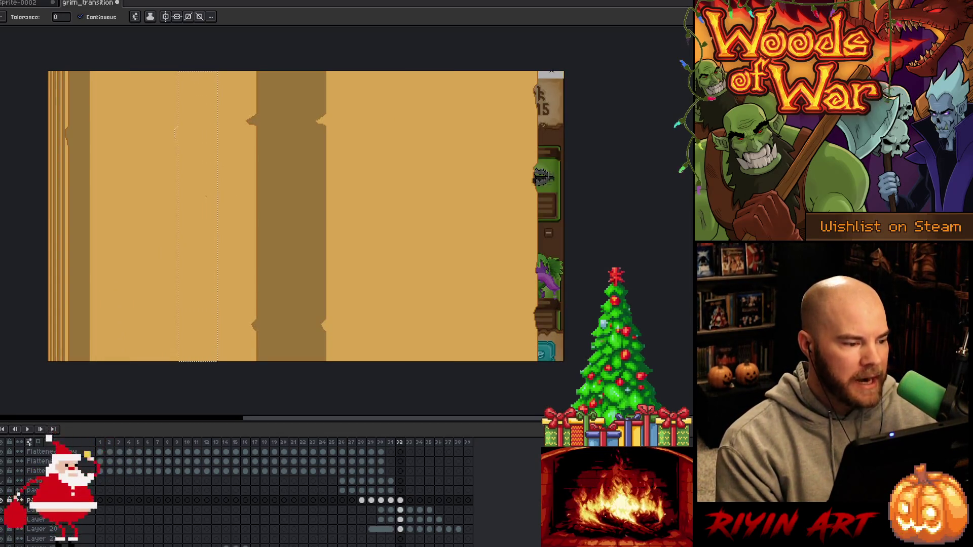
pyautogui.press('m')
pyautogui.moveTo(200, 167)
pyautogui.mouseDown()
pyautogui.moveTo(107, 167)
pyautogui.moveTo(130, 161)
pyautogui.mouseUp()
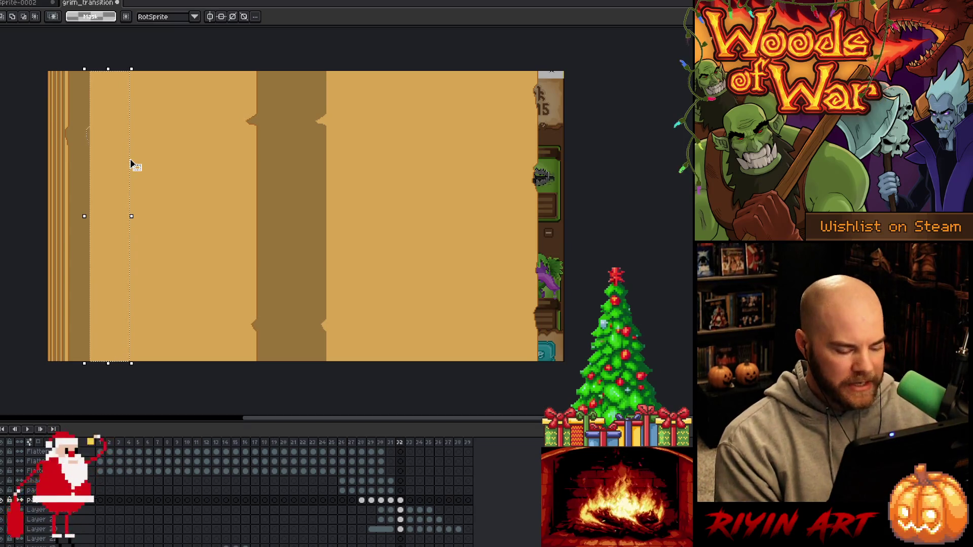
pyautogui.press('w')
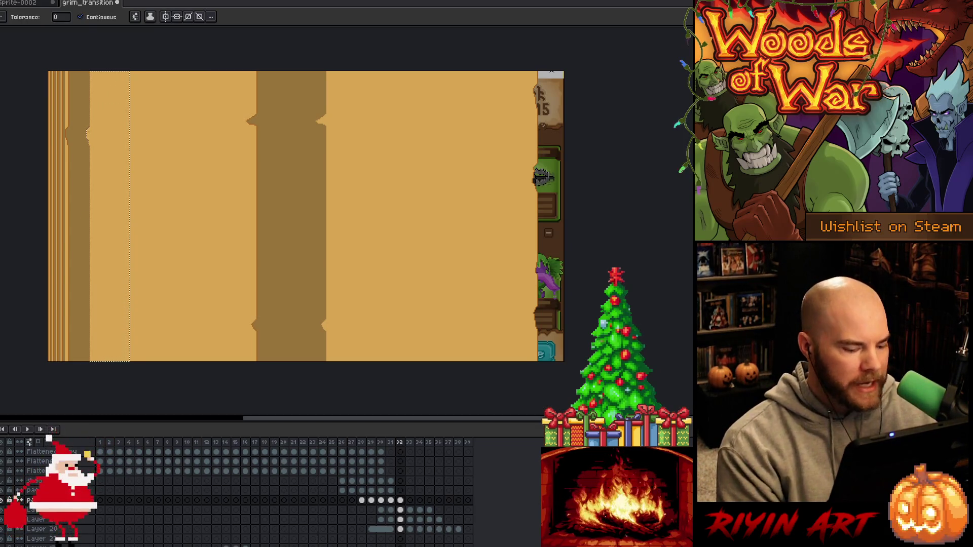
# Step through frames 29–33 to check the flow, then select a light stripe on frame 29
pyautogui.press('.')
pyautogui.press(',')
pyautogui.press('.')
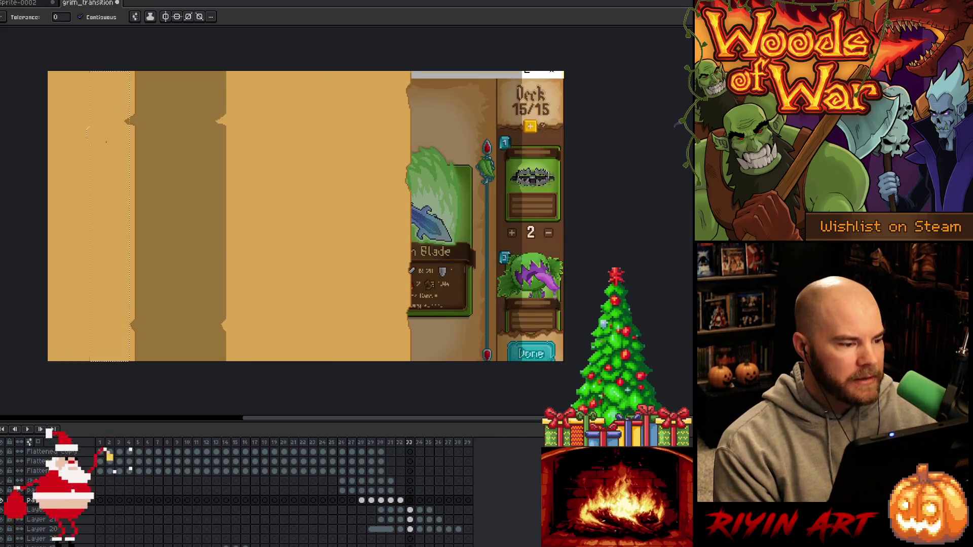
pyautogui.press(',')
pyautogui.press(',')
pyautogui.press(',')
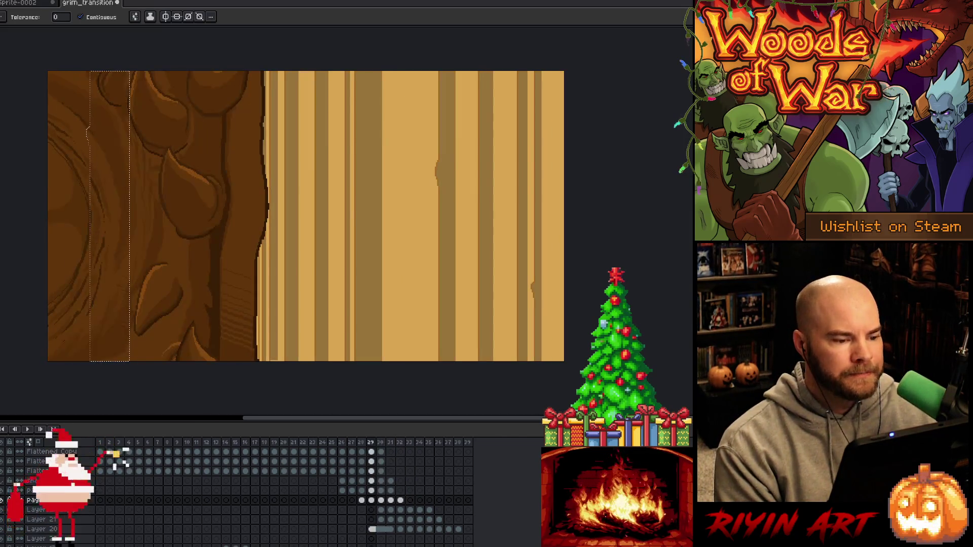
pyautogui.press('.')
pyautogui.press(',')
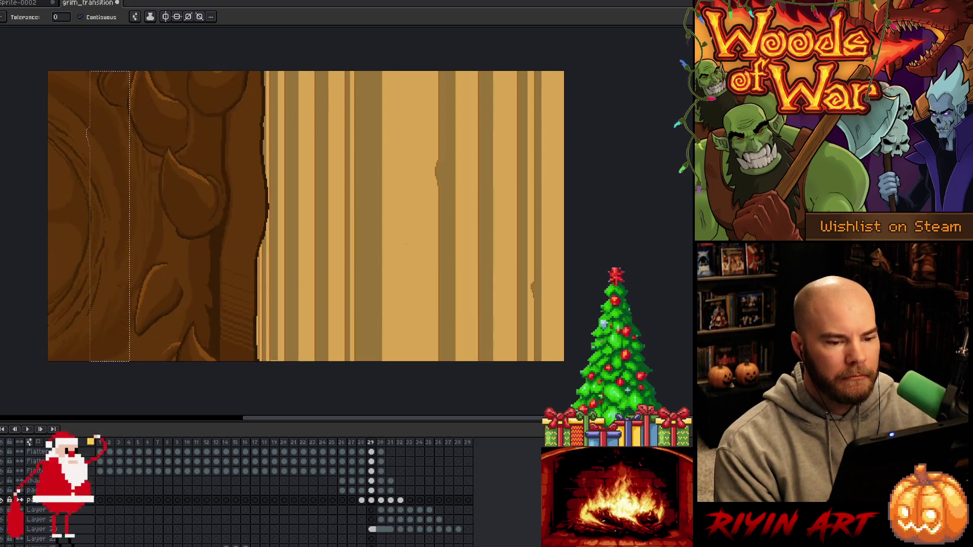
pyautogui.click(431, 258)
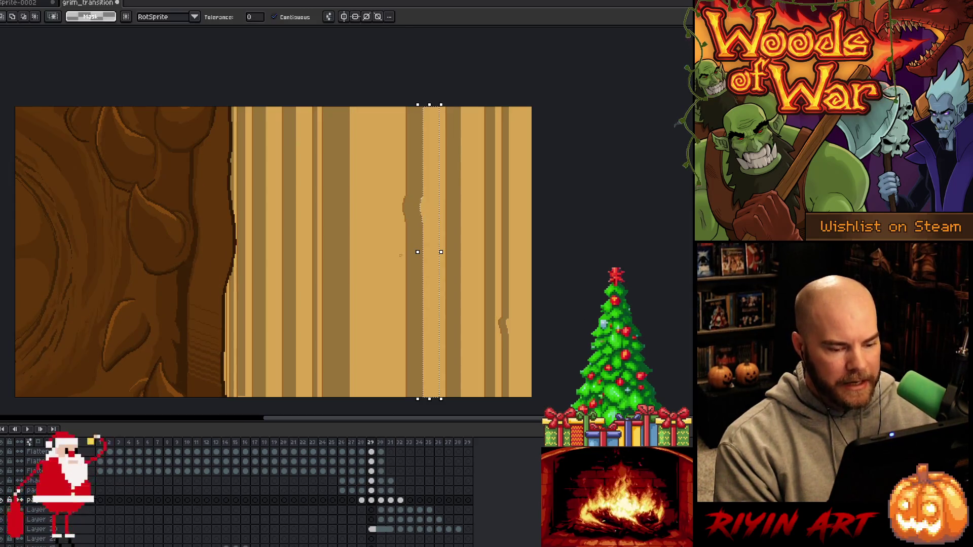
# On frame 30, move the selected light stripe to the left
pyautogui.press('.')
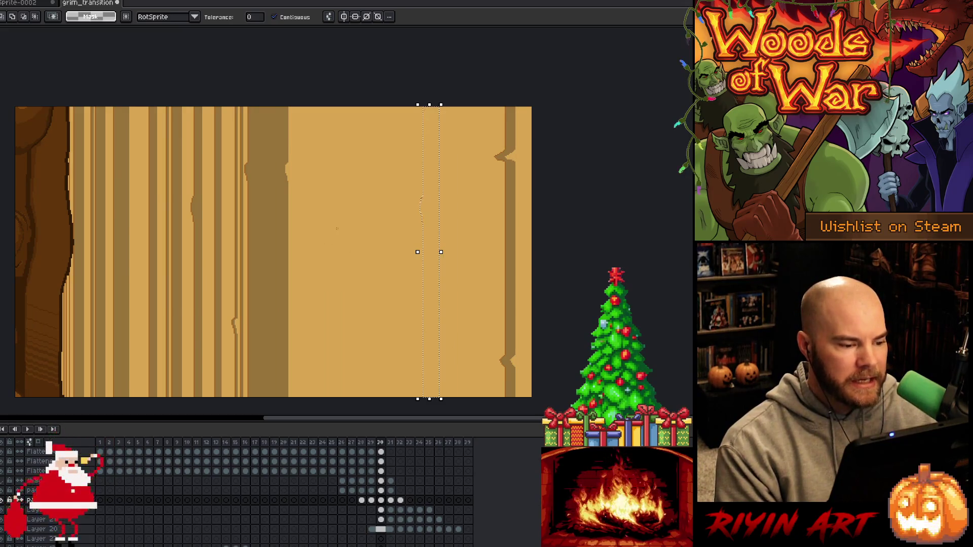
pyautogui.moveTo(428, 213)
pyautogui.mouseDown()
pyautogui.moveTo(319, 218)
pyautogui.moveTo(218, 204)
pyautogui.moveTo(221, 212)
pyautogui.mouseUp()
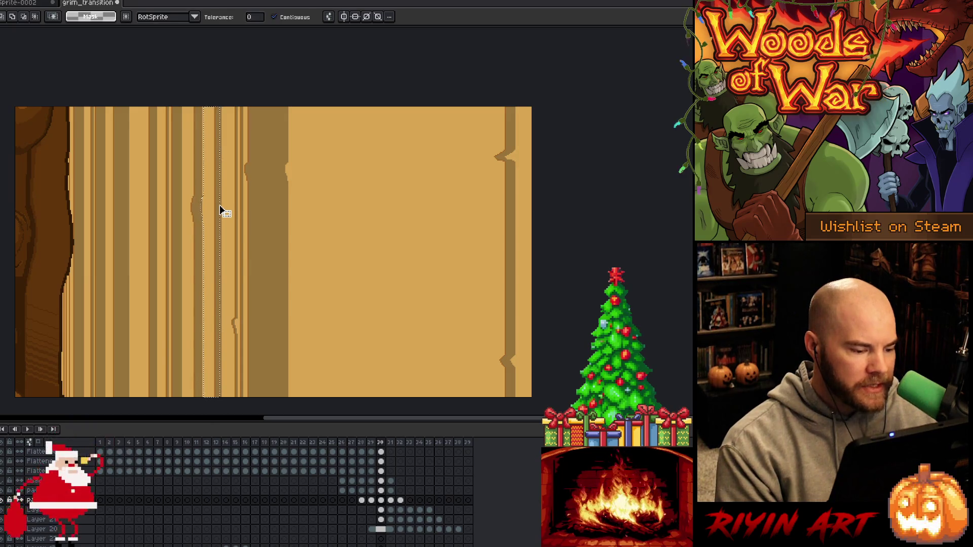
pyautogui.scroll(2, 215, 213)
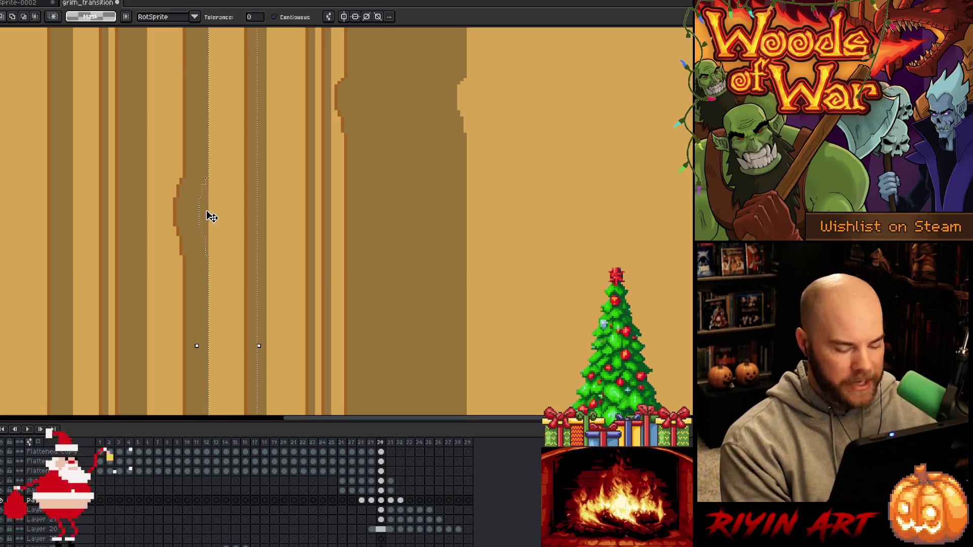
pyautogui.press('i')
pyautogui.press('w')
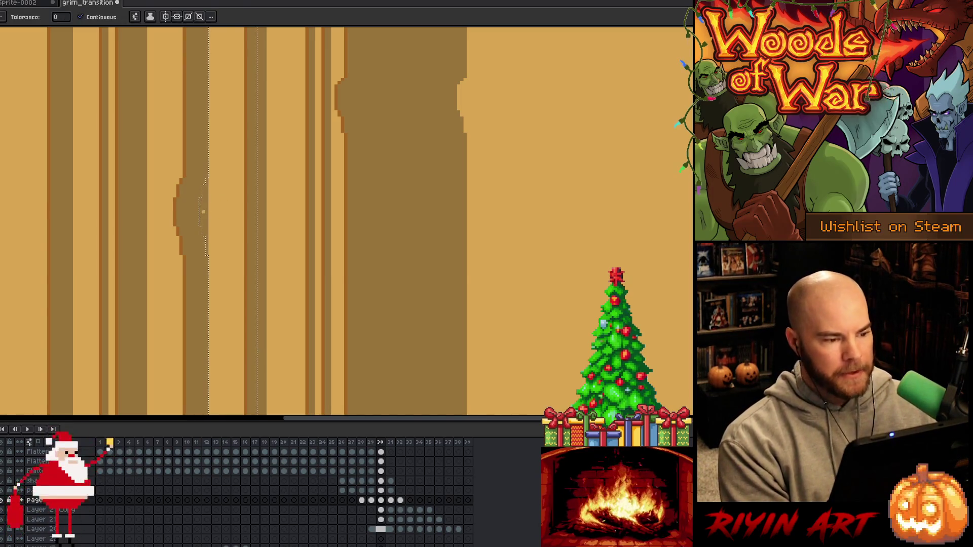
pyautogui.scroll(-2, 200, 212)
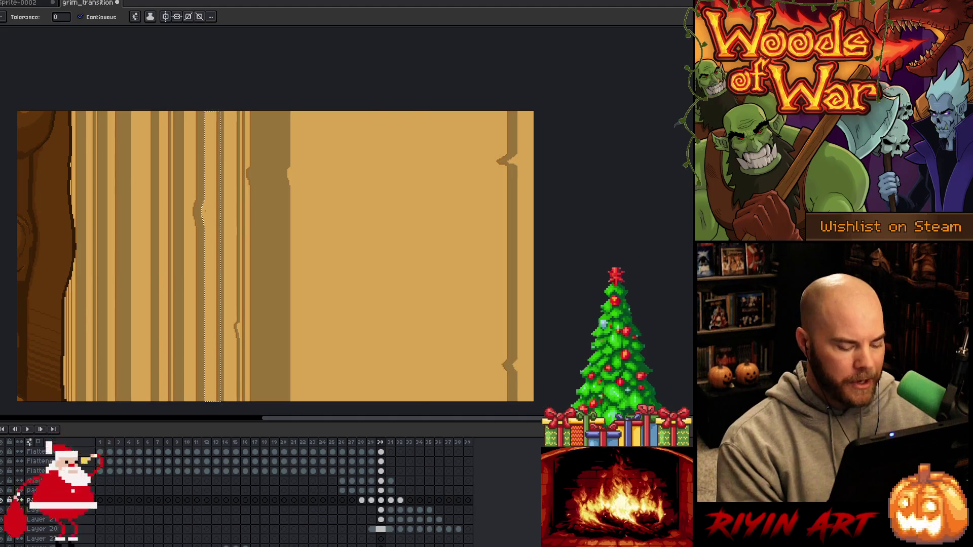
# On frame 31, shift the selected parchment strip left, deselect, and step through frames to check
pyautogui.press('.')
pyautogui.moveTo(126, 219); pyautogui.dragTo(302, 208)
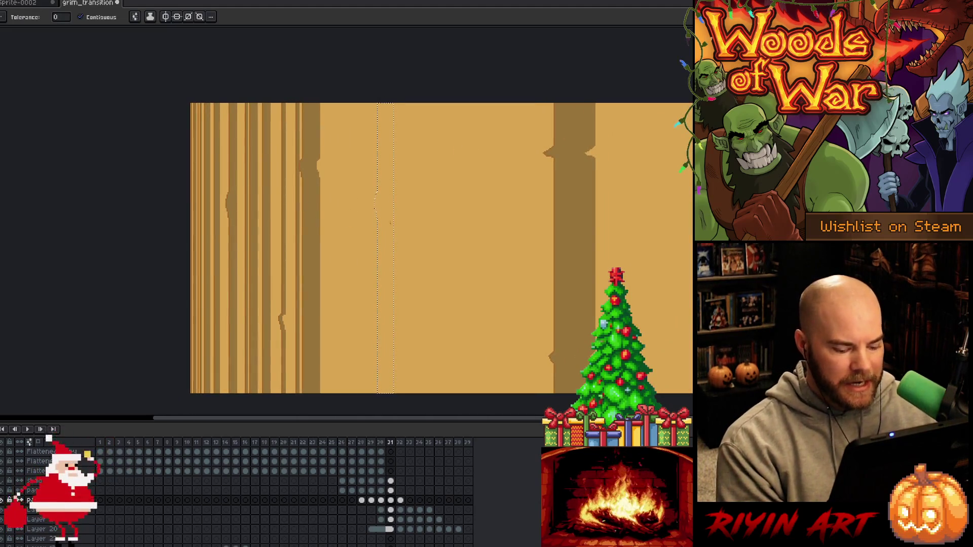
pyautogui.press('v')
pyautogui.moveTo(395, 234); pyautogui.dragTo(256, 235)
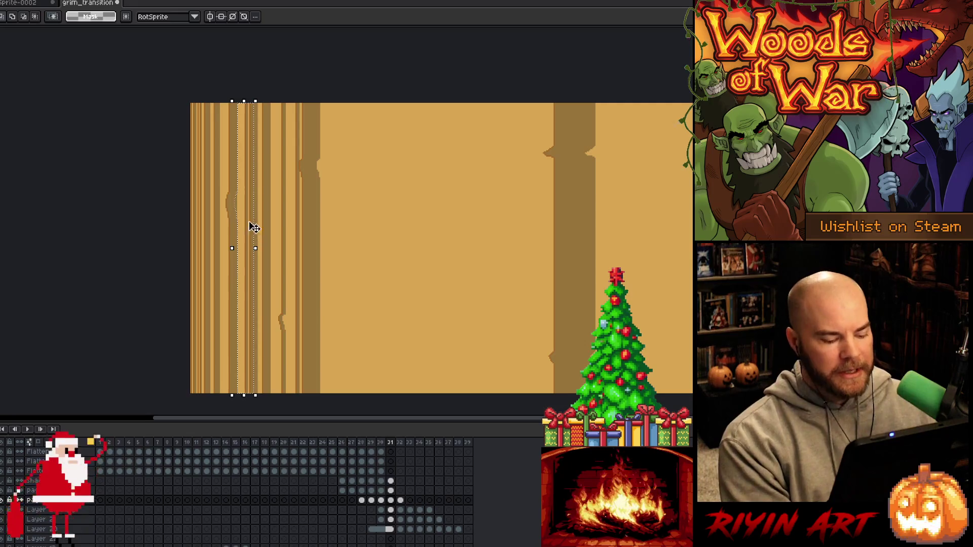
pyautogui.press('w')
pyautogui.scroll(1, 256, 230)
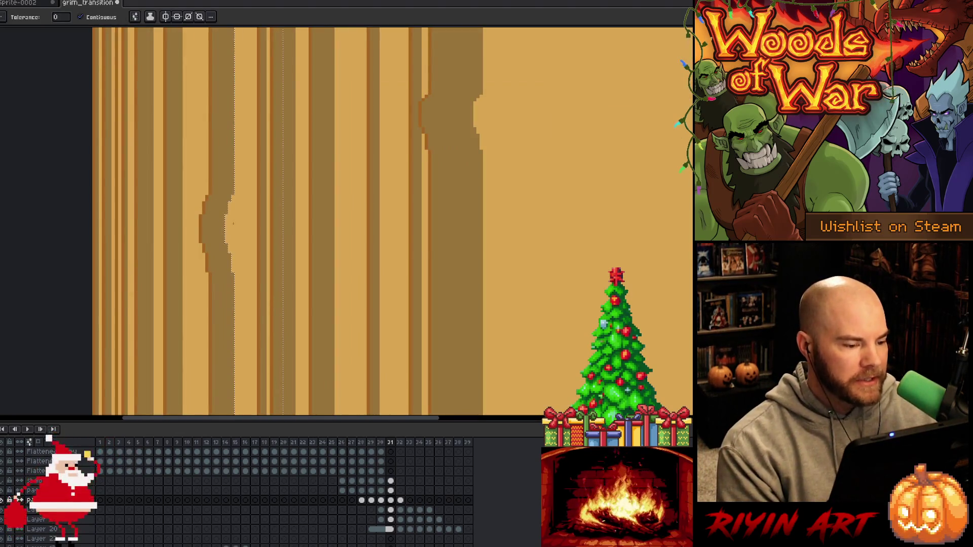
pyautogui.scroll(-1, 233, 222)
pyautogui.press('Right')
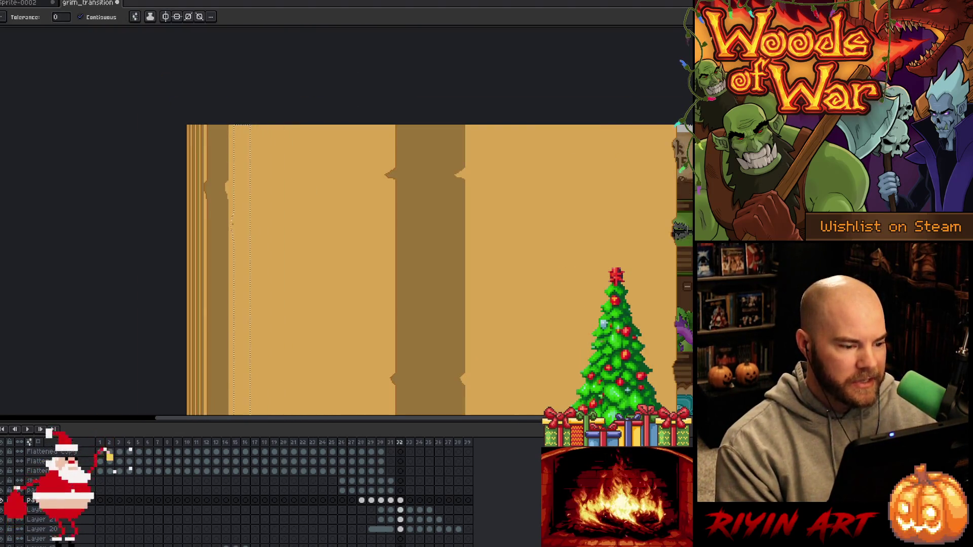
pyautogui.press('Left')
pyautogui.press('Left')
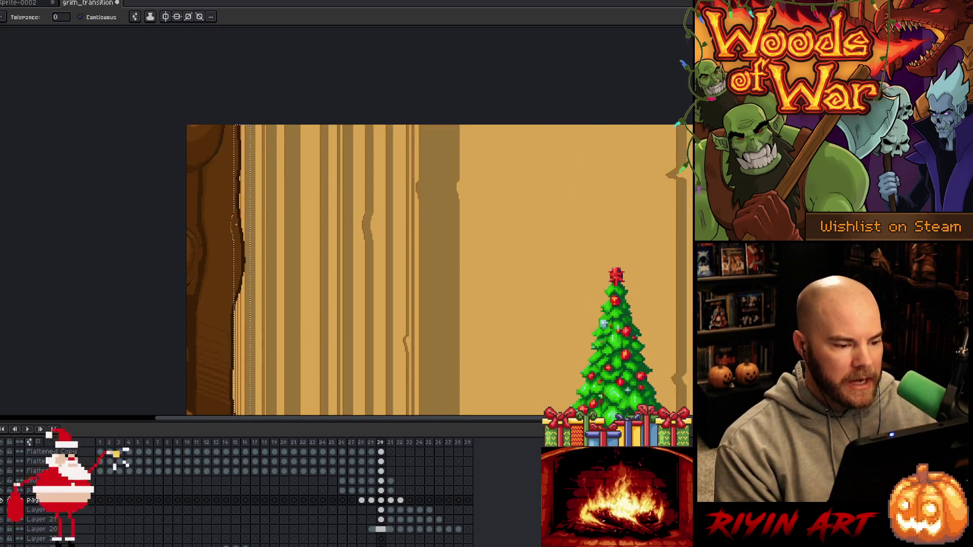
pyautogui.hotkey('ctrl', 'd')
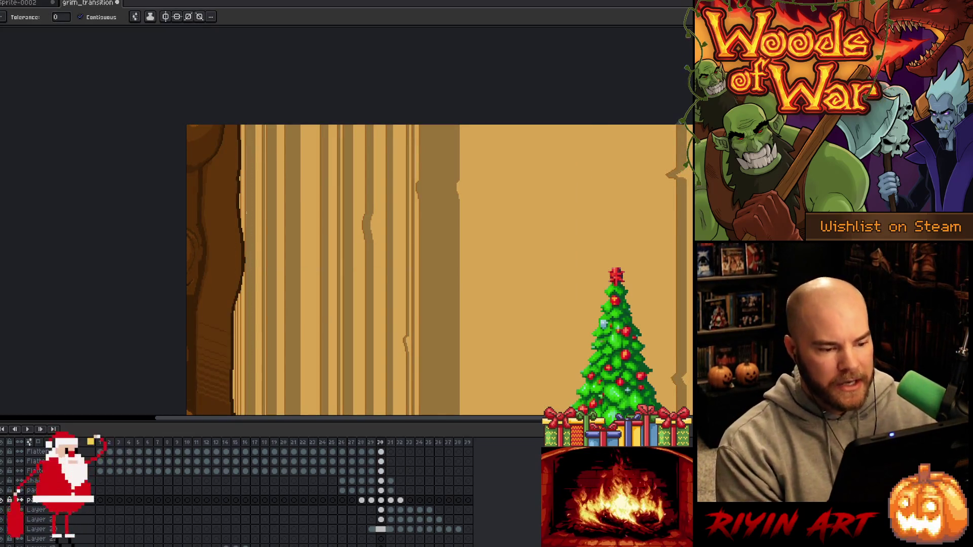
pyautogui.scroll(-2, 245, 212)
pyautogui.scroll(1, 288, 259)
pyautogui.press('Left')
pyautogui.press('Left')
pyautogui.press('Right')
pyautogui.press('Right')
pyautogui.press('Right')
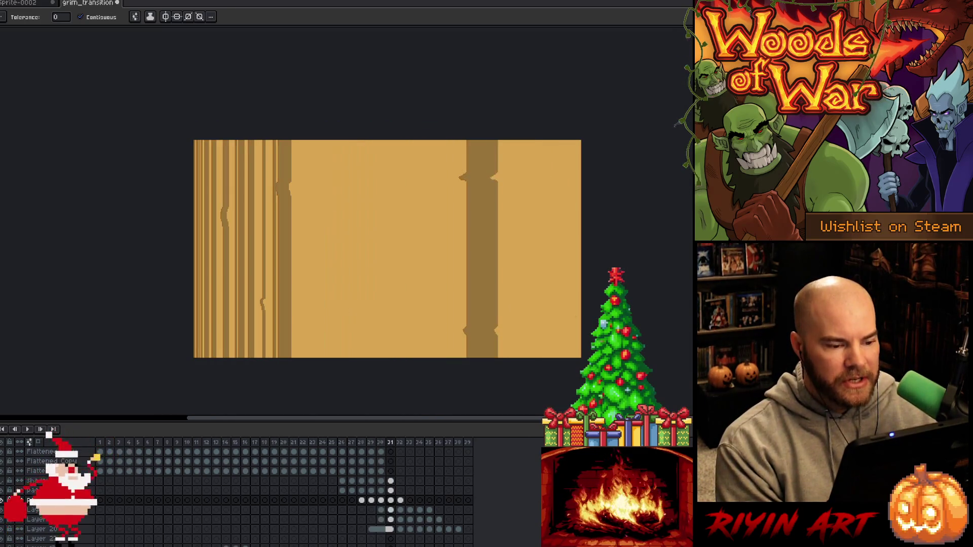
pyautogui.press('Right')
pyautogui.press('Right')
pyautogui.press('Right')
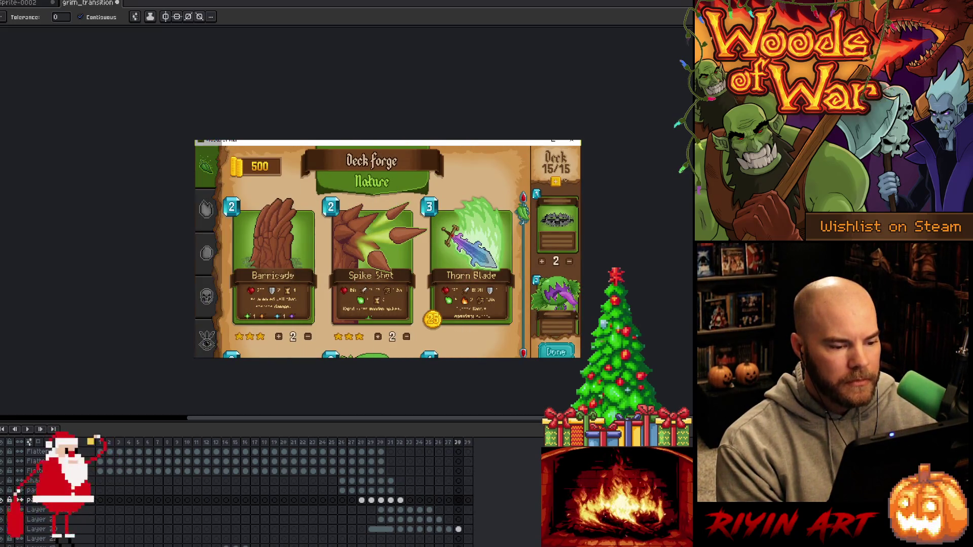
pyautogui.press('Left')
pyautogui.press('Left')
pyautogui.press('Left')
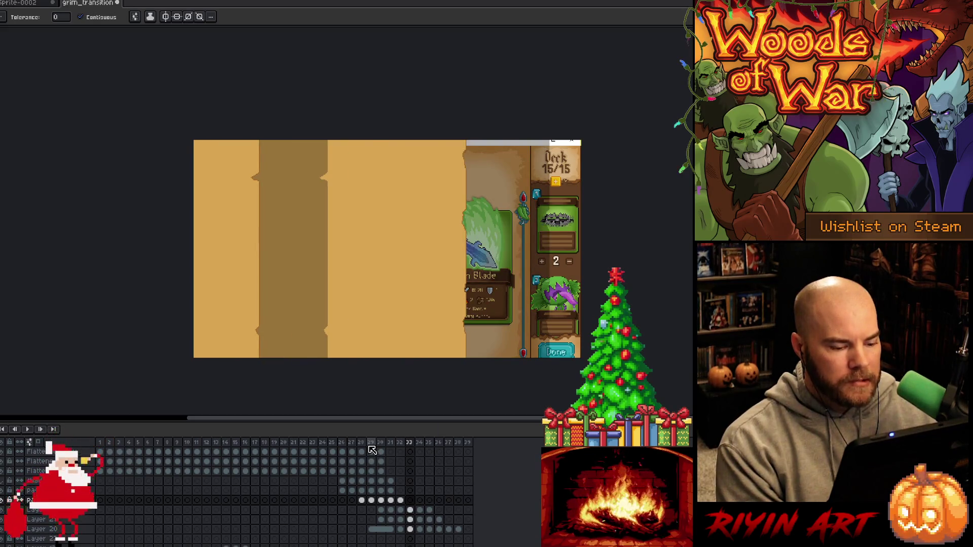
pyautogui.click(372, 450)
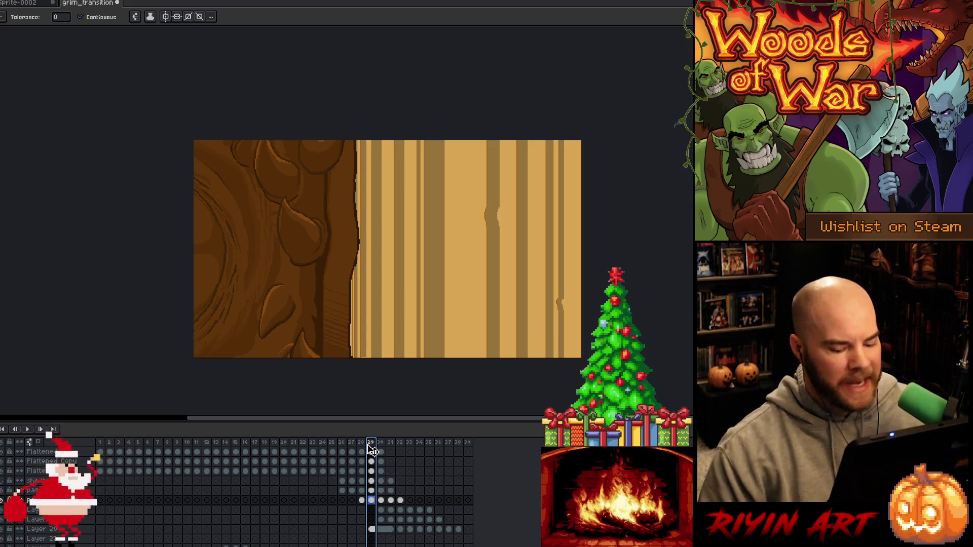
pyautogui.press('Return')
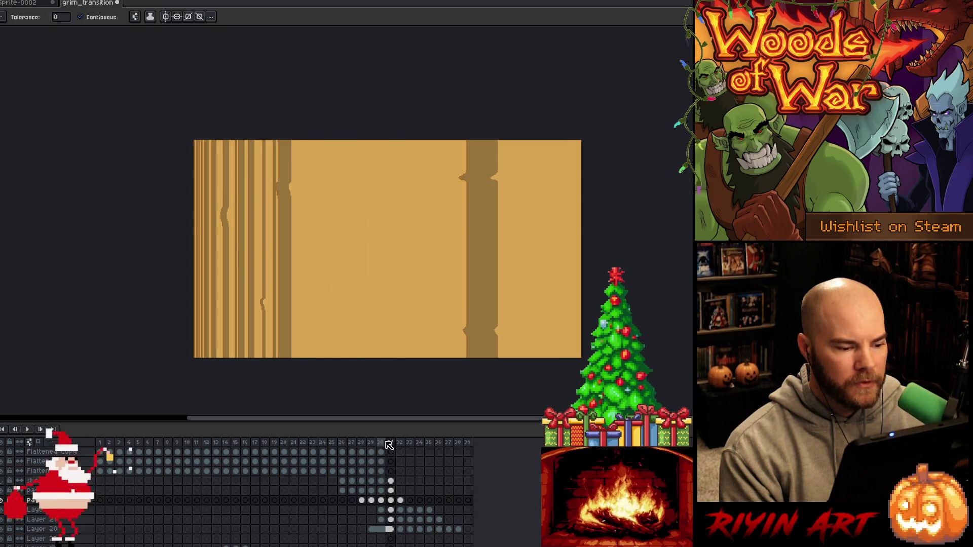
pyautogui.click(385, 443)
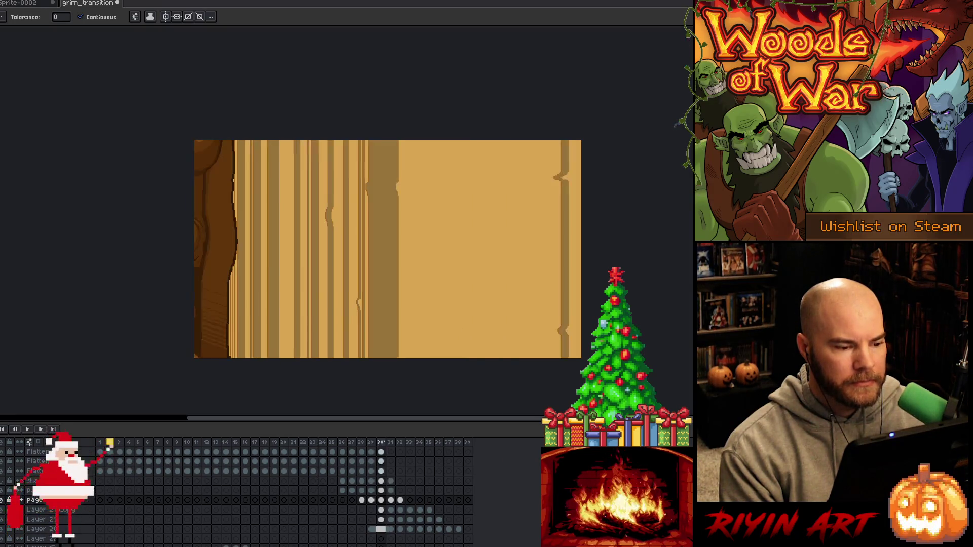
pyautogui.press('Right')
pyautogui.press('Right')
pyautogui.press('Right')
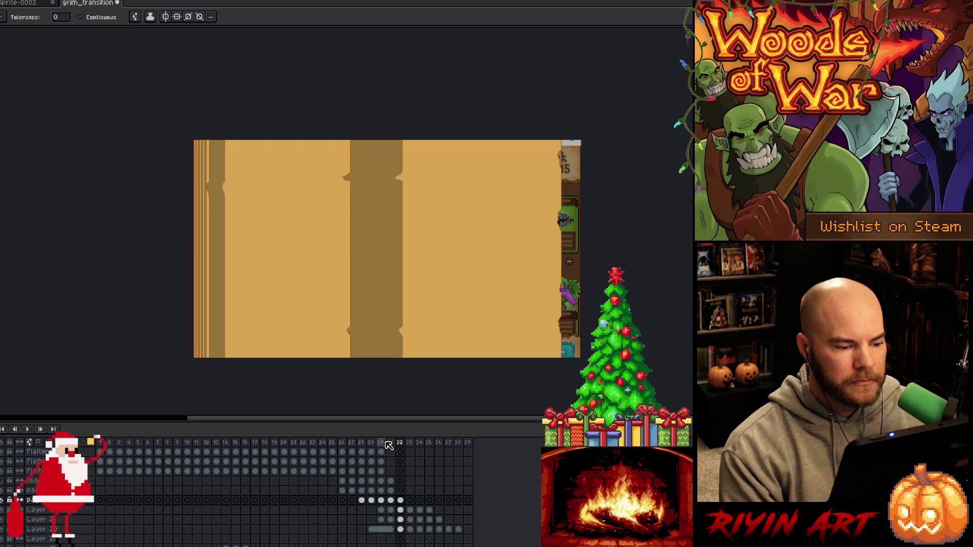
pyautogui.press('Left')
pyautogui.press('Left')
pyautogui.press('Left')
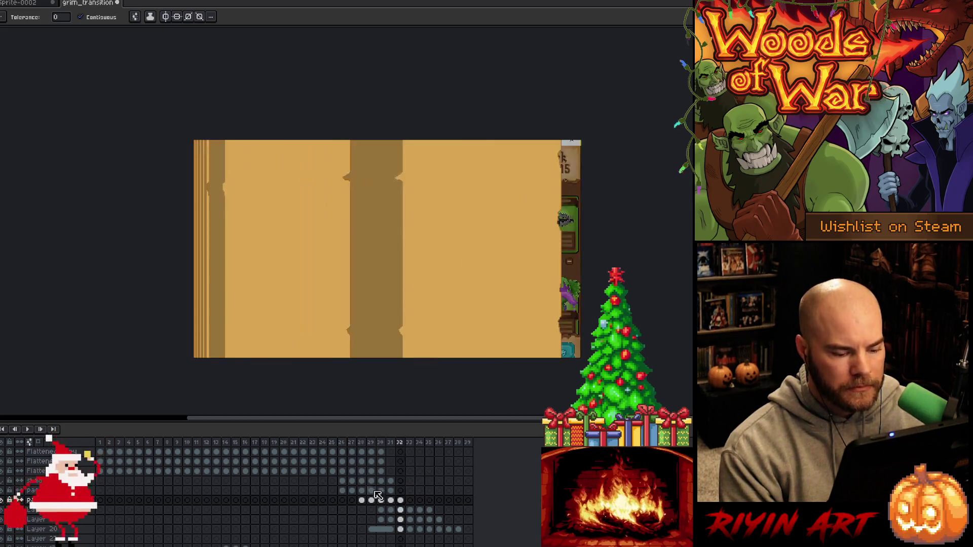
pyautogui.click(342, 481)
# Replace #987434 across cels 26–36 with the darker tan b58a45 (HSV value 71), previewing first
pyautogui.moveTo(342, 490); pyautogui.dragTo(436, 522)
pyautogui.hotkey('shift', 'r')
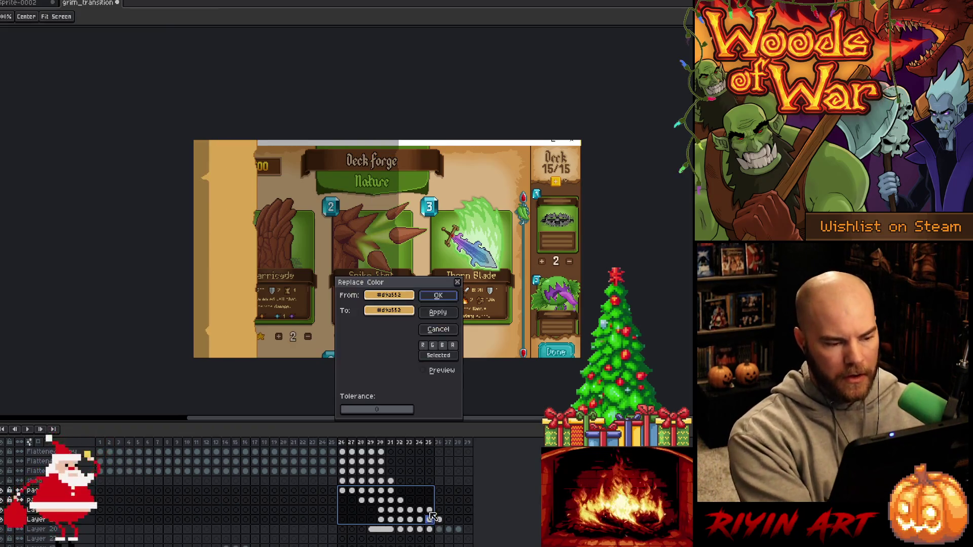
pyautogui.moveTo(376, 297); pyautogui.dragTo(209, 268)
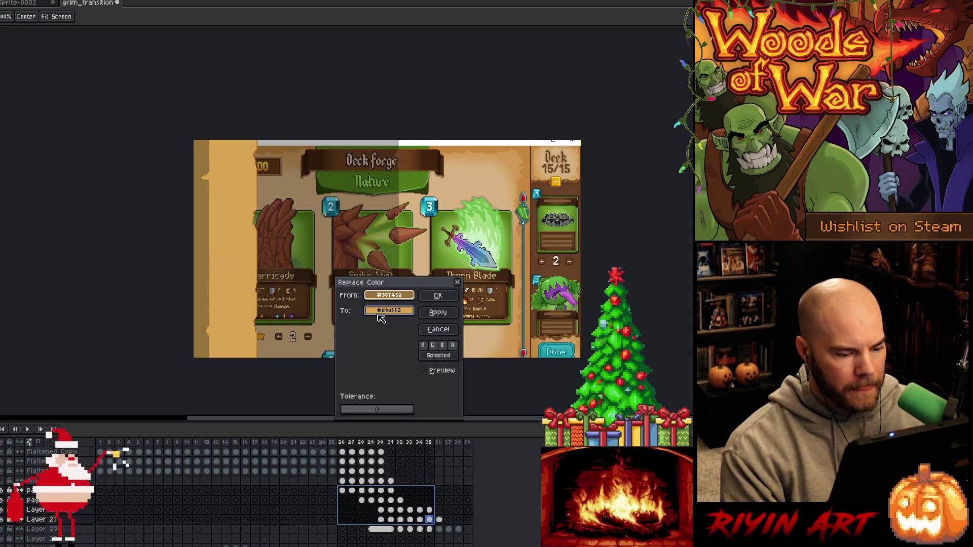
pyautogui.click(423, 370)
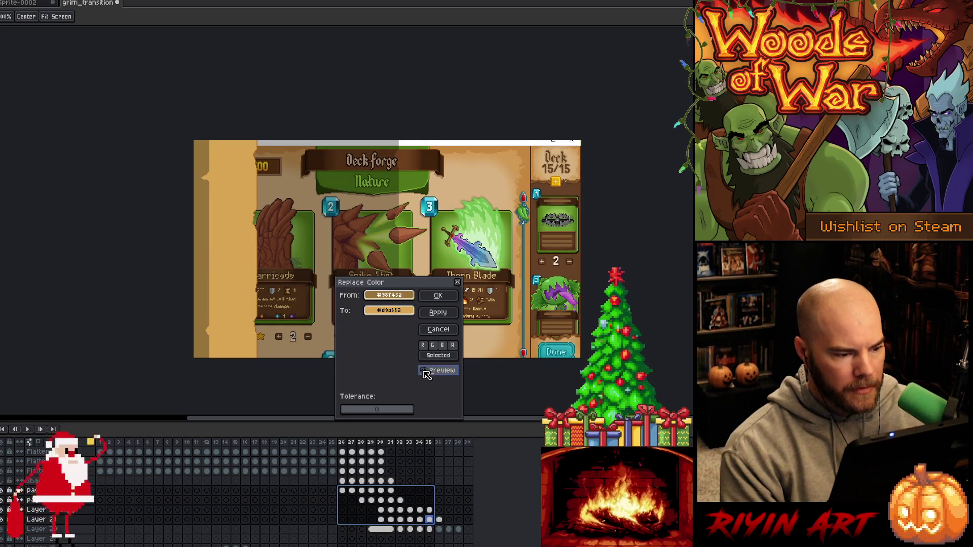
pyautogui.moveTo(390, 310); pyautogui.dragTo(388, 296)
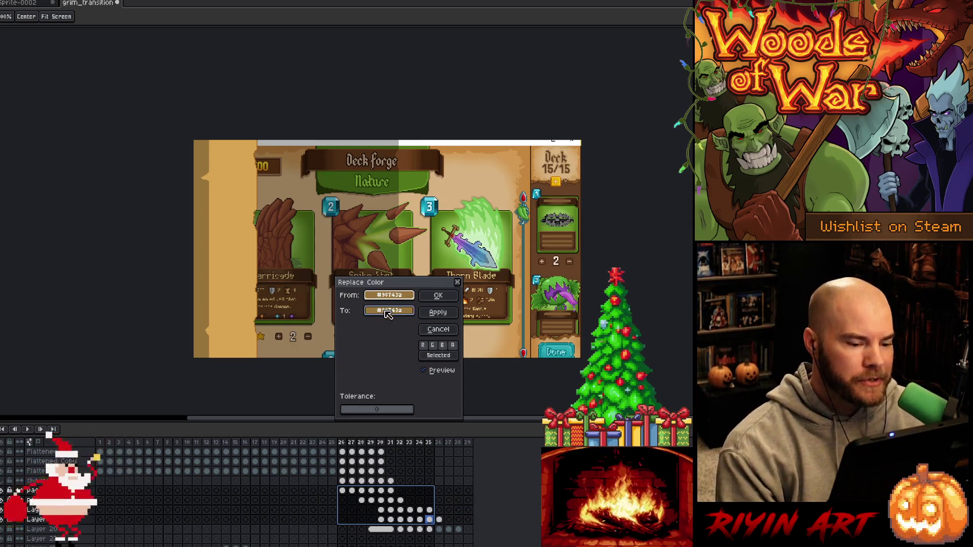
pyautogui.click(232, 284)
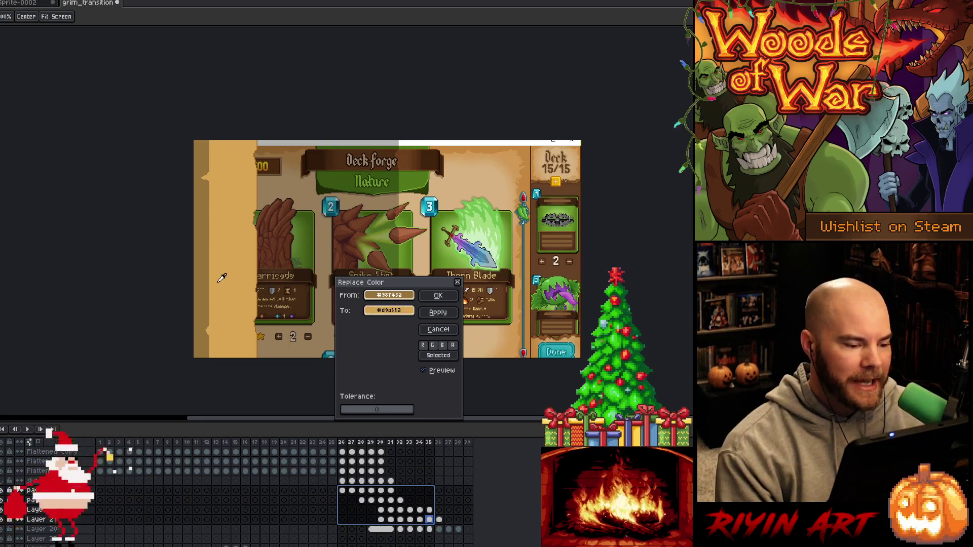
pyautogui.click(400, 310)
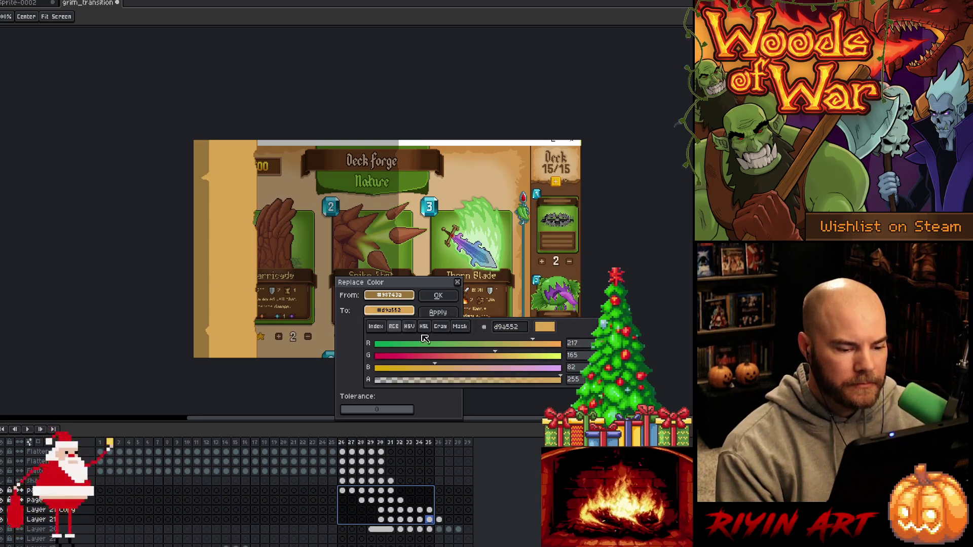
pyautogui.click(410, 327)
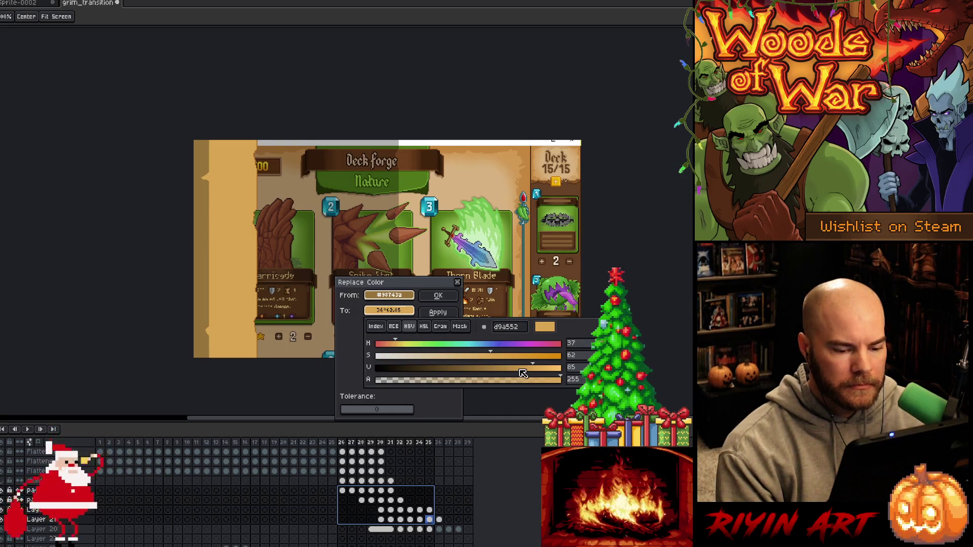
pyautogui.moveTo(522, 374); pyautogui.dragTo(507, 373)
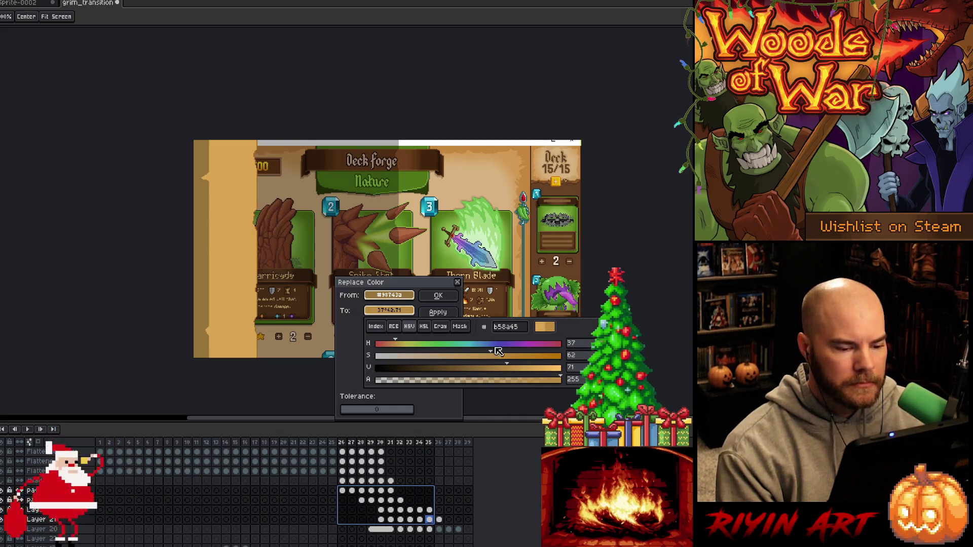
pyautogui.click(439, 297)
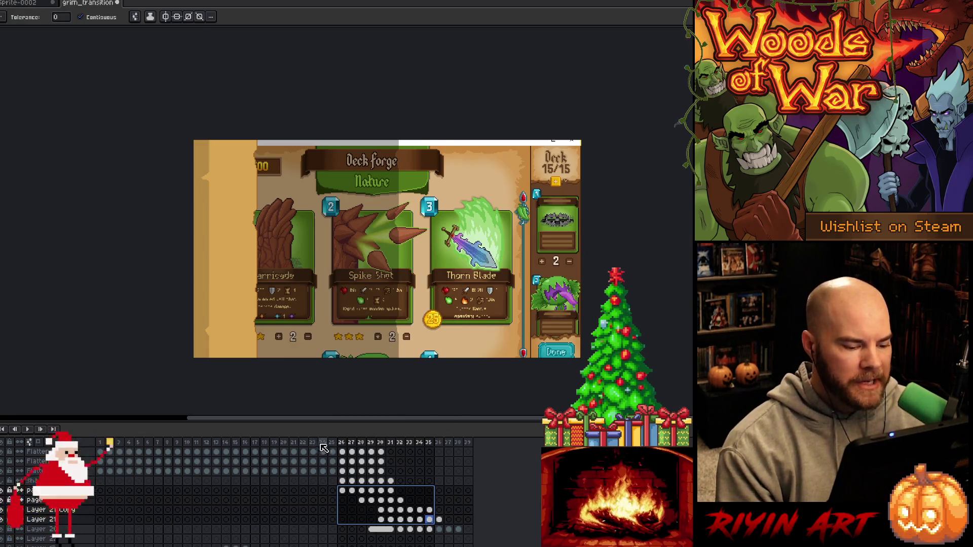
pyautogui.click(323, 444)
pyautogui.press('Right')
pyautogui.press('Right')
pyautogui.press('Right')
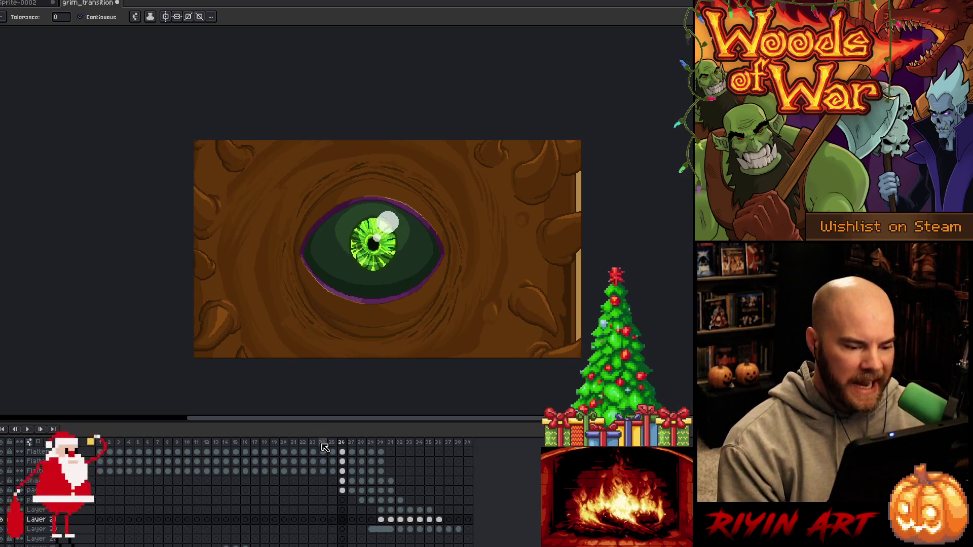
pyautogui.press('Right')
pyautogui.press('Right')
pyautogui.press('Right')
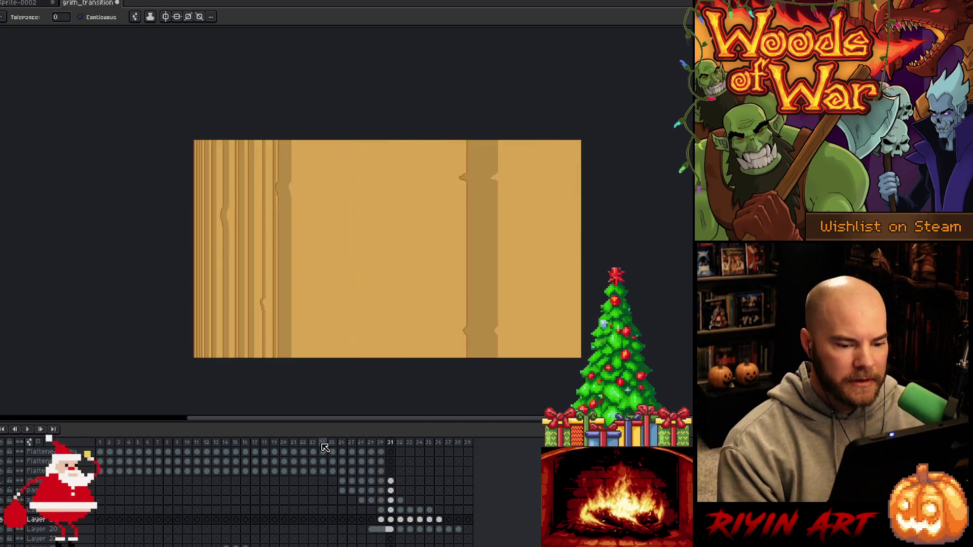
pyautogui.press('Return')
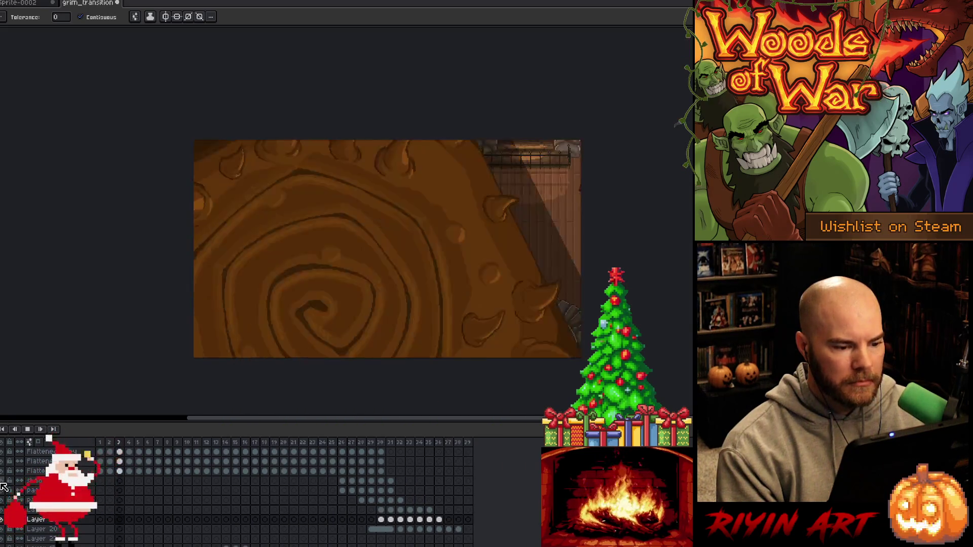
pyautogui.press('Return')
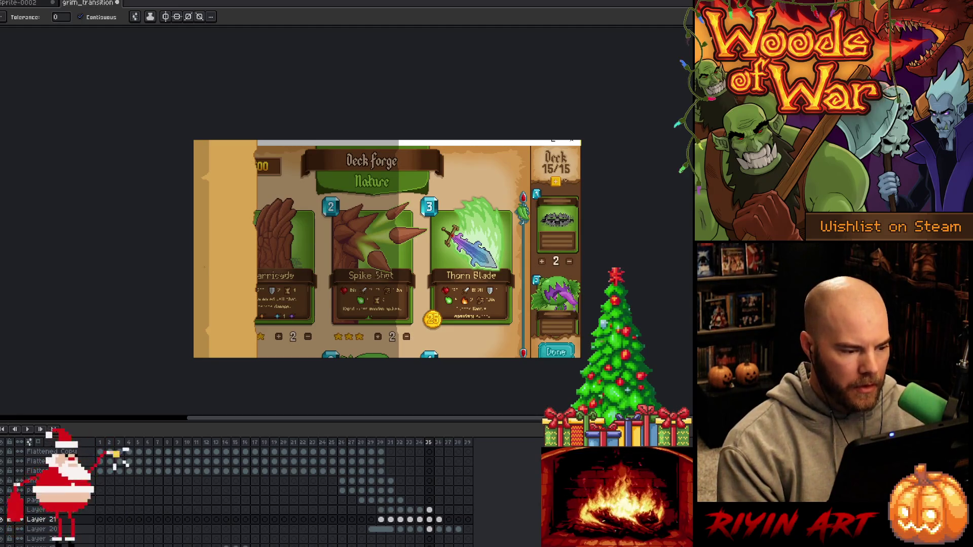
# Nudge the narrow parchment strip slightly right and commit it, then select the left tan strip
pyautogui.keyDown('ctrl'); pyautogui.click(210, 274); pyautogui.keyUp('ctrl')
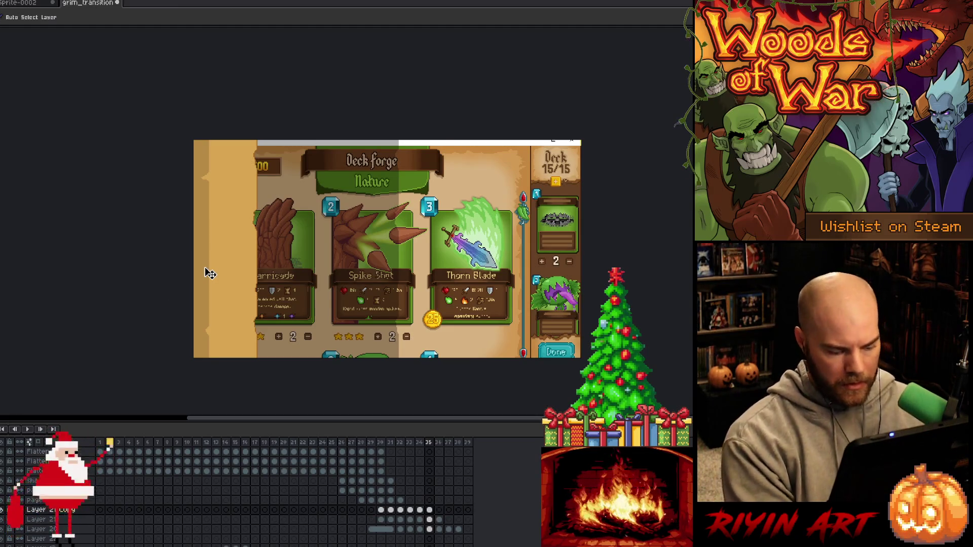
pyautogui.press('w')
pyautogui.click(208, 272)
pyautogui.click(227, 265)
pyautogui.moveTo(228, 267); pyautogui.dragTo(237, 267)
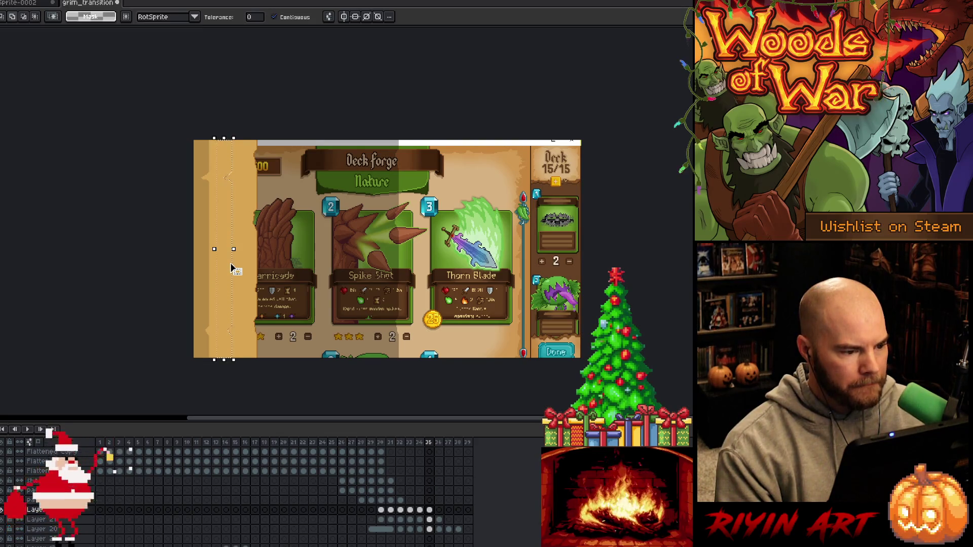
pyautogui.press('Return')
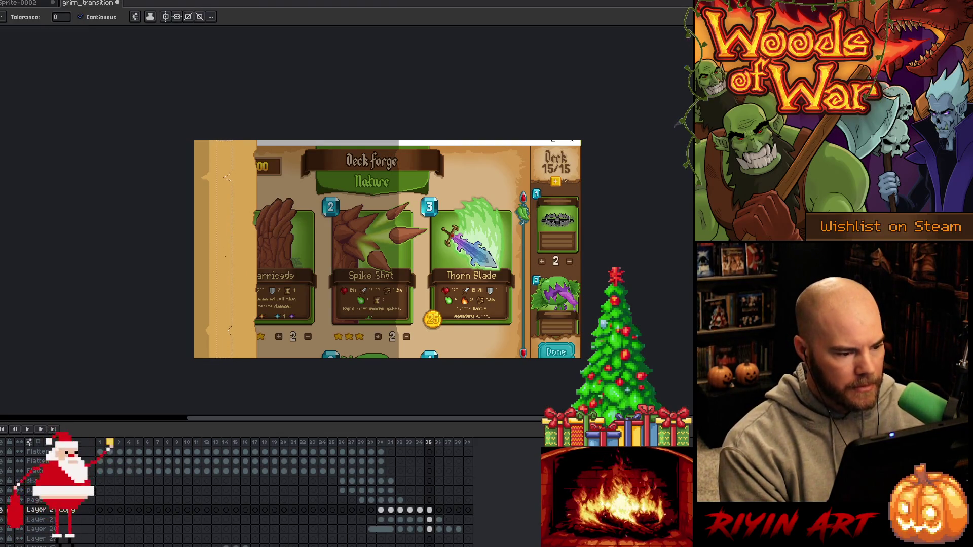
pyautogui.press('i')
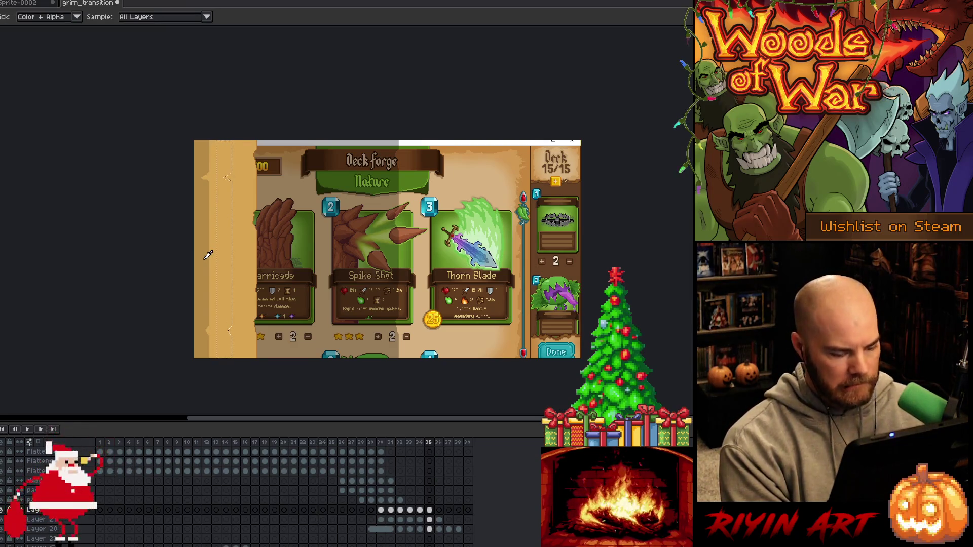
pyautogui.press('w')
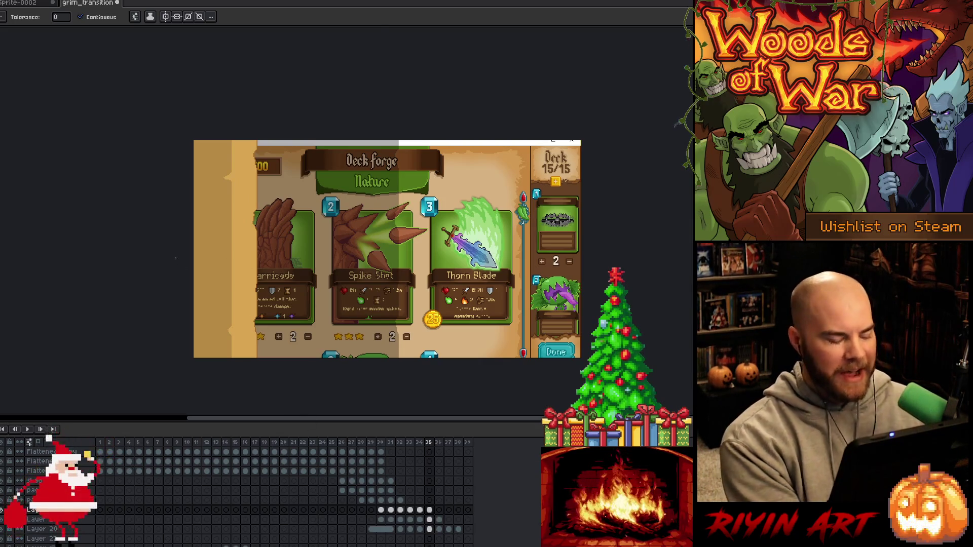
pyautogui.click(205, 241)
# On the next frame, slide the selected tan strip left, commit it, and deselect
pyautogui.press('Right')
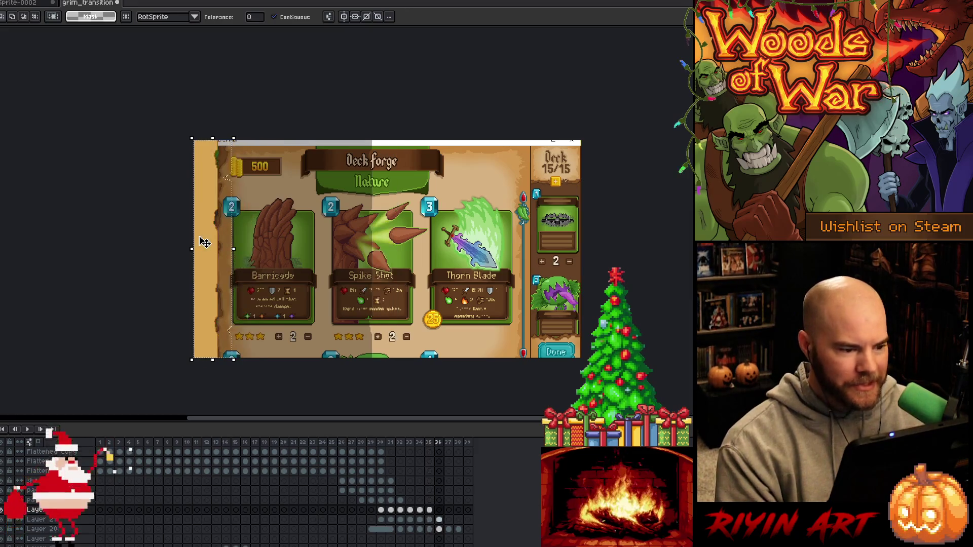
pyautogui.moveTo(231, 243); pyautogui.dragTo(210, 242)
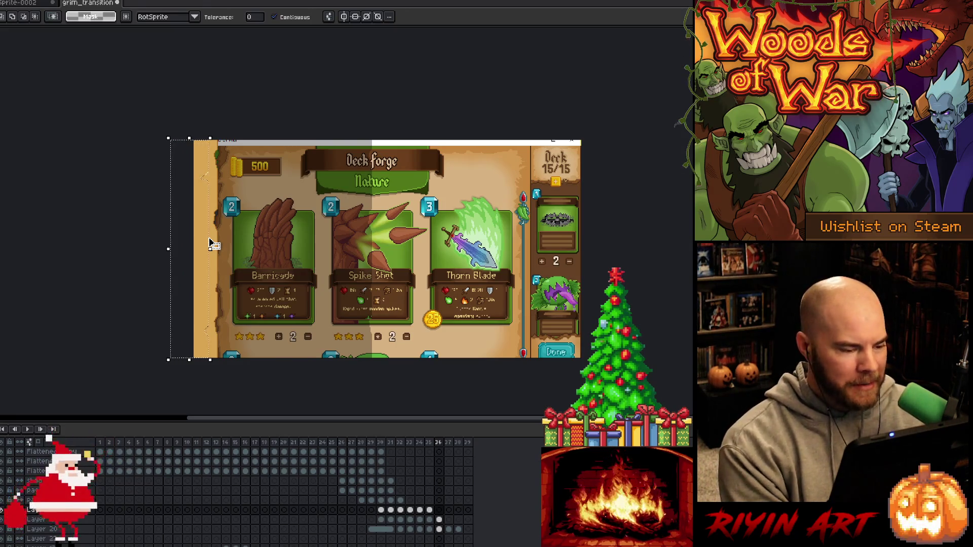
pyautogui.press('Return')
pyautogui.hotkey('ctrl', 'd')
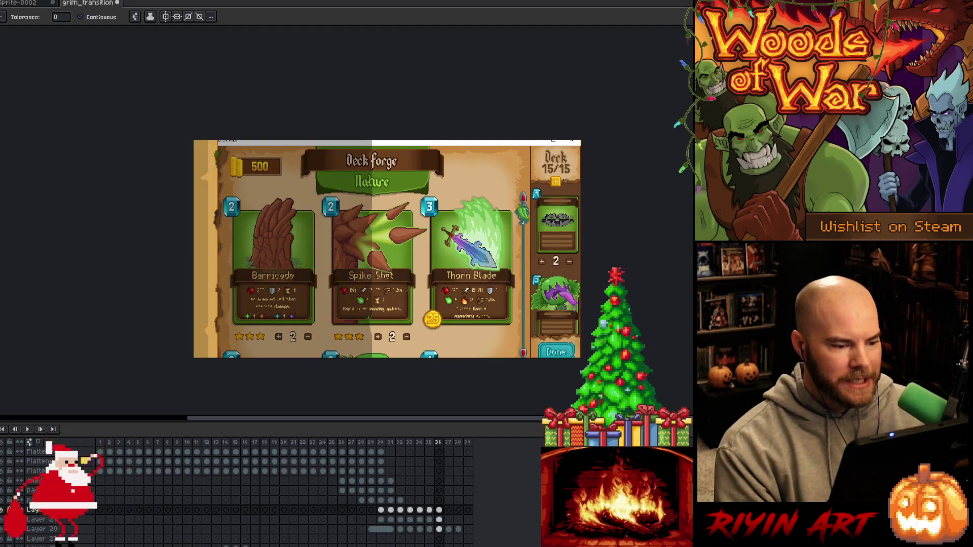
# Draw a rectangular selection over the left part of the artwork on frame 37
pyautogui.press('m')
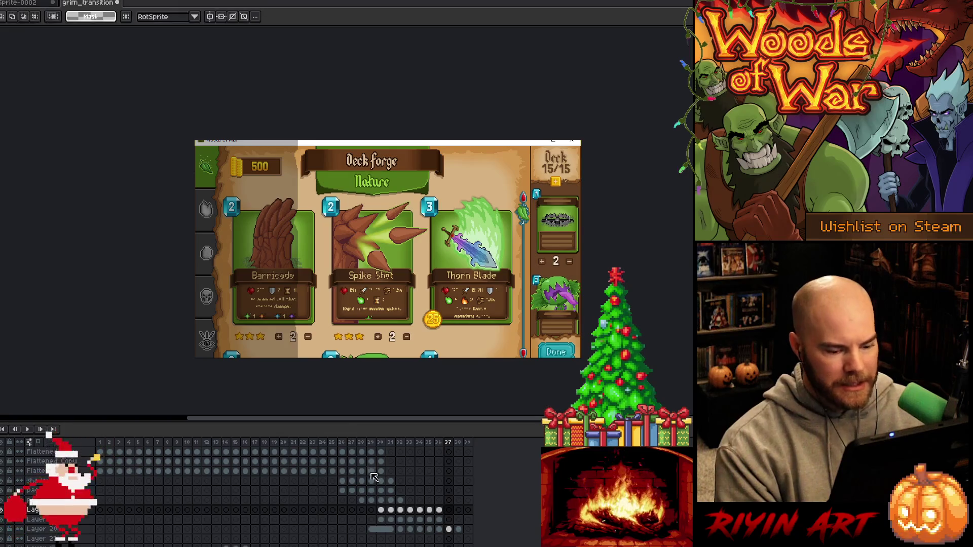
pyautogui.click(448, 529)
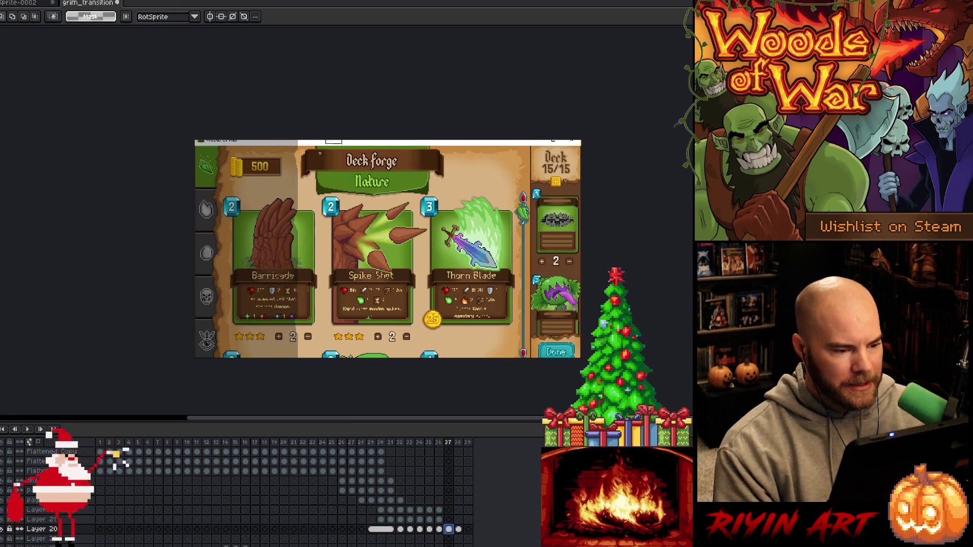
pyautogui.moveTo(318, 138); pyautogui.dragTo(166, 360)
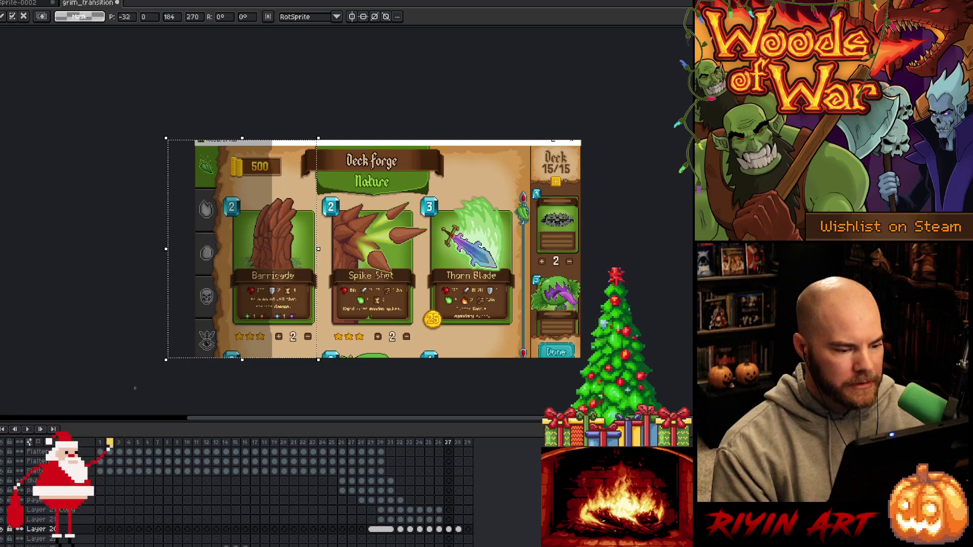
pyautogui.press('Return')
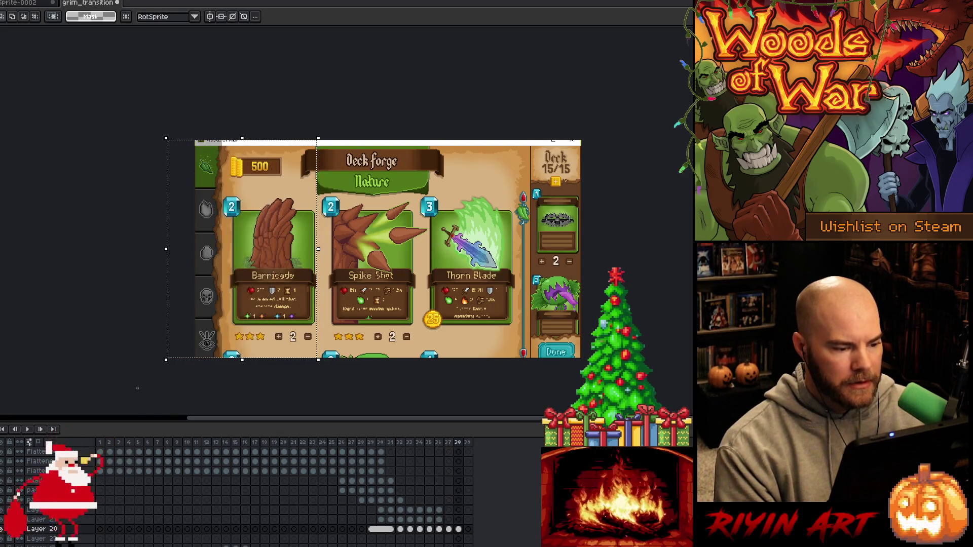
pyautogui.click(451, 530)
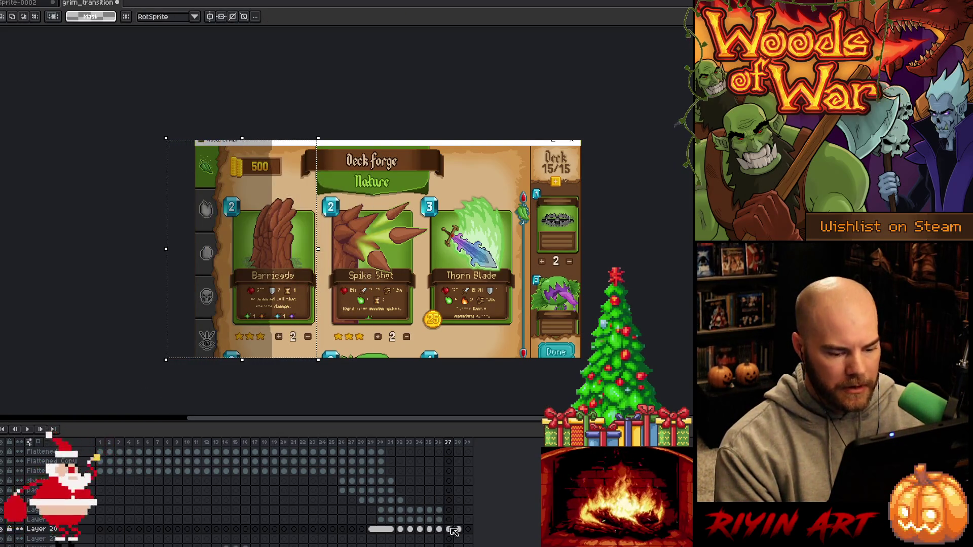
pyautogui.click(458, 529)
# Delete frame 39, clear the selection, save the animation, and play it back
pyautogui.click(467, 529)
pyautogui.rightClick(468, 444)
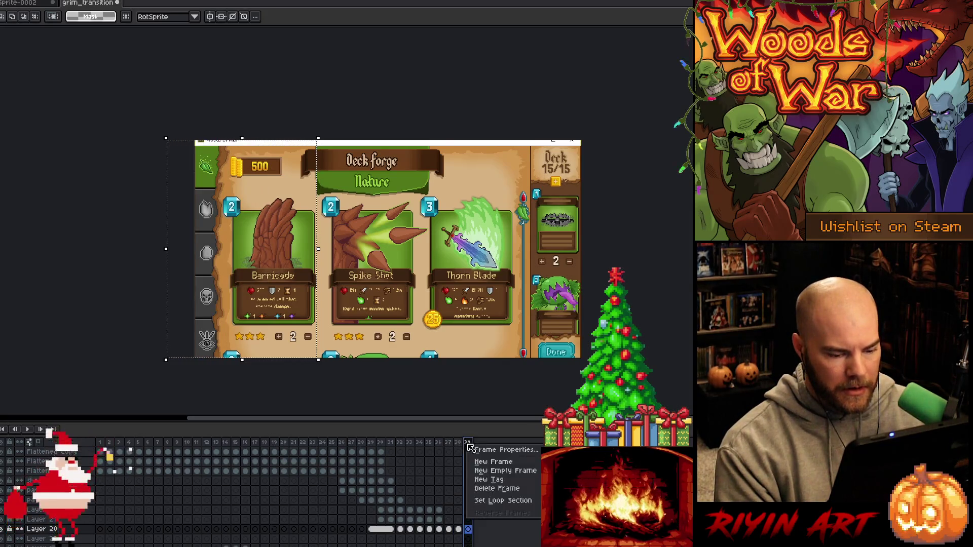
pyautogui.click(485, 488)
pyautogui.click(363, 444)
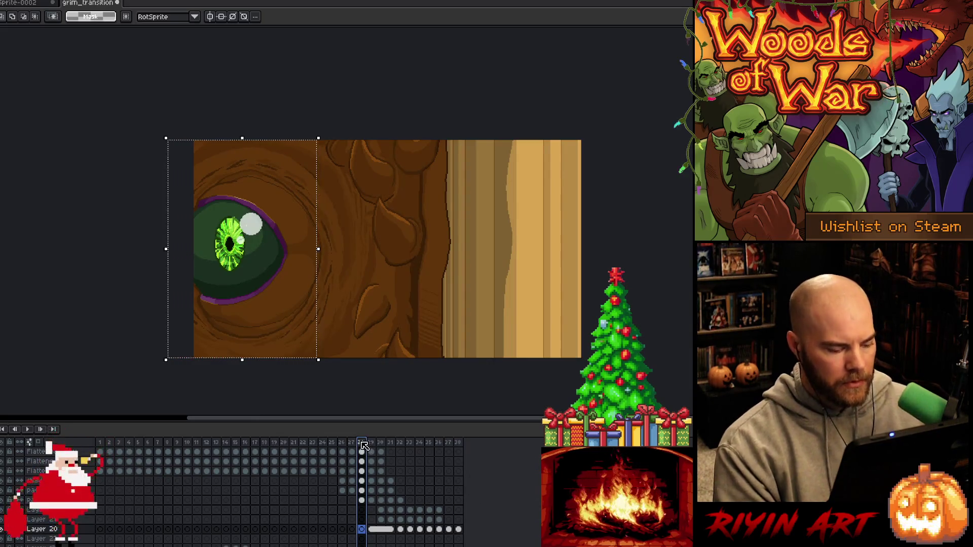
pyautogui.hotkey('ctrl', 'd')
pyautogui.hotkey('ctrl', 's')
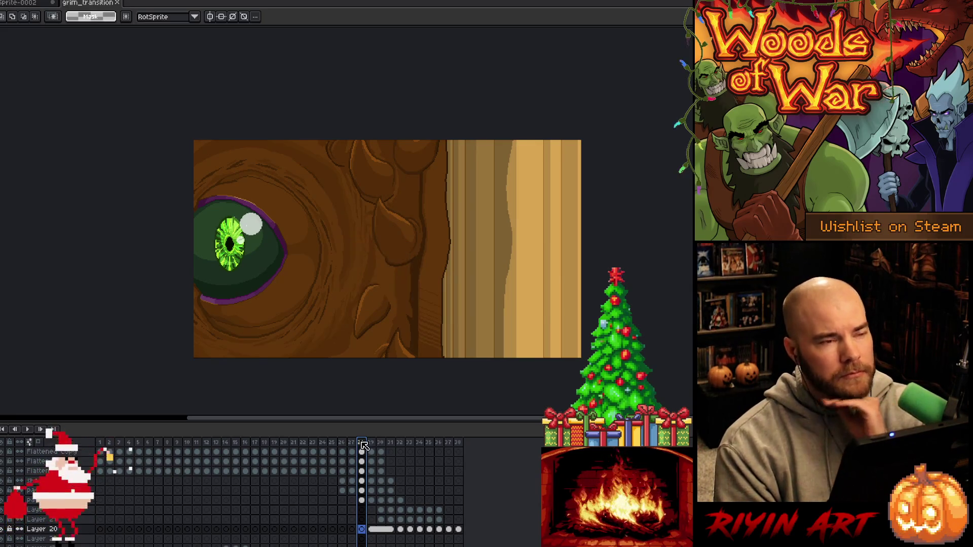
pyautogui.press('Return')
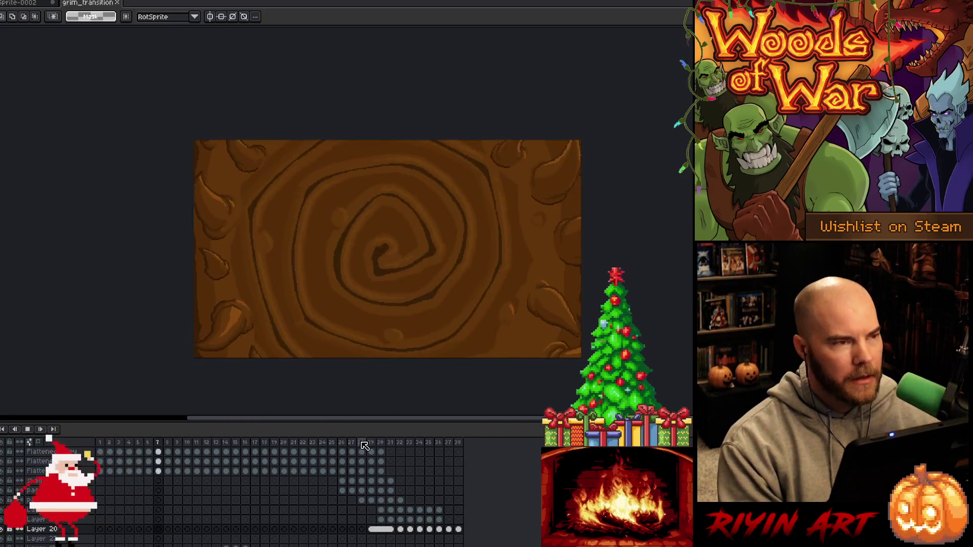
pyautogui.click(352, 443)
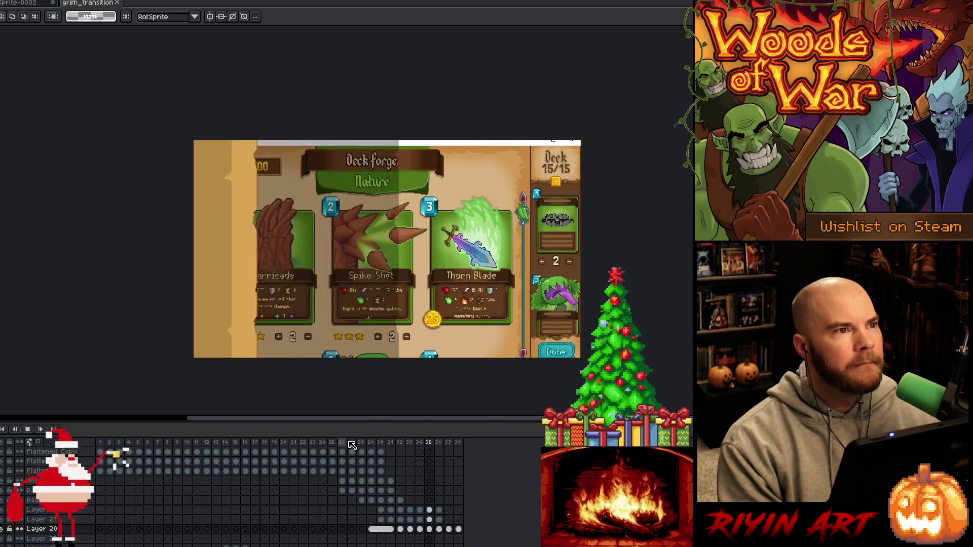
pyautogui.click(345, 441)
pyautogui.click(352, 444)
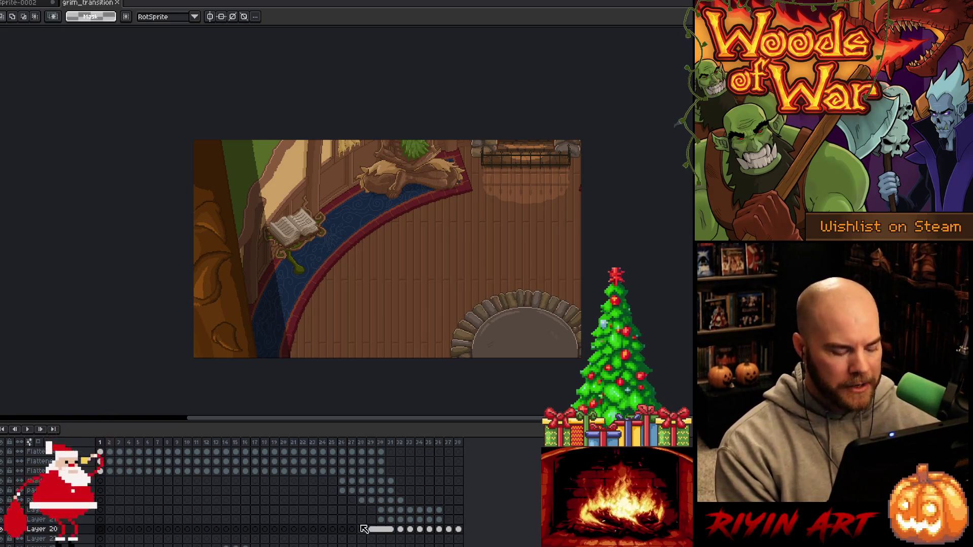
pyautogui.press('Return')
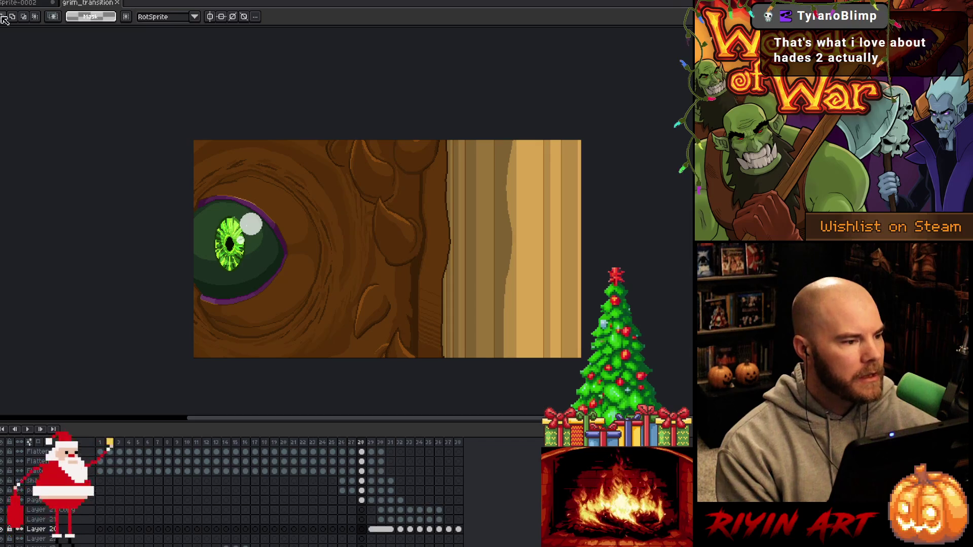
pyautogui.click(17, 3)
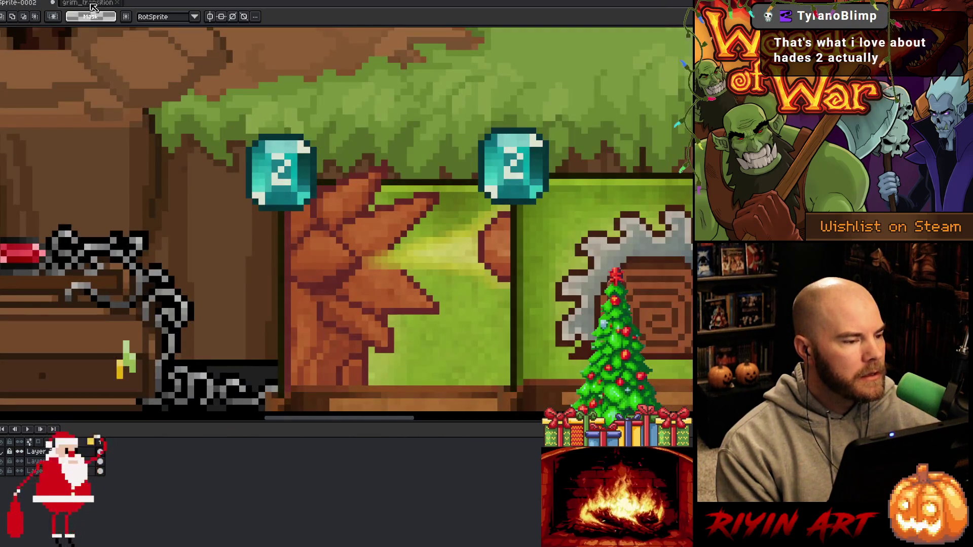
pyautogui.click(92, 3)
pyautogui.hotkey('ctrl', 's')
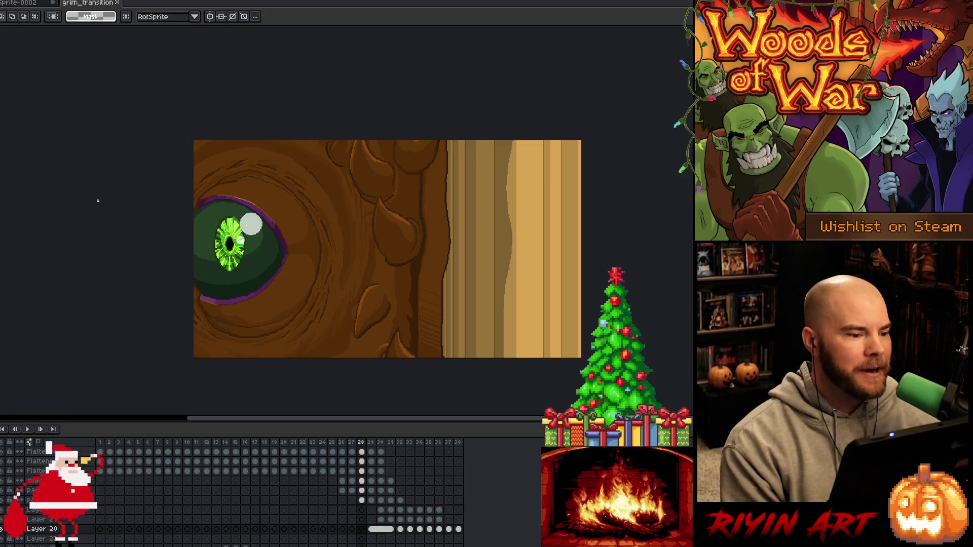
pyautogui.press('Right')
pyautogui.press('Right')
pyautogui.press('Right')
# Step between frames 30–34 to review the parting tan strips, then play the whole transition
pyautogui.press('Left')
pyautogui.press('Left')
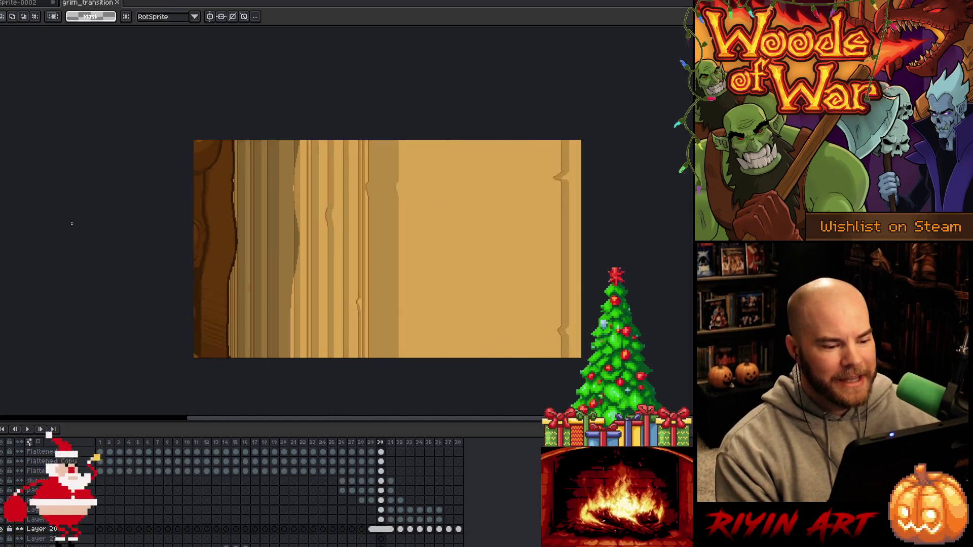
pyautogui.press('Right')
pyautogui.press('Right')
pyautogui.press('Right')
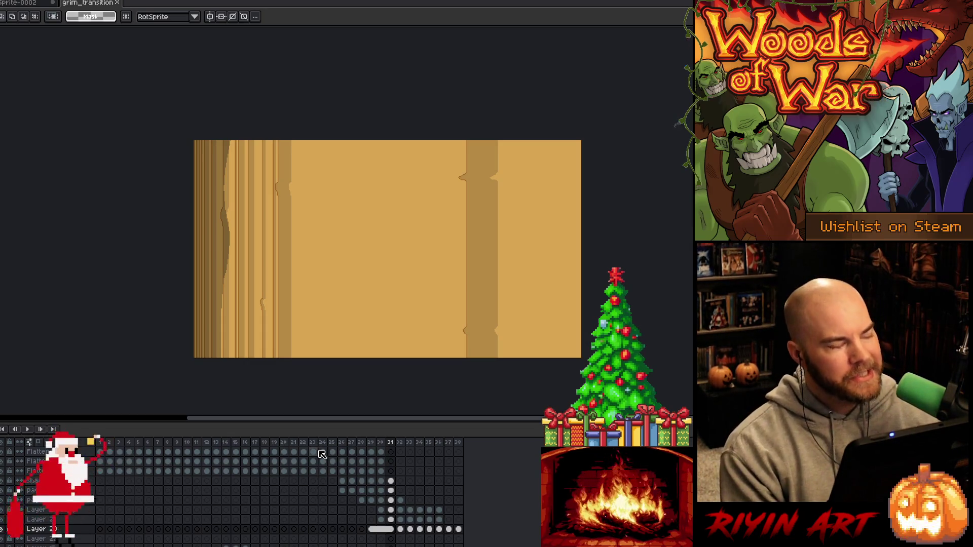
pyautogui.press('Left')
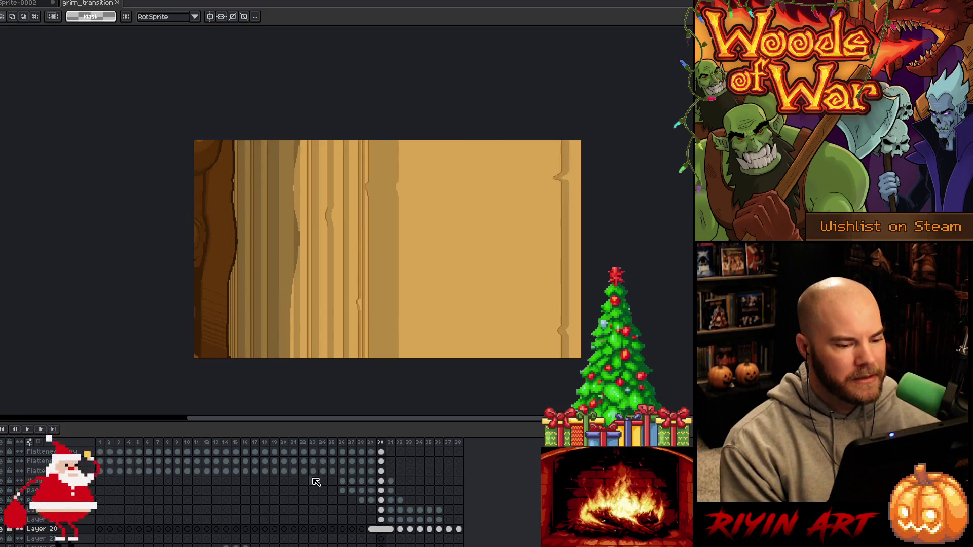
pyautogui.press('Right')
pyautogui.press('Right')
pyautogui.press('Right')
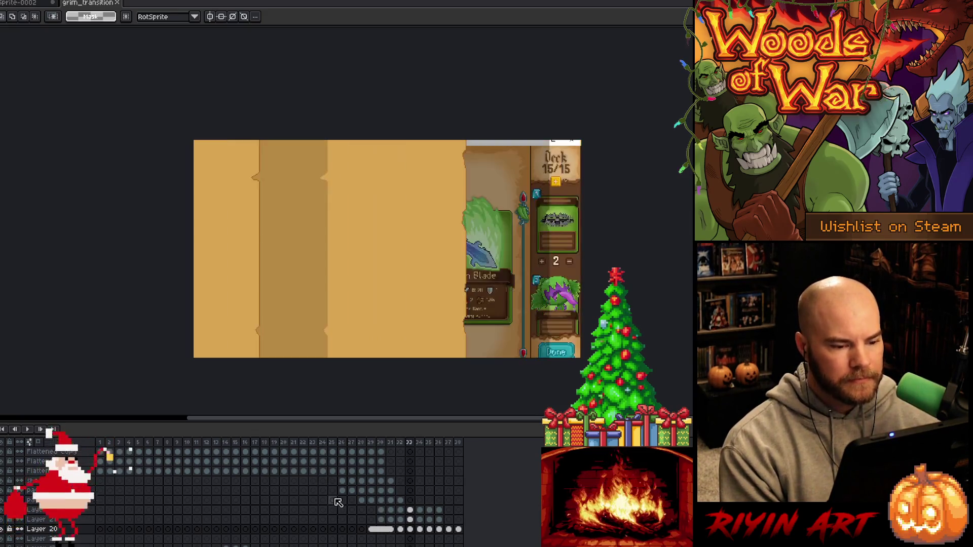
pyautogui.press('Left')
pyautogui.press('Left')
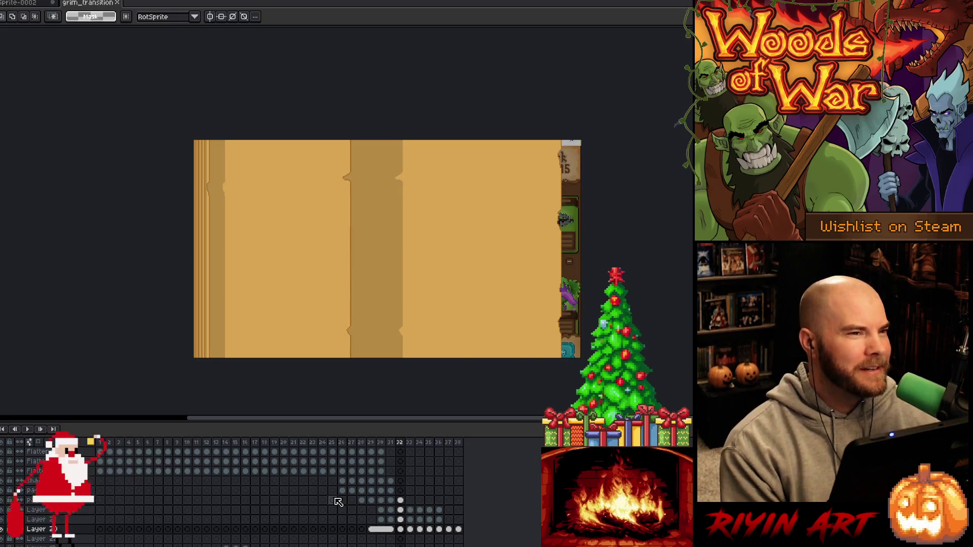
pyautogui.press('Return')
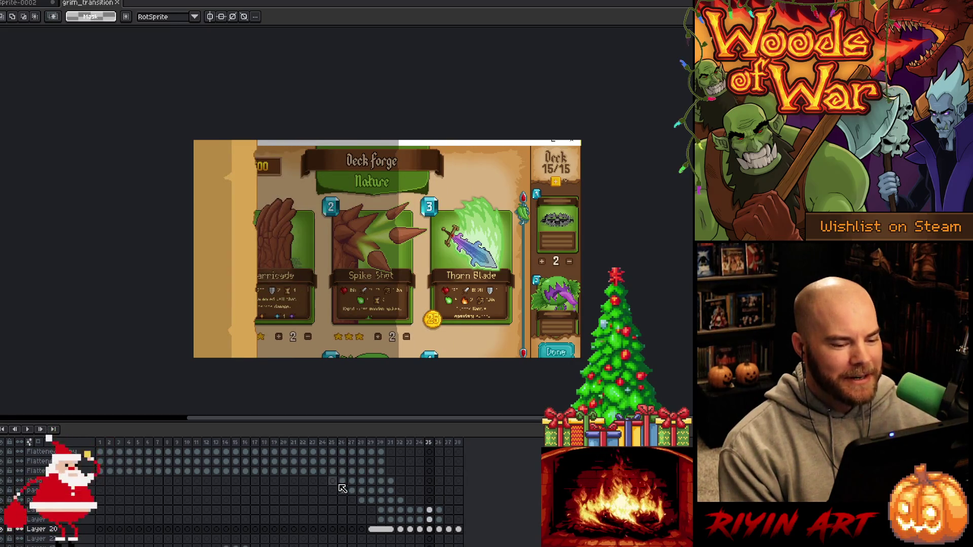
# Shift the Layer 20 transition panel at frame 36 about 65 px left
pyautogui.click(441, 532)
pyautogui.hotkey('ctrl', 't')
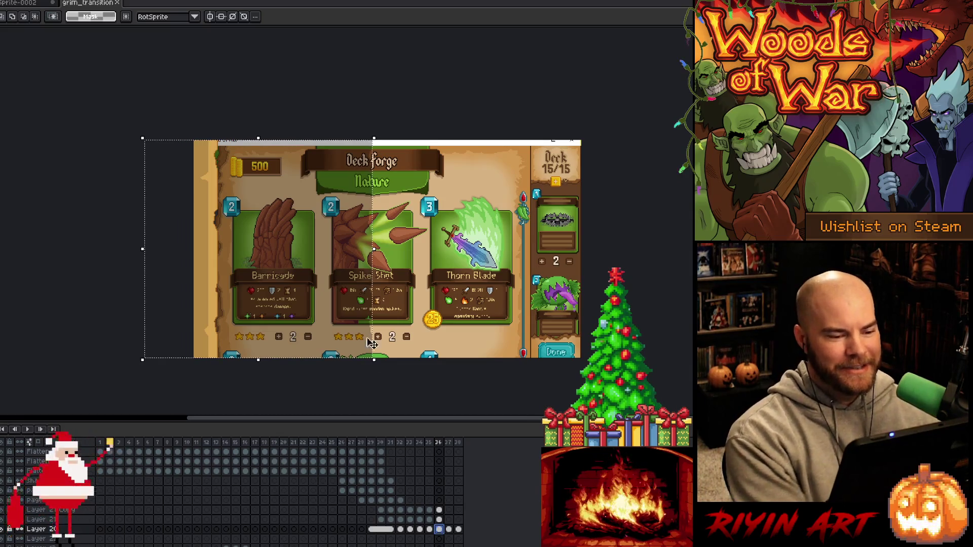
pyautogui.moveTo(347, 305); pyautogui.dragTo(301, 304)
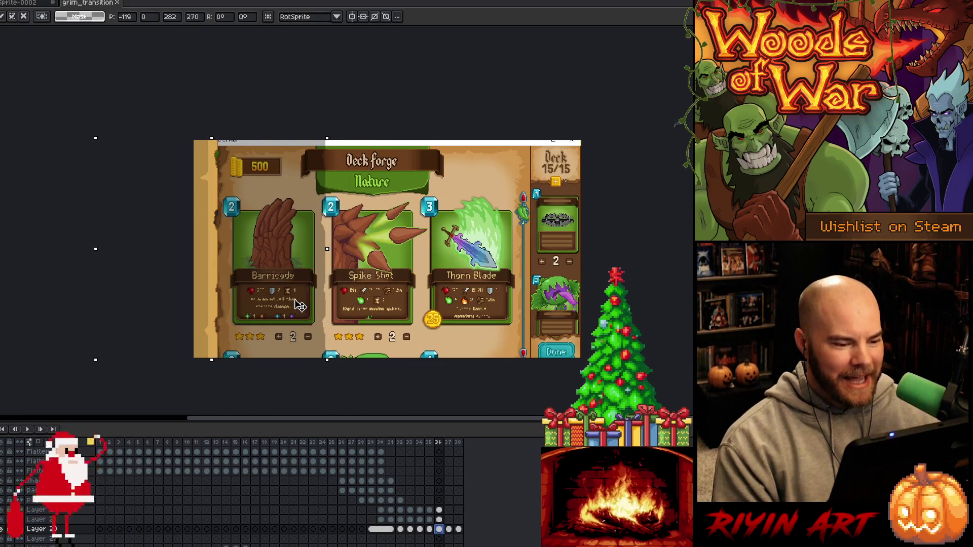
pyautogui.press('Return')
# Nudge the Deck Forge screen image slightly left on frame 37 and commit its position
pyautogui.press('.')
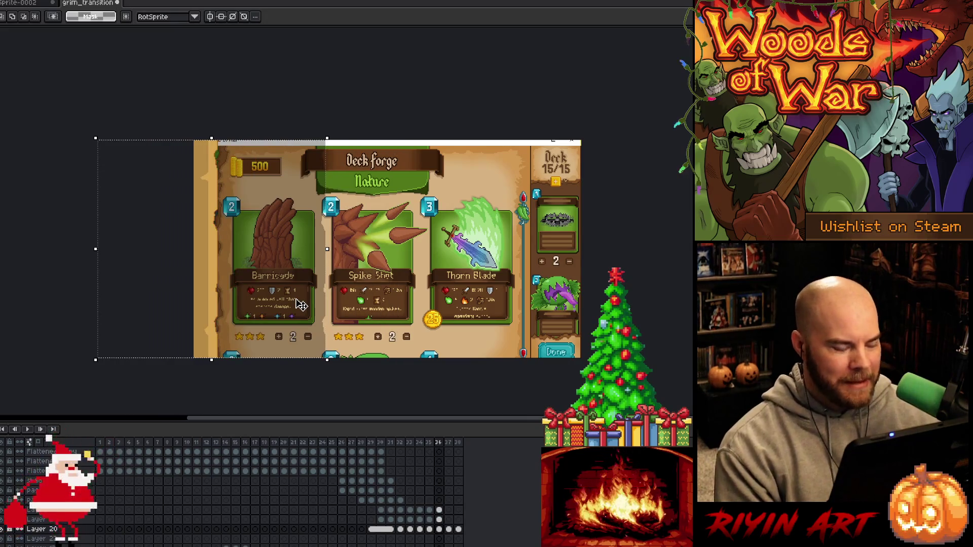
pyautogui.press('.')
pyautogui.press(',')
pyautogui.press('.')
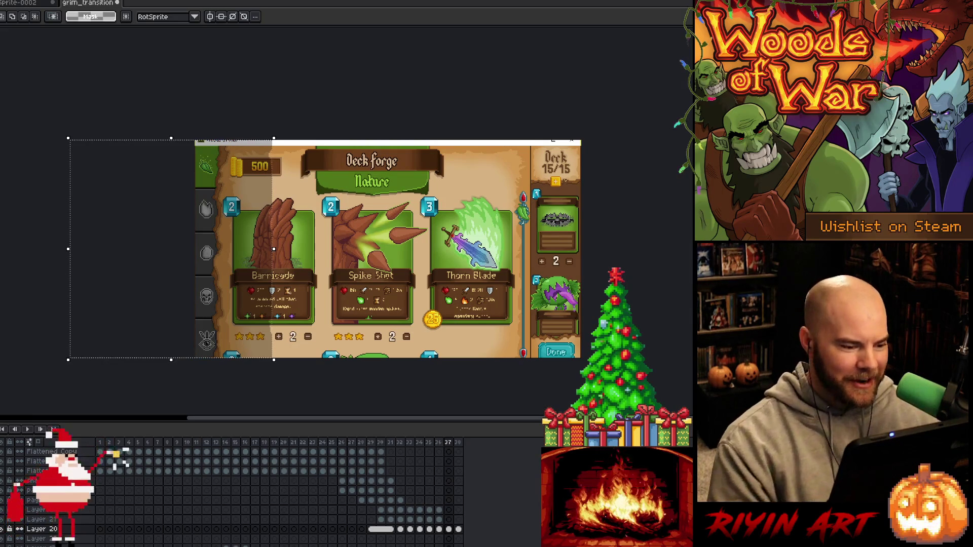
pyautogui.press('Left')
pyautogui.press('Left')
pyautogui.press('Left')
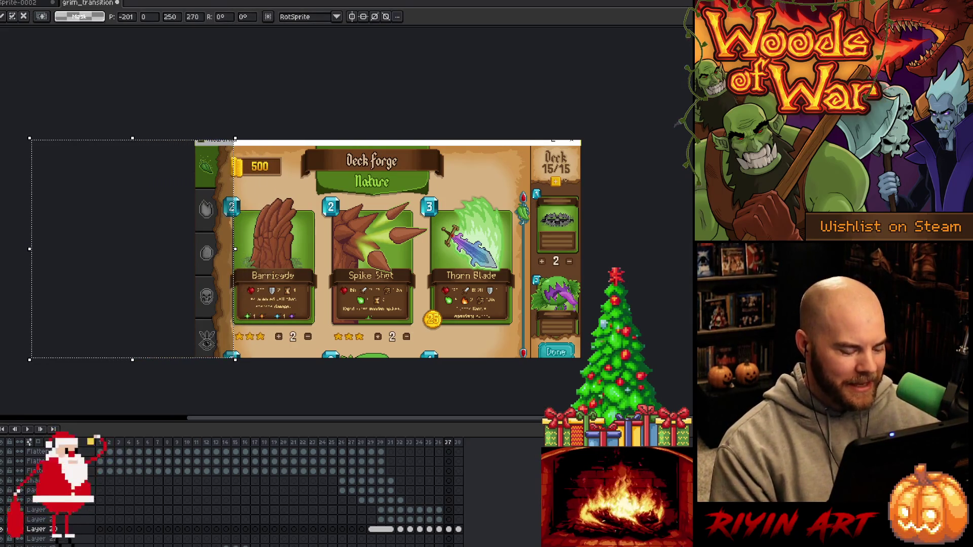
pyautogui.press('Right')
pyautogui.press('Right')
pyautogui.press('Right')
pyautogui.hotkey('ctrl', 'd')
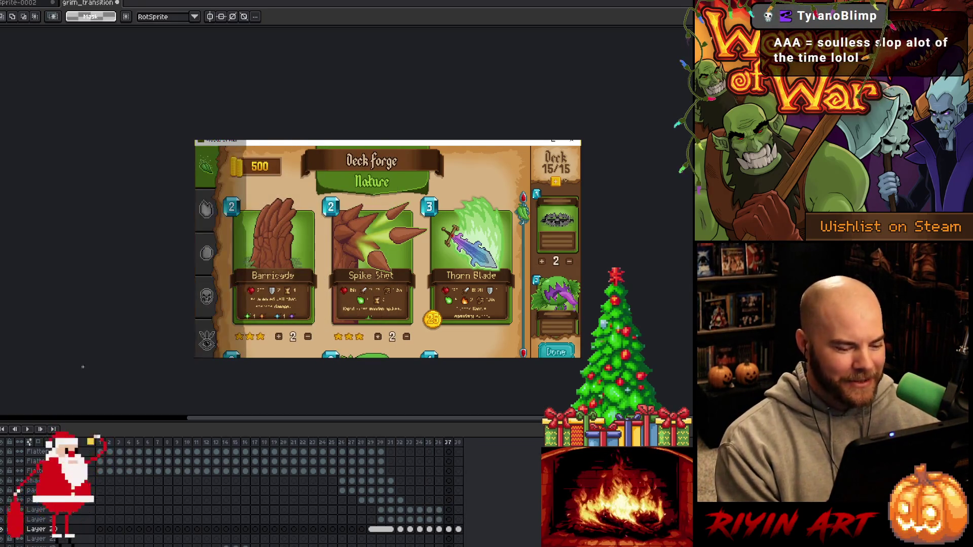
# Play the animation from frame 28, save it, and stop on frame 31
pyautogui.click(361, 445)
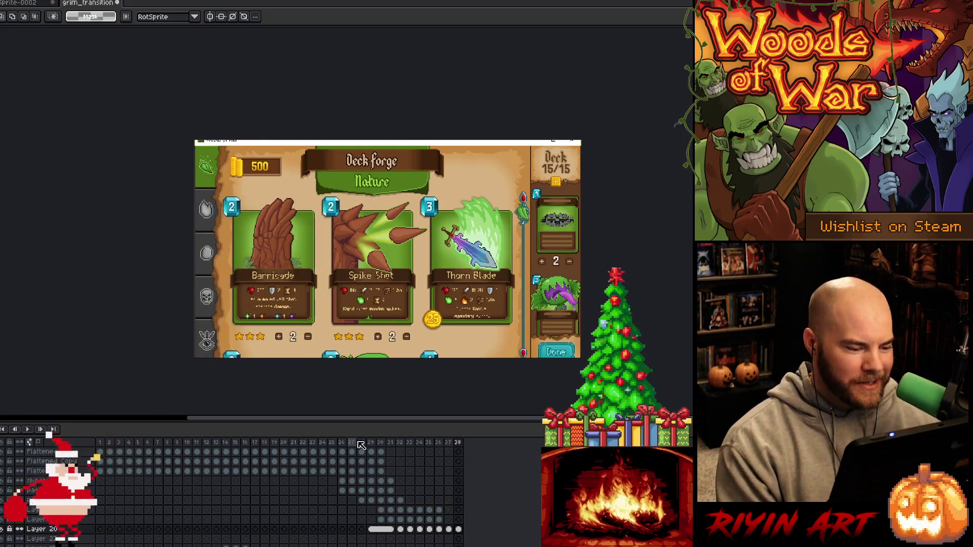
pyautogui.press('Return')
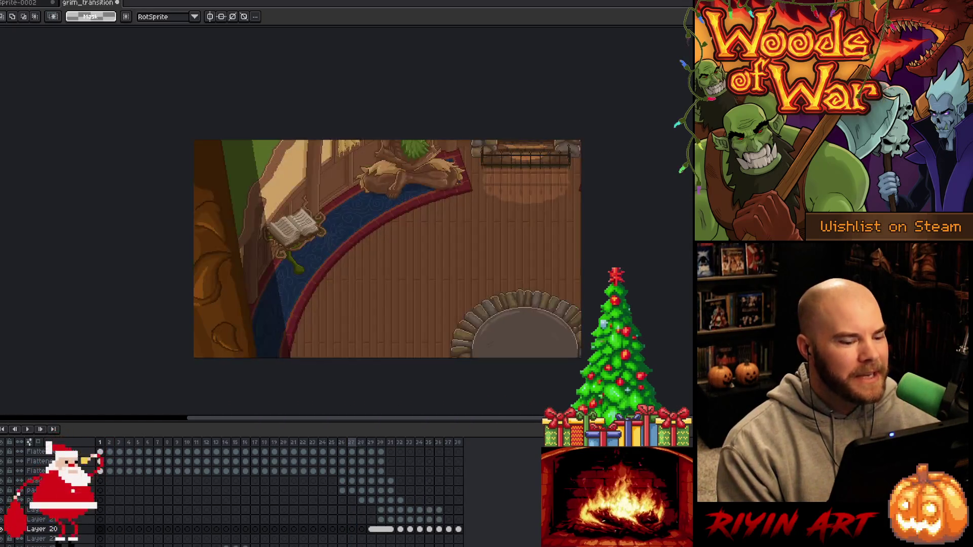
pyautogui.hotkey('ctrl', 's')
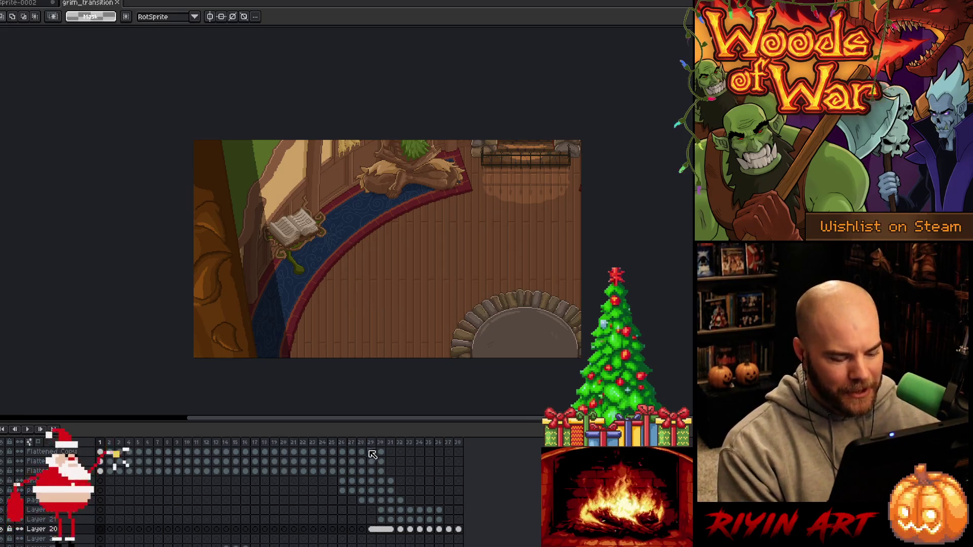
pyautogui.click(391, 443)
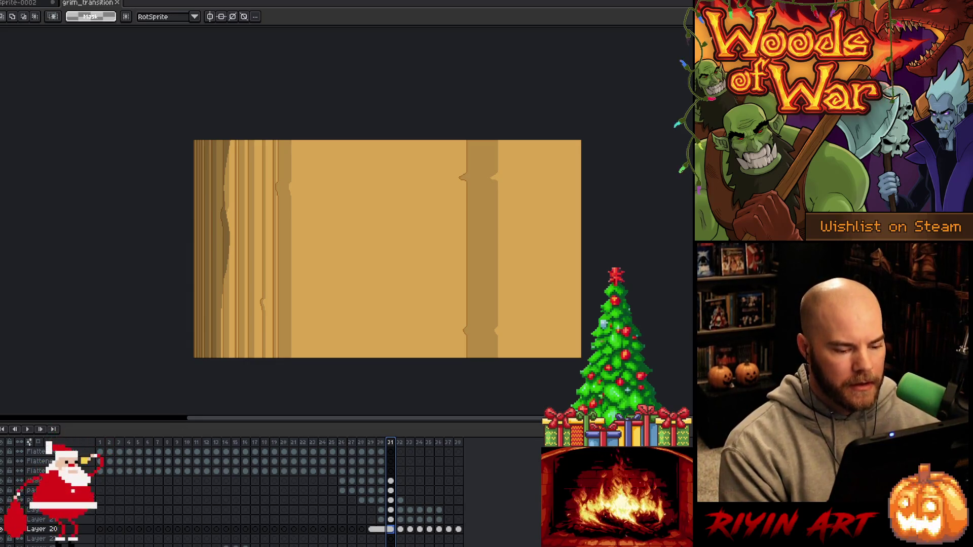
# Play the page-turn animation and stop it on frame 33
pyautogui.press('Return')
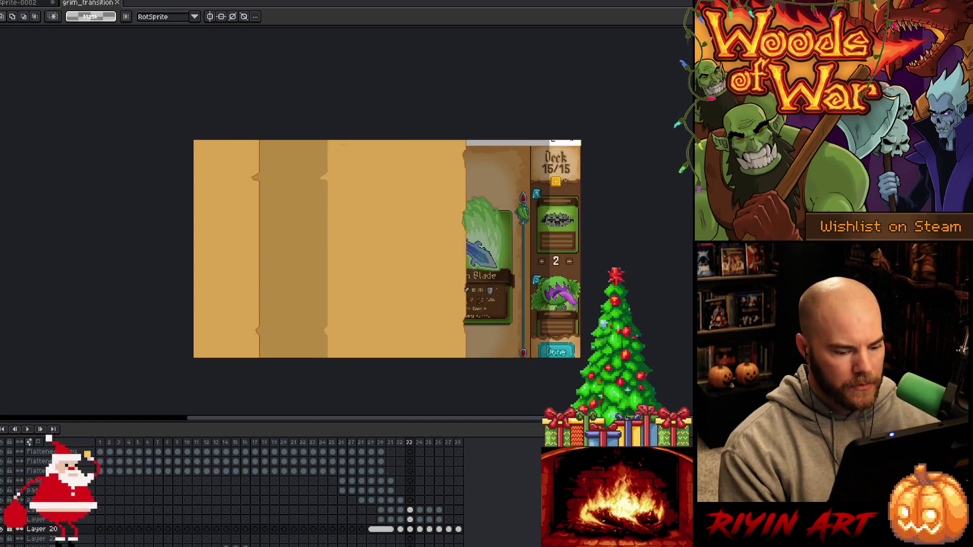
# Magic-wand the darker parchment strip on frame 33, move a copy right and fill it darker tan
pyautogui.keyDown('ctrl'); pyautogui.click(299, 199); pyautogui.keyUp('ctrl')
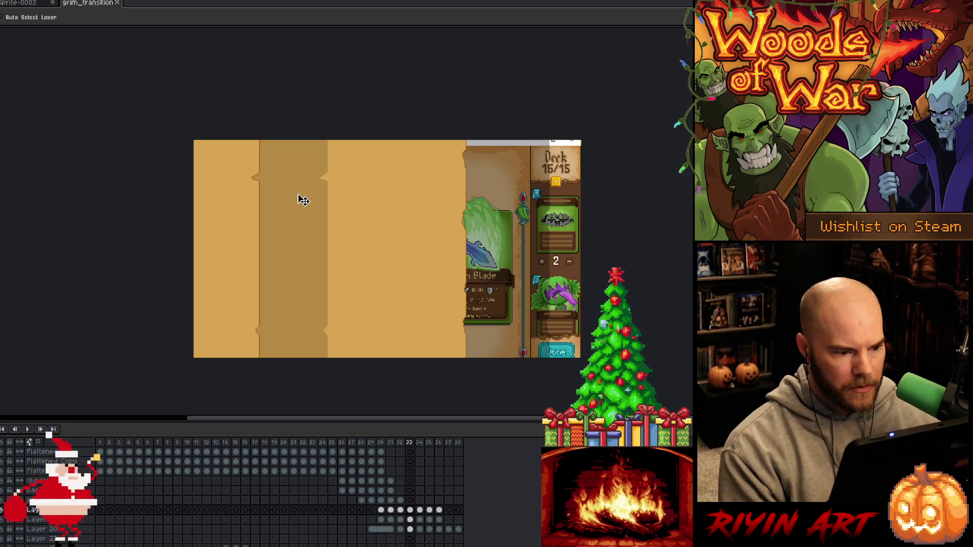
pyautogui.press('w')
pyautogui.click(302, 201)
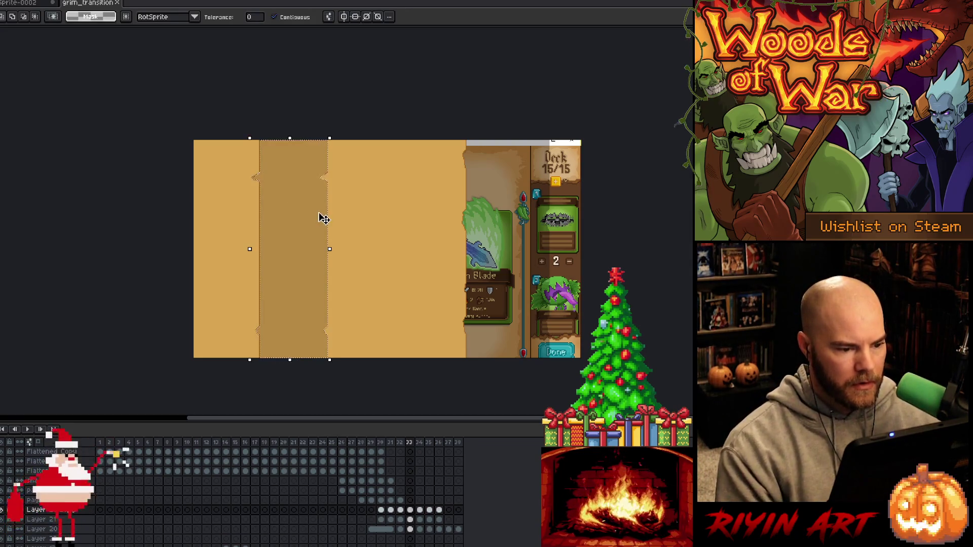
pyautogui.moveTo(326, 219); pyautogui.dragTo(383, 218)
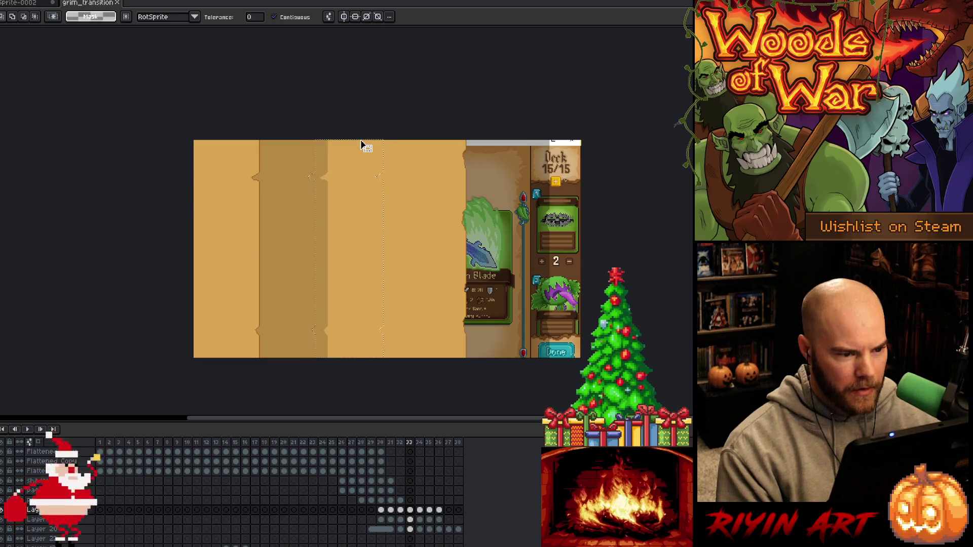
pyautogui.press('Right')
pyautogui.press('Down')
pyautogui.press('i')
pyautogui.click(299, 223)
pyautogui.press('f')
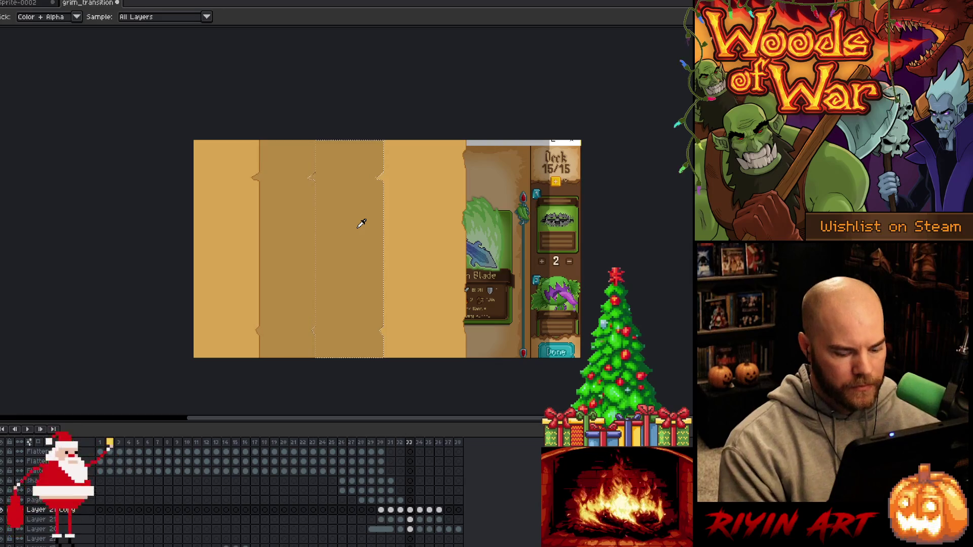
# Compare frames 32–34, then undo the strip's darker fill
pyautogui.press(',')
pyautogui.press('.')
pyautogui.press(',')
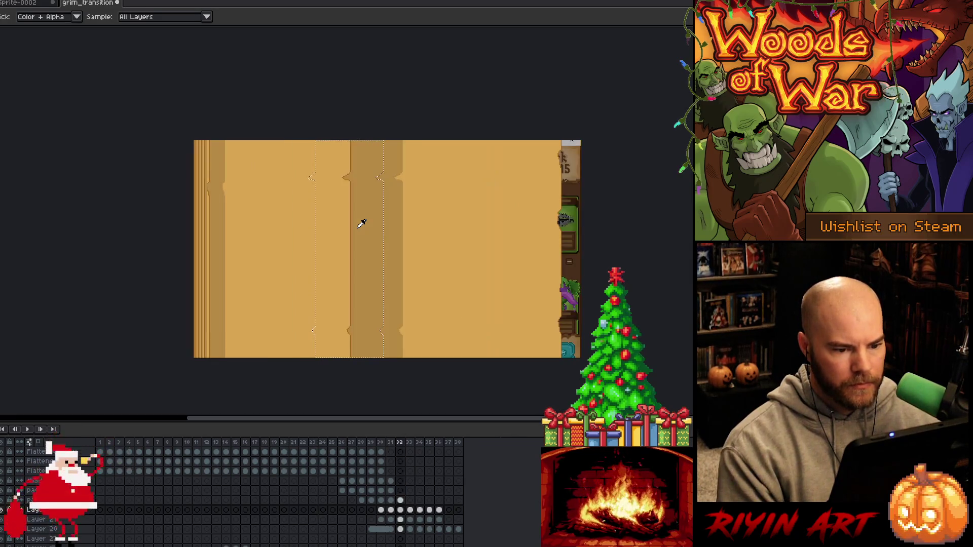
pyautogui.press('.')
pyautogui.press('.')
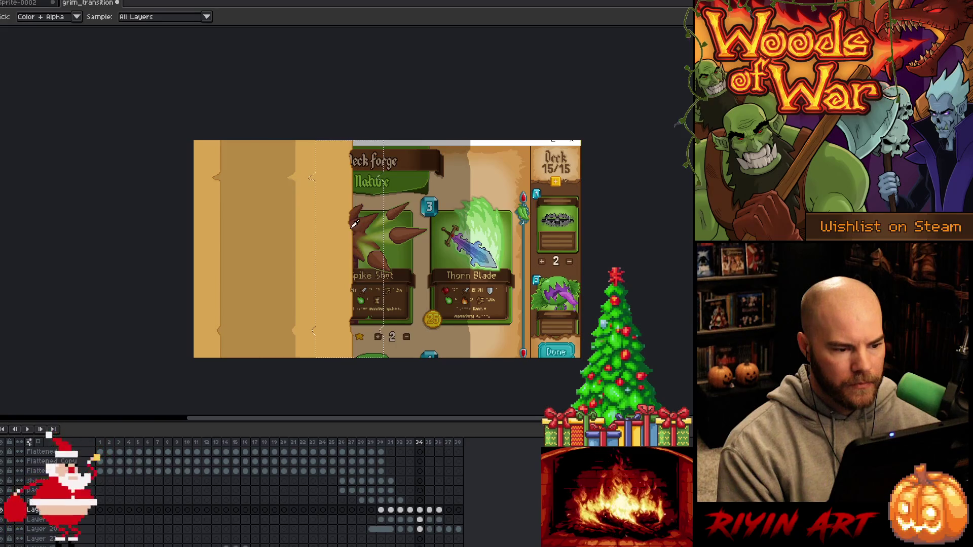
pyautogui.press(',')
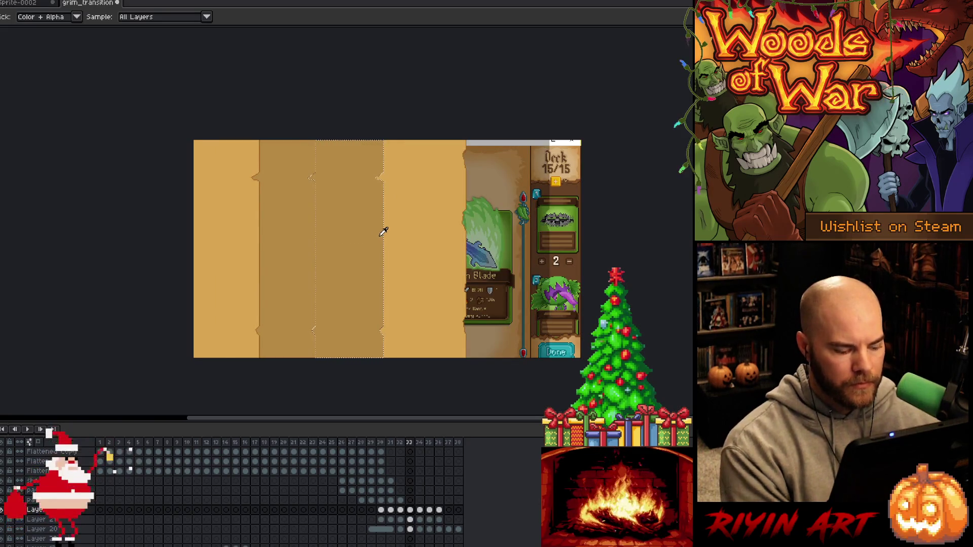
pyautogui.hotkey('ctrl', 'z')
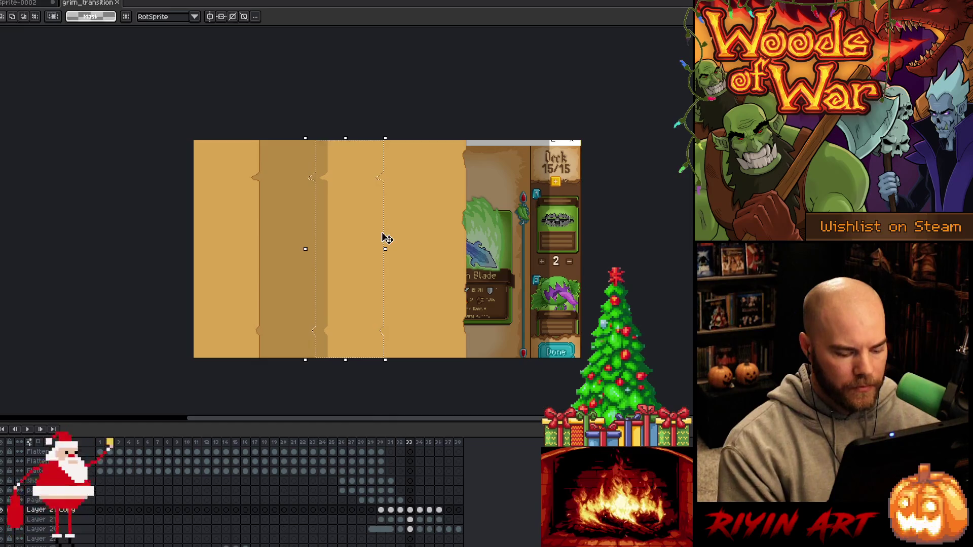
# Drag the selected strip left across the tan page in two moves, then return to frame 32
pyautogui.moveTo(385, 238); pyautogui.dragTo(366, 238)
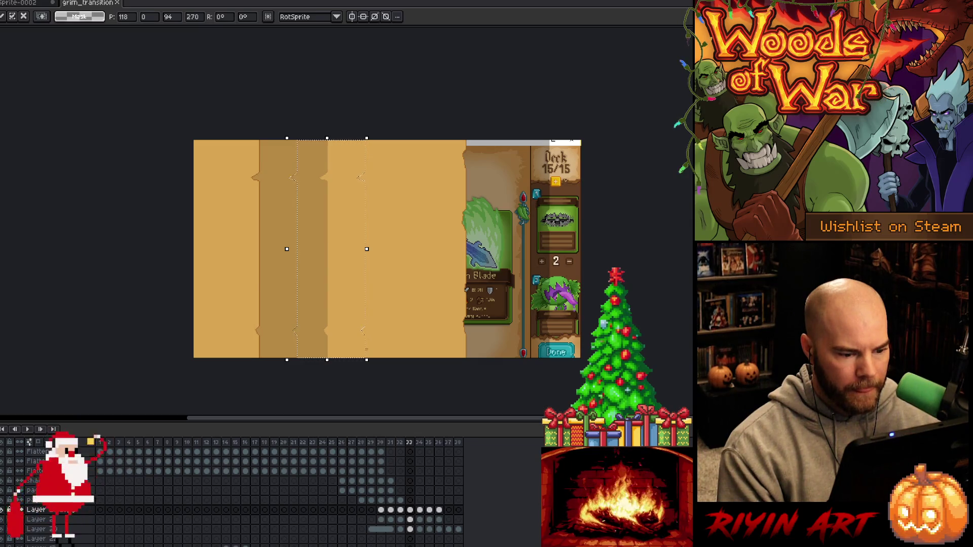
pyautogui.scroll(1, 370, 314)
pyautogui.press('Return')
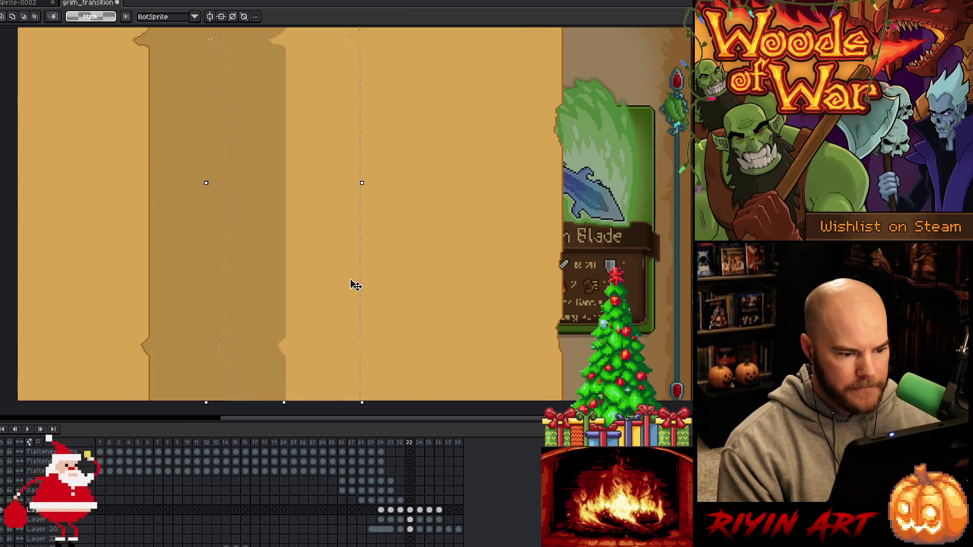
pyautogui.moveTo(360, 282); pyautogui.dragTo(339, 282)
pyautogui.scroll(-1, 339, 280)
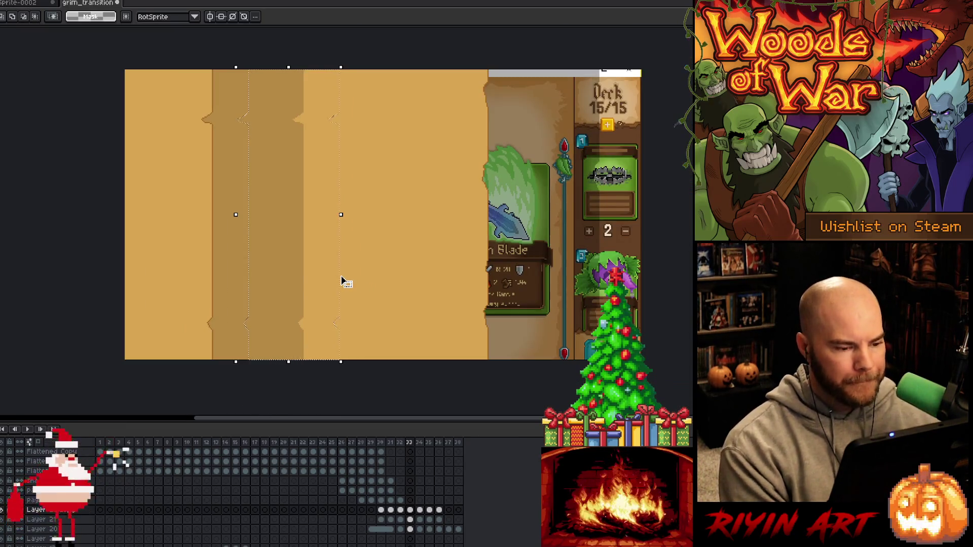
pyautogui.scroll(-1, 341, 282)
pyautogui.press(',')
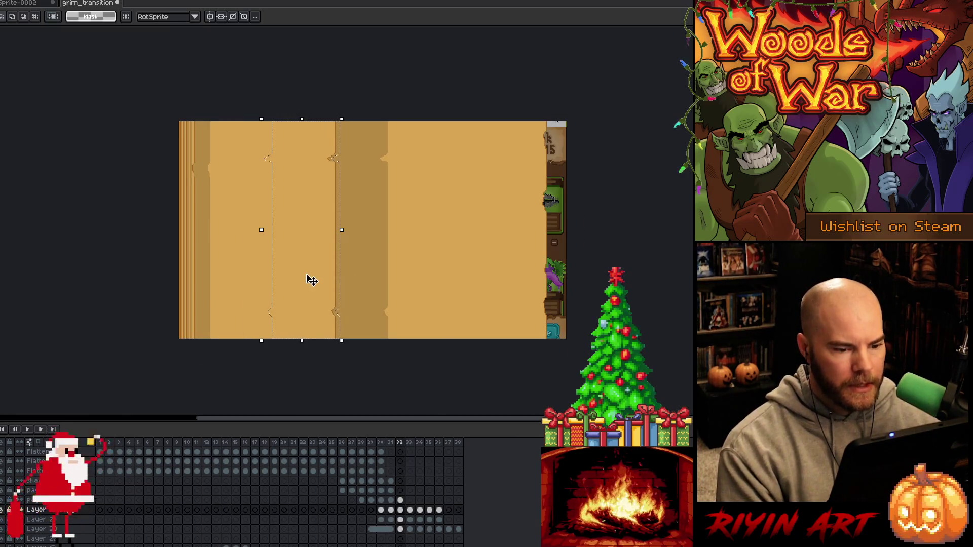
# Step through frames 31–34 to compare them and settle on frame 32
pyautogui.press('.')
pyautogui.press('.')
pyautogui.press(',')
pyautogui.press(',')
pyautogui.press(',')
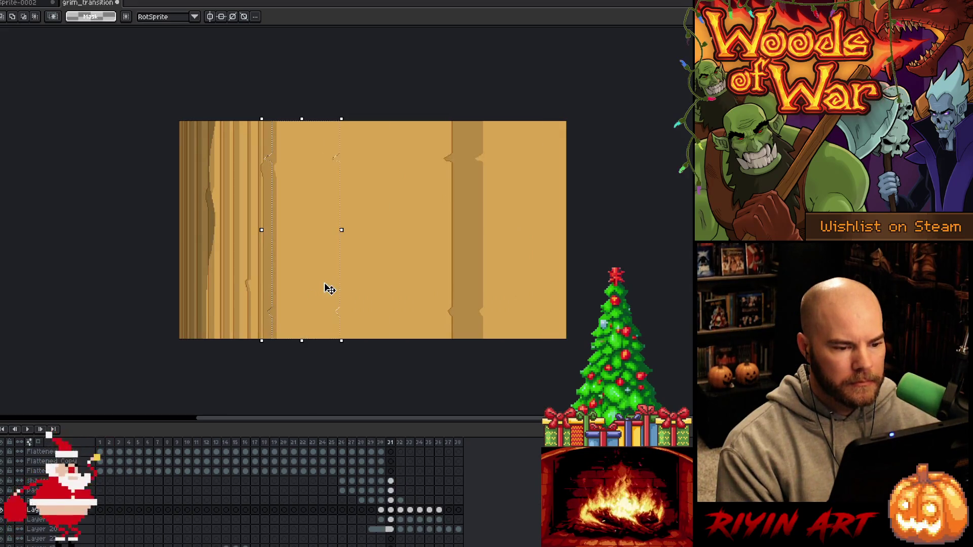
pyautogui.press('.')
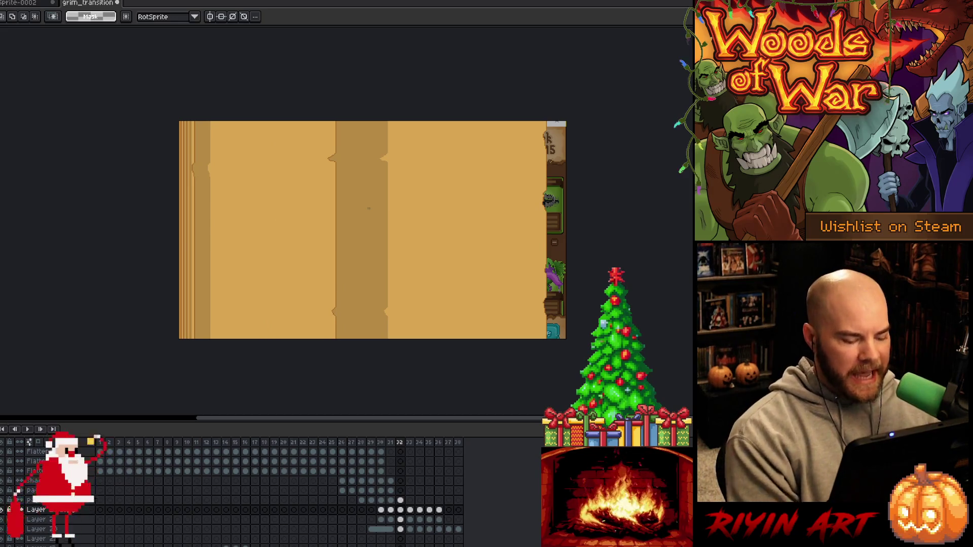
# Magic-wand the dark parchment column on frame 32 and shift the selection right for transforming
pyautogui.press('v')
pyautogui.press('w')
pyautogui.click(373, 215)
pyautogui.press('m')
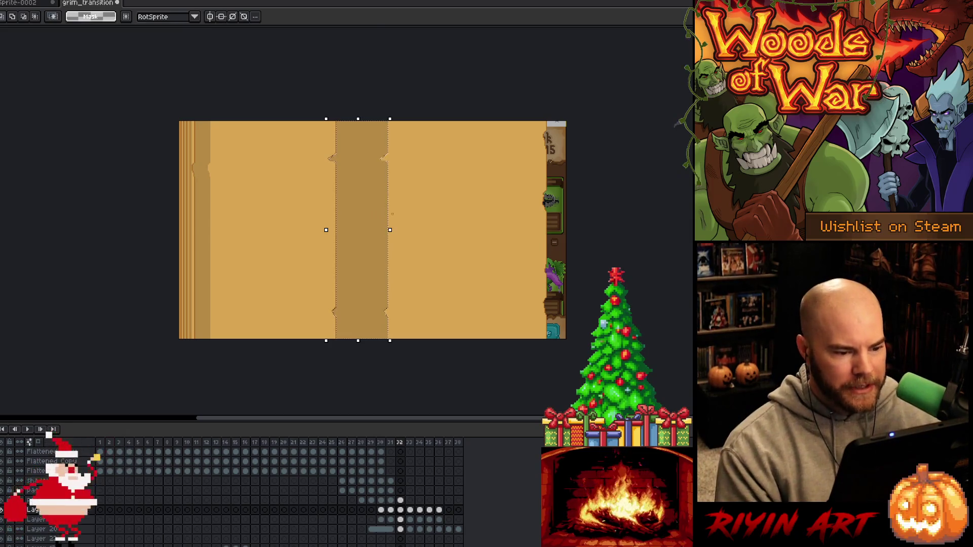
pyautogui.moveTo(390, 217)
pyautogui.mouseDown()
pyautogui.moveTo(431, 216)
pyautogui.moveTo(424, 207)
pyautogui.mouseUp()
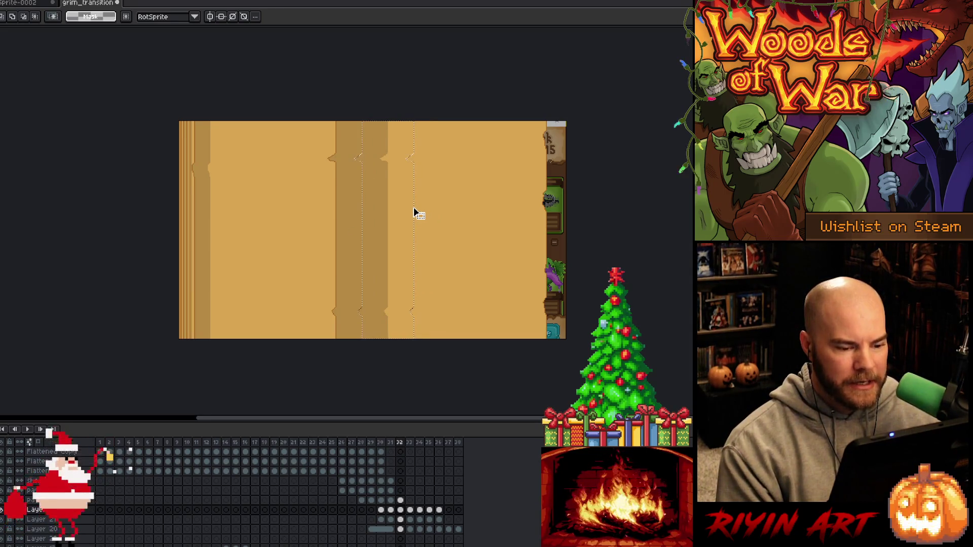
pyautogui.press('w')
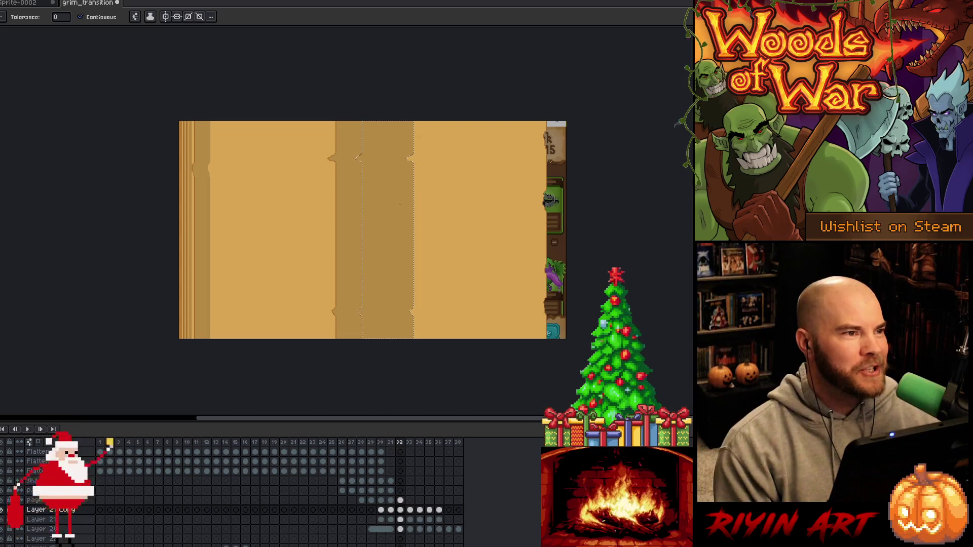
pyautogui.hotkey('ctrl', 't')
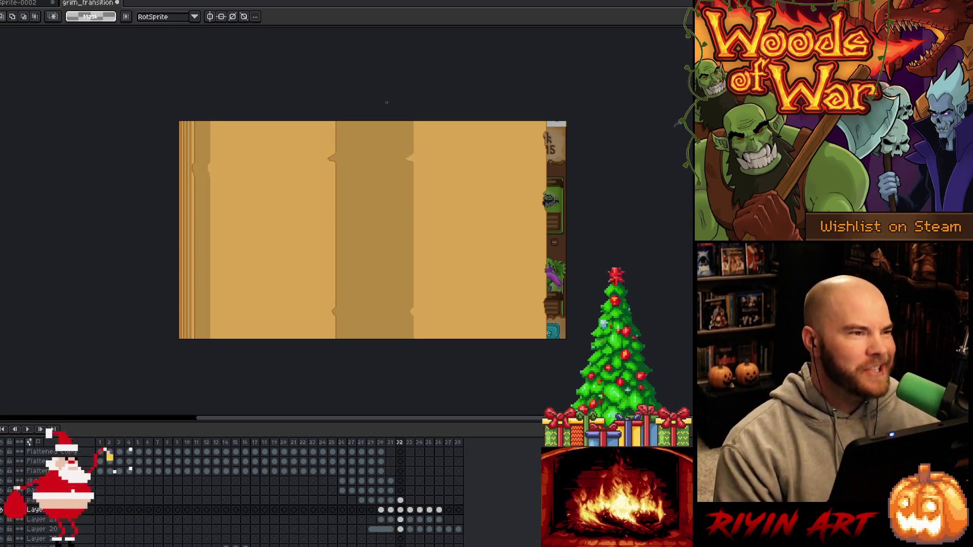
pyautogui.press('Left')
pyautogui.press('Left')
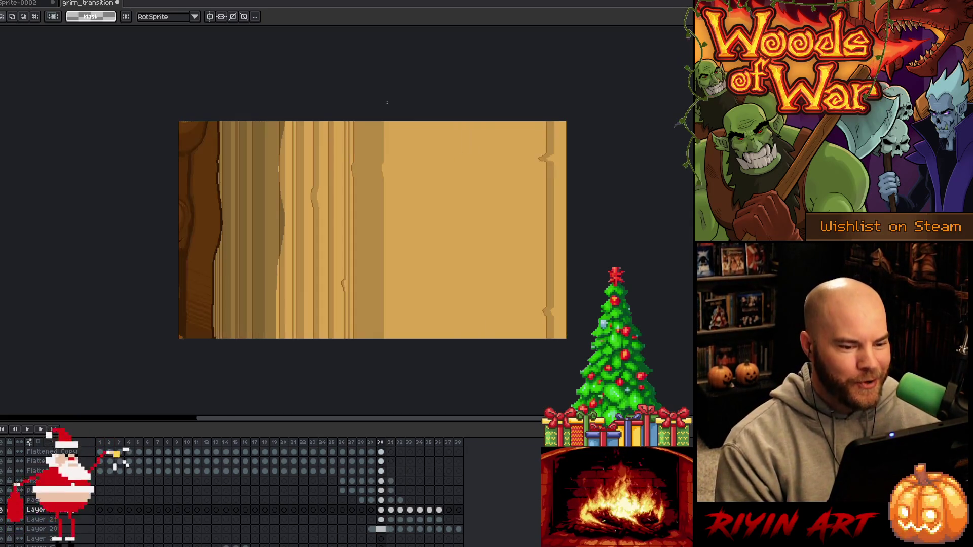
# Select the darker middle parchment panel, shift the selection right and fill it darker tan
pyautogui.press('Return')
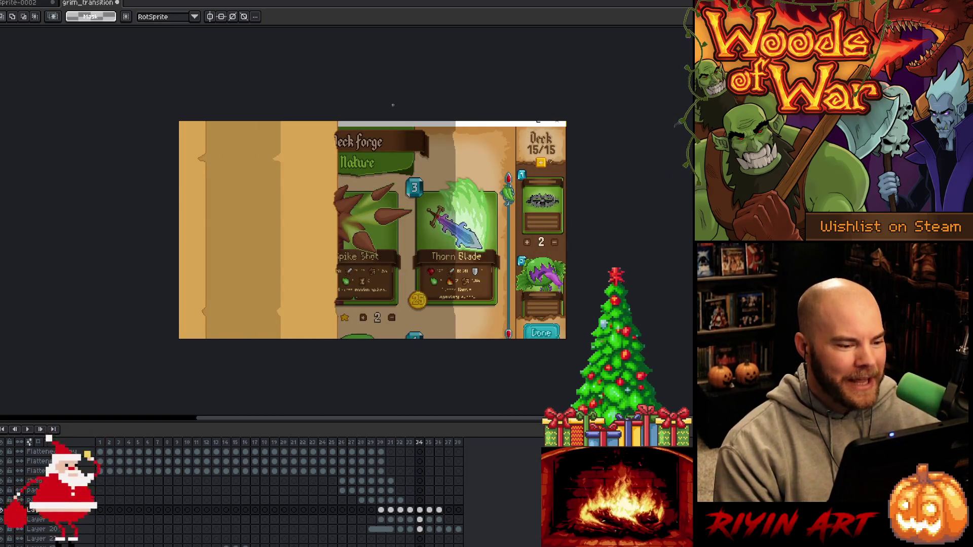
pyautogui.press('w')
pyautogui.click(251, 195)
pyautogui.moveTo(282, 198); pyautogui.dragTo(316, 198)
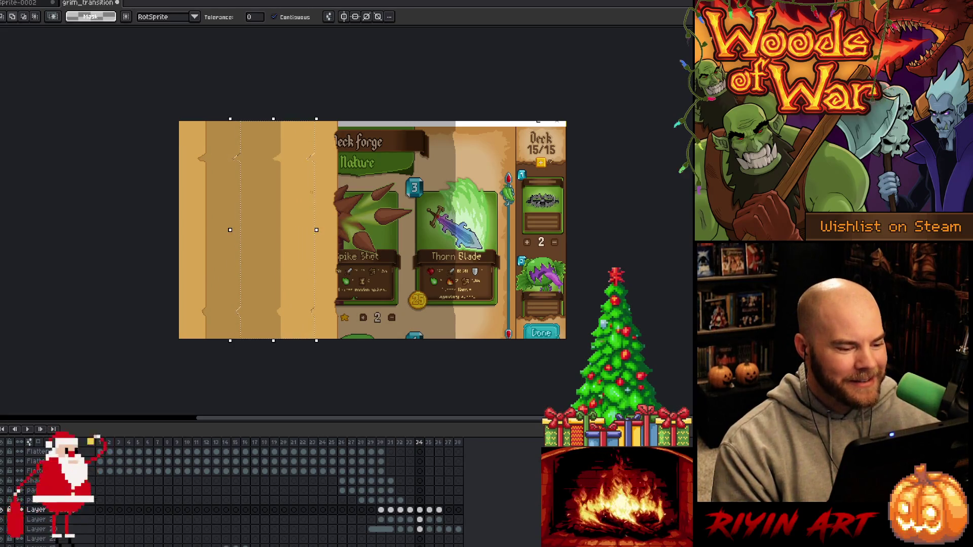
pyautogui.press('f')
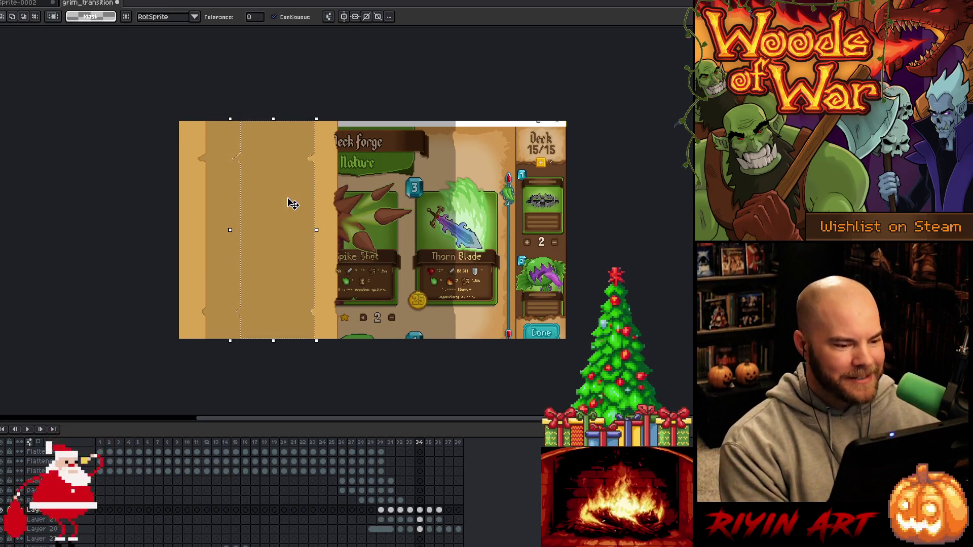
# Replay from frame 33, undo, then shift the selection slightly right and paste the darker strip in
pyautogui.press('Left')
pyautogui.press('Return')
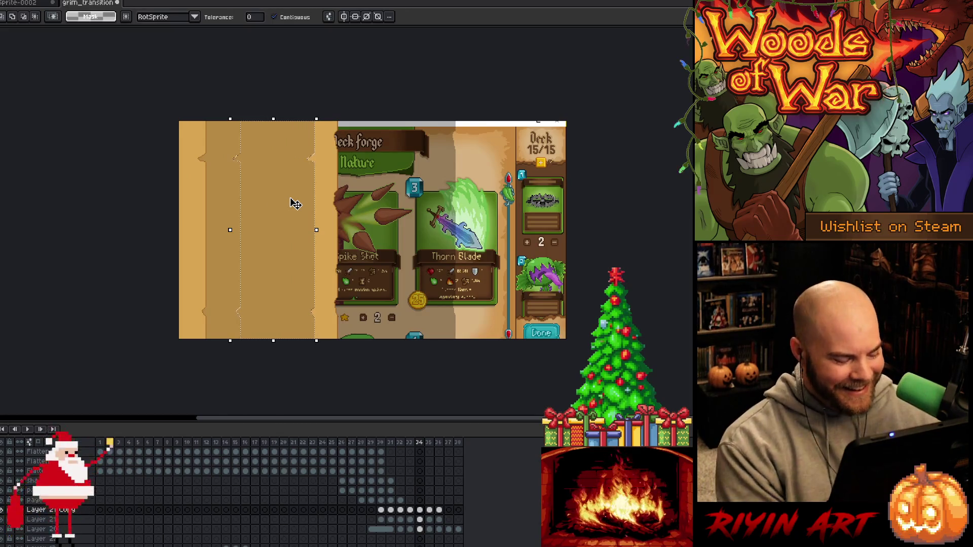
pyautogui.hotkey('ctrl', 'z')
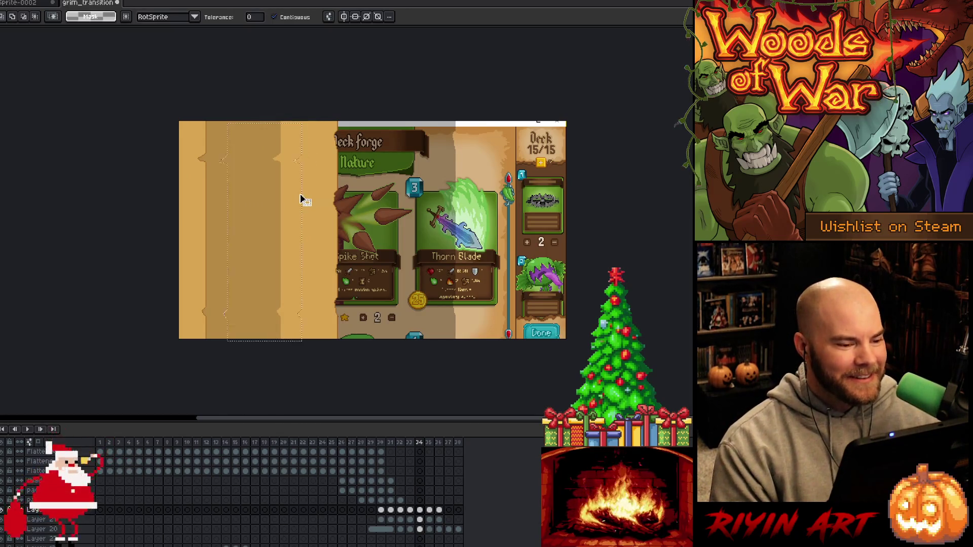
pyautogui.moveTo(290, 191); pyautogui.dragTo(296, 193)
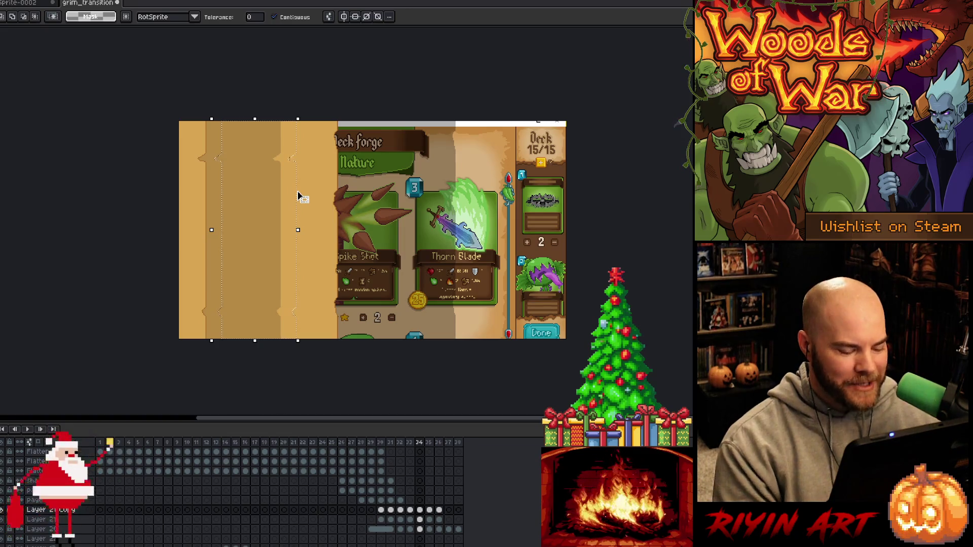
pyautogui.hotkey('ctrl', 'v')
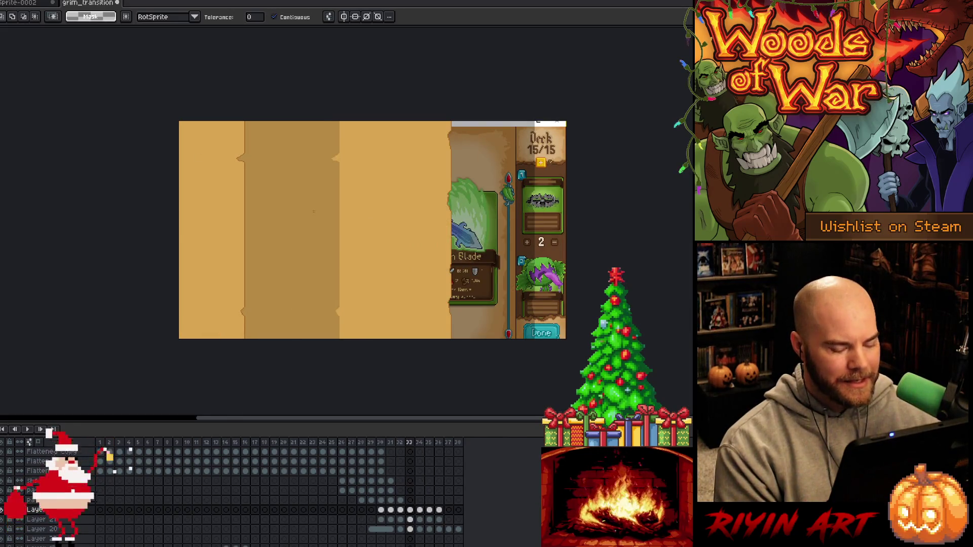
# Move the darker middle parchment panel about 26 px right, preview the animation, and save
pyautogui.click(314, 209)
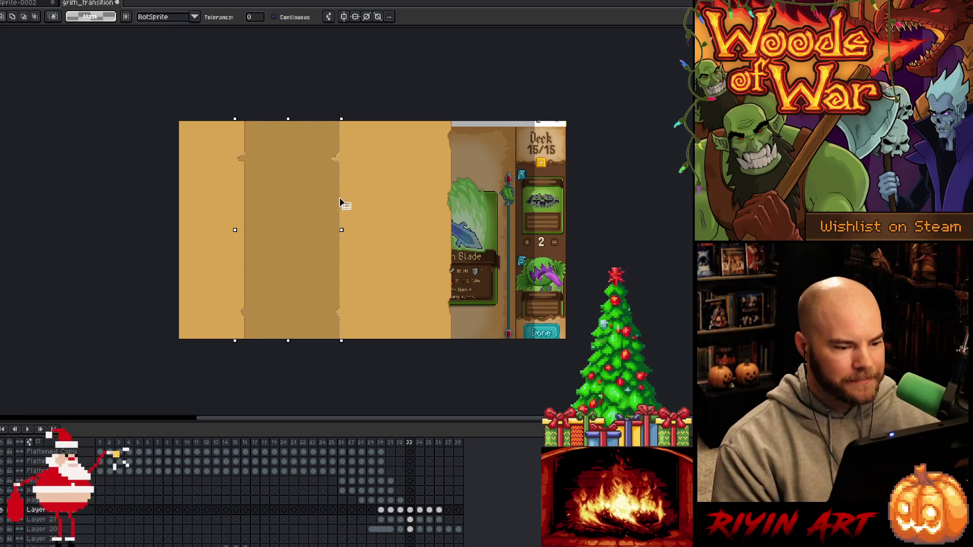
pyautogui.moveTo(343, 203); pyautogui.dragTo(353, 197)
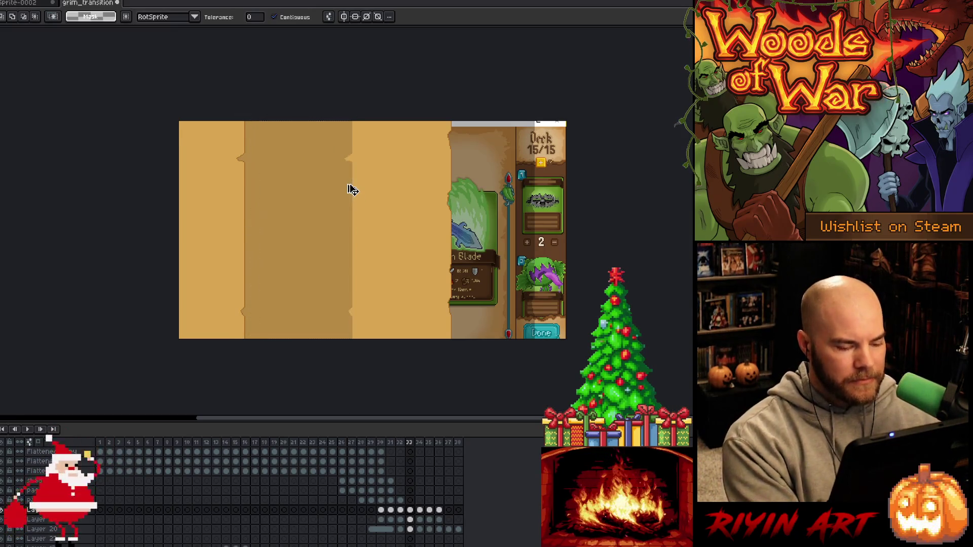
pyautogui.press('Return')
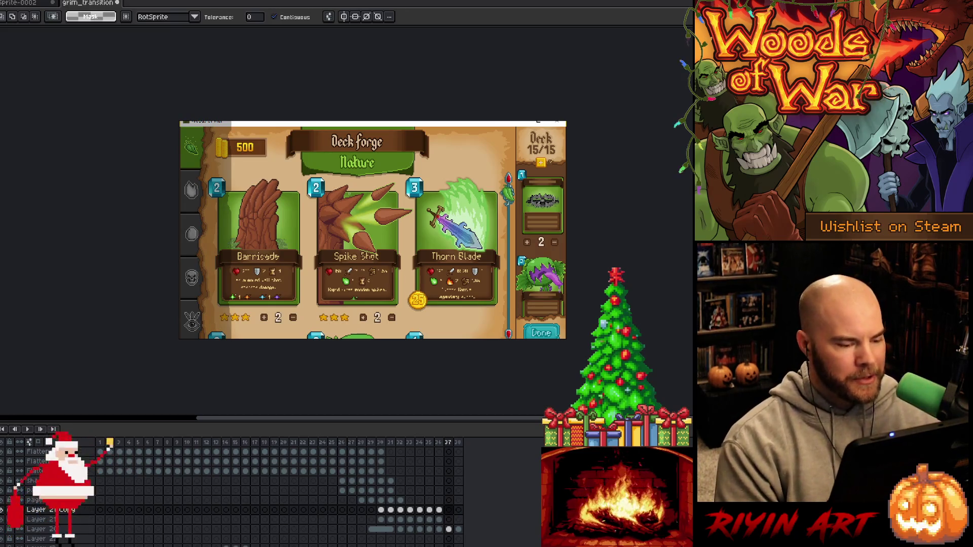
pyautogui.hotkey('ctrl', 's')
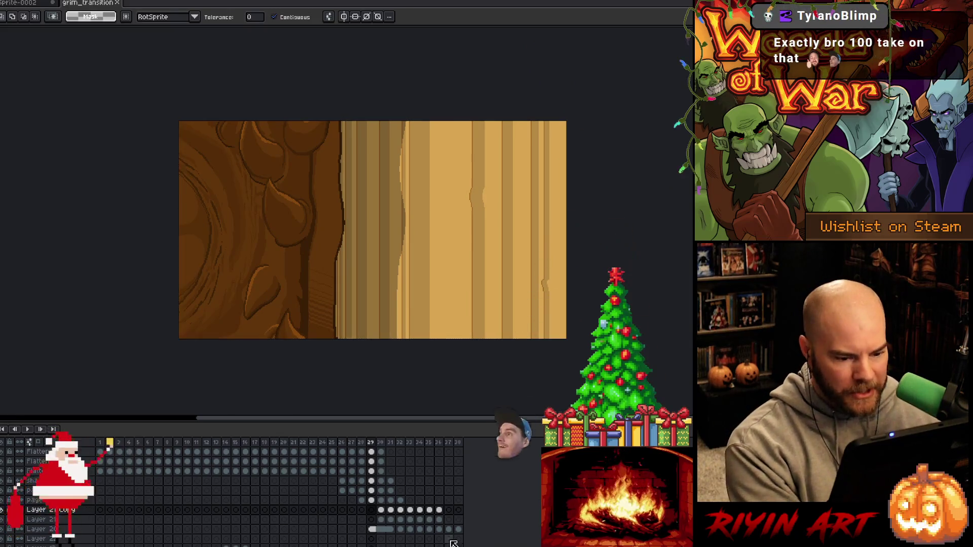
# Select the right-edge stripe on the frame 29 page layer and fill it with the darker colour
pyautogui.click(372, 501)
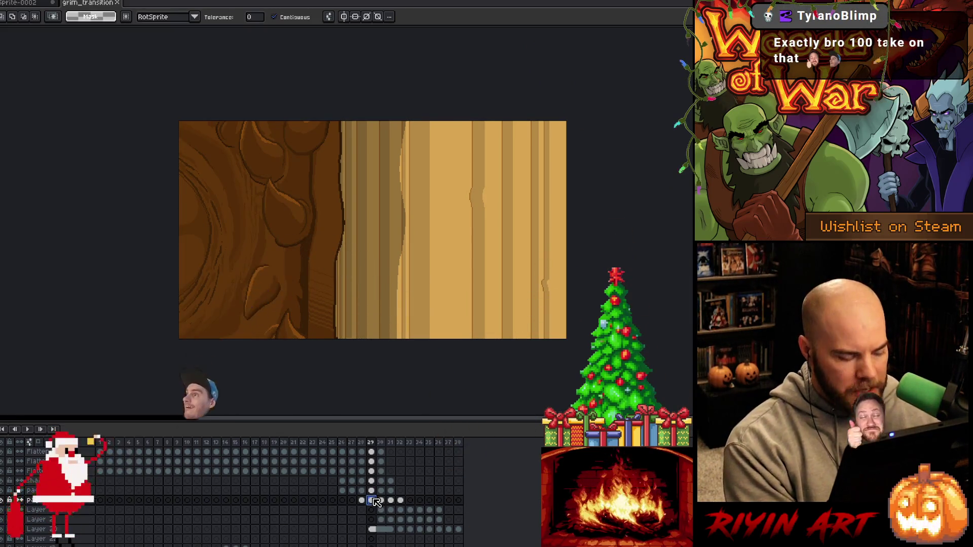
pyautogui.click(548, 257)
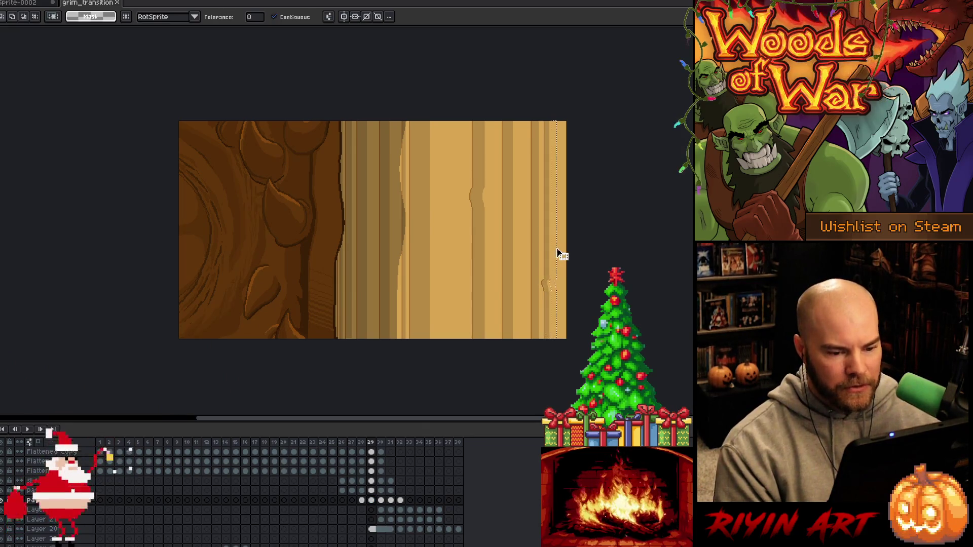
pyautogui.click(561, 255)
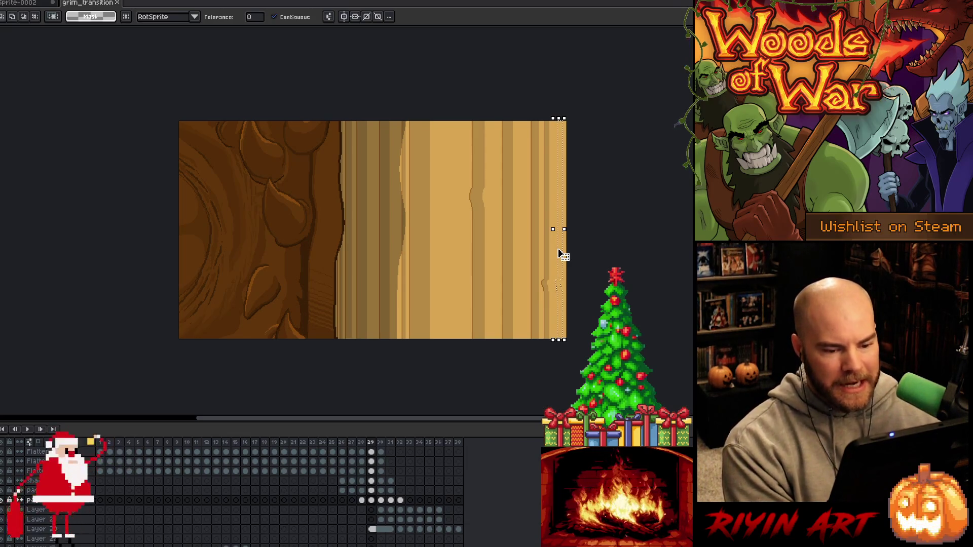
pyautogui.press('i')
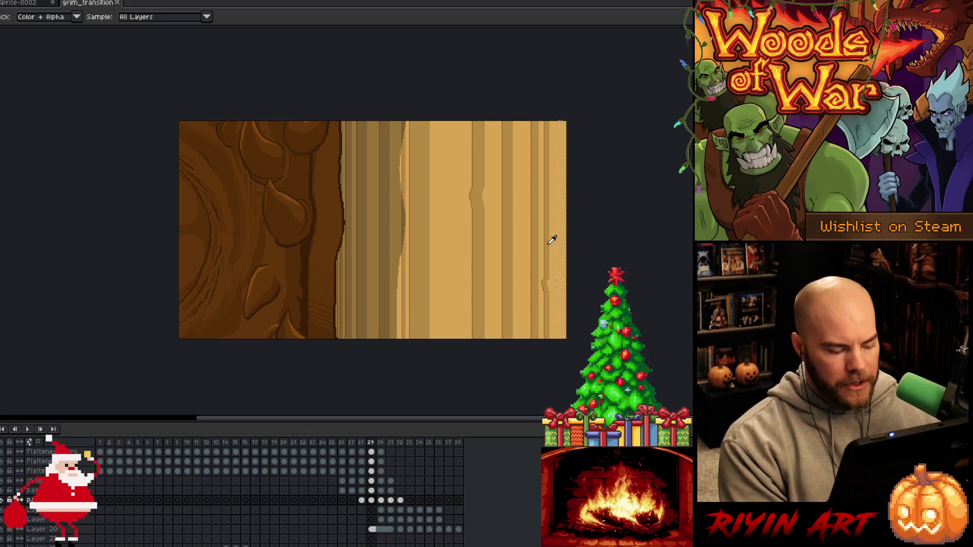
pyautogui.press('Delete')
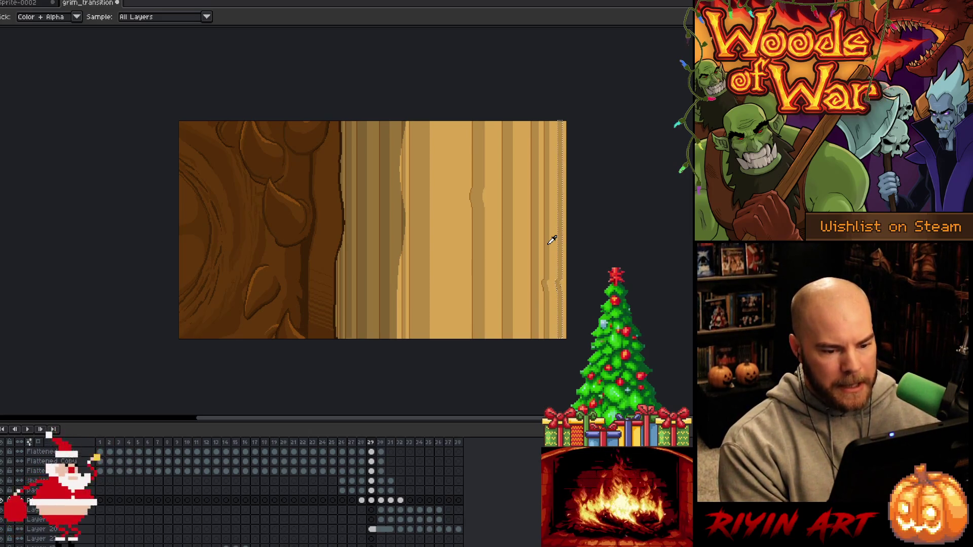
pyautogui.hotkey('ctrl', 'd')
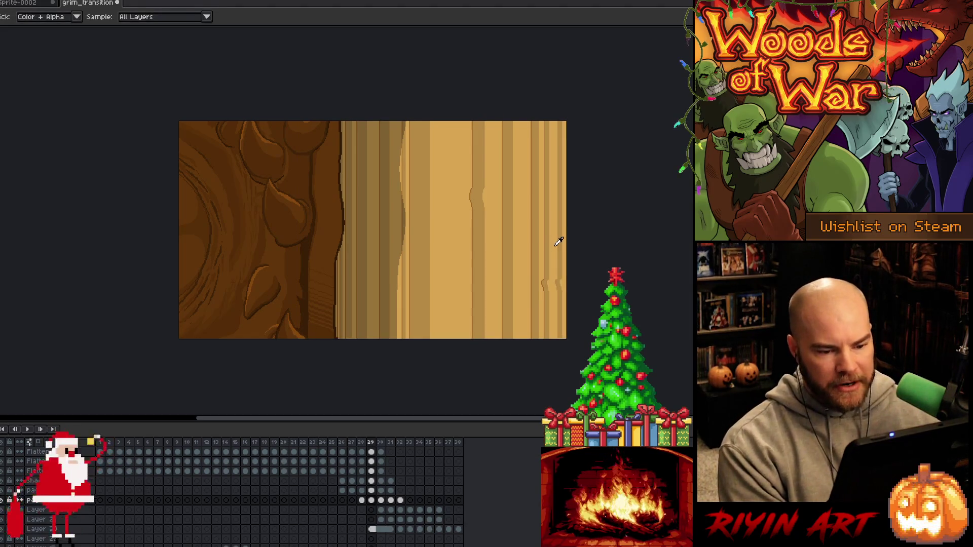
# Reselect a narrow strip along the canvas's right edge, then deselect
pyautogui.press('w')
pyautogui.click(557, 241)
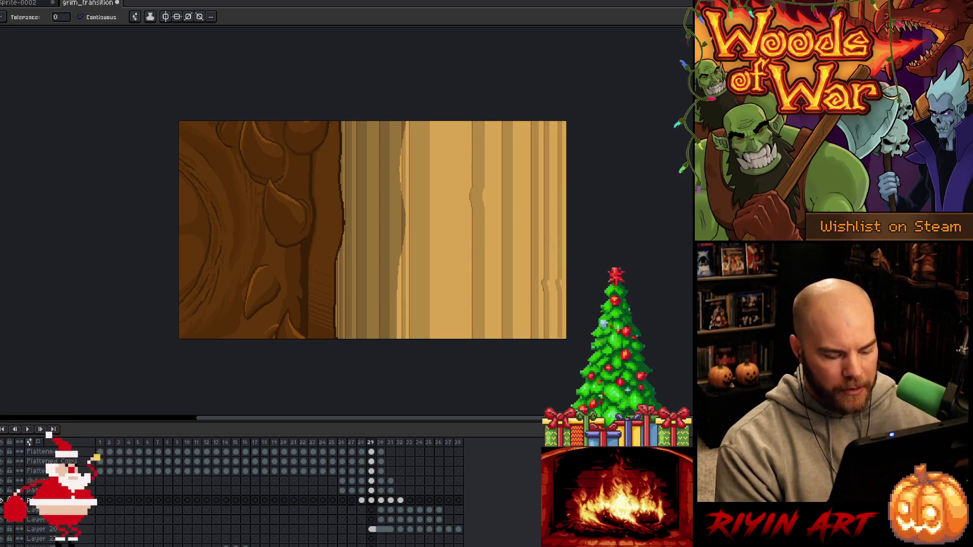
pyautogui.press('m')
pyautogui.moveTo(559, 117); pyautogui.dragTo(545, 340)
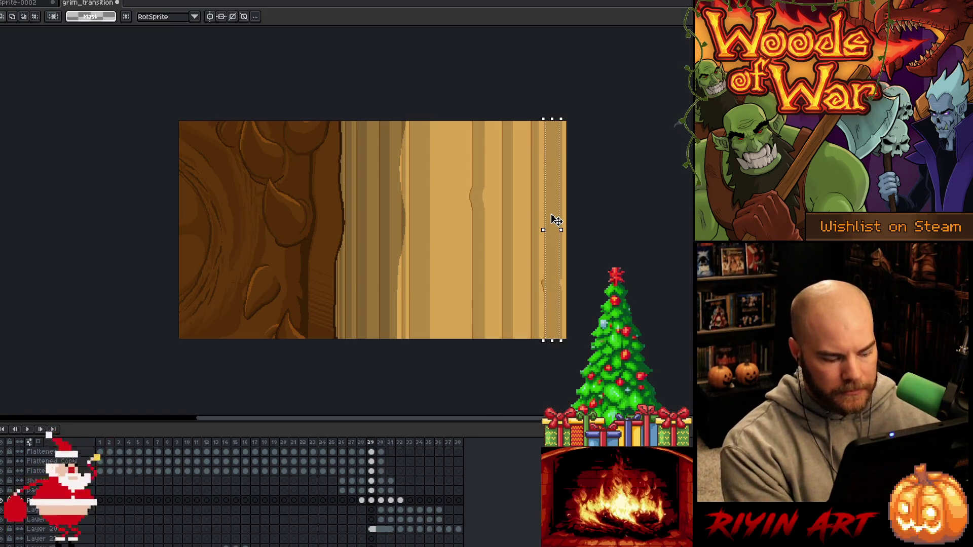
pyautogui.hotkey('ctrl', 'd')
# Play the transition through to the Deck Forge reveal and save the file
pyautogui.press('Left')
pyautogui.press('Right')
pyautogui.press('Right')
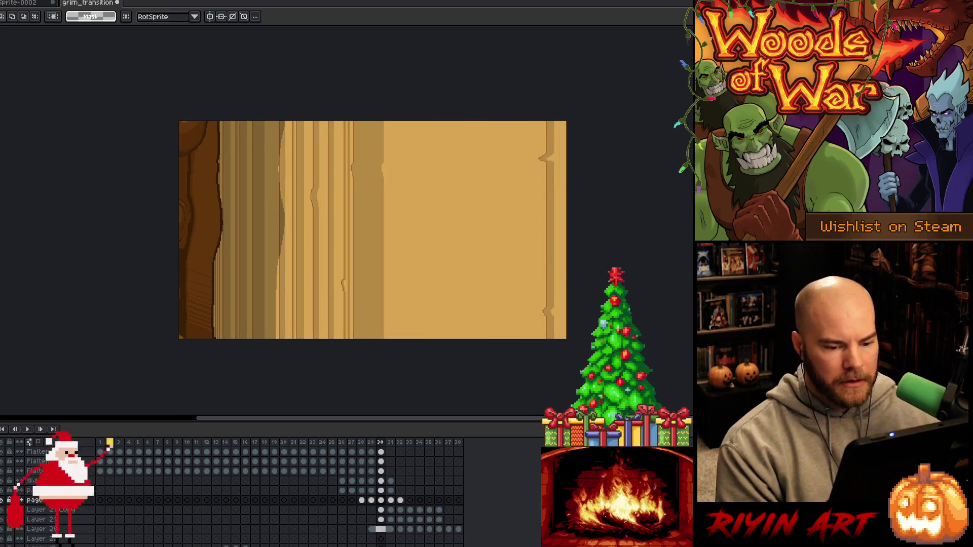
pyautogui.press('Return')
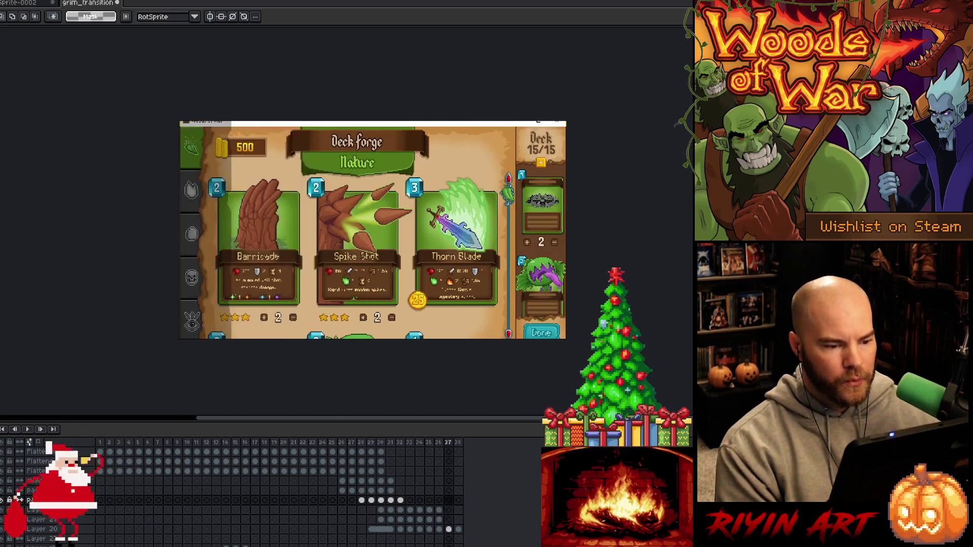
pyautogui.hotkey('ctrl', 's')
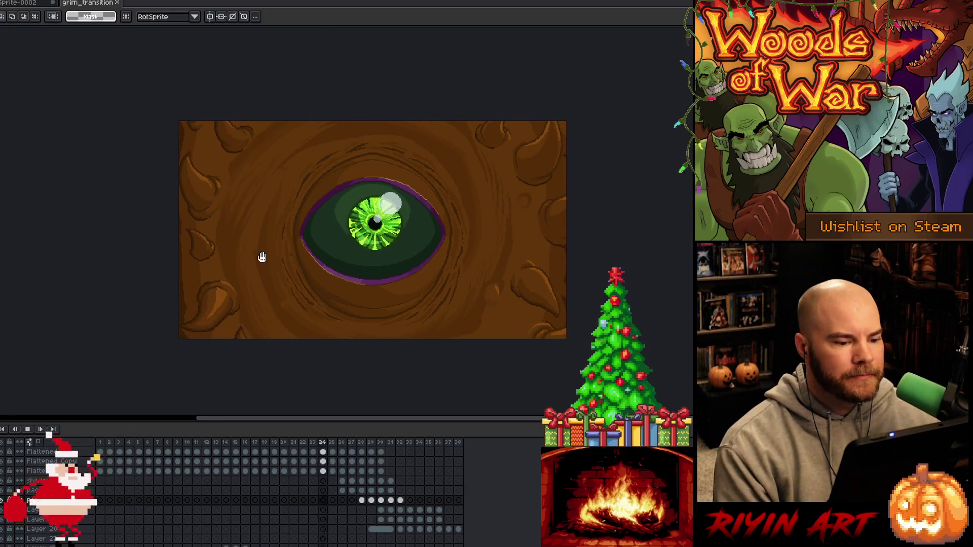
# Stop playback and step frame by frame from frame 29 to the Deck Forge reveal
pyautogui.press('Return')
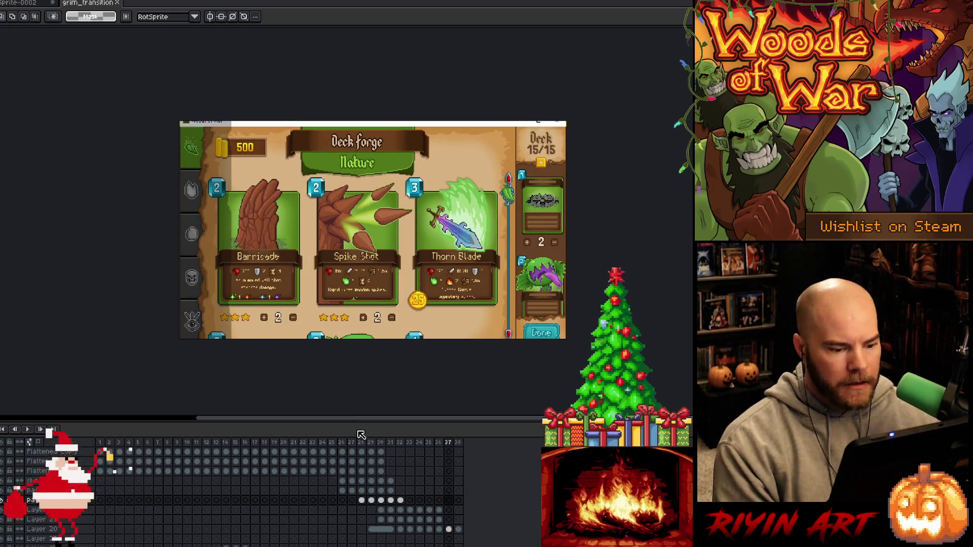
pyautogui.moveTo(362, 441); pyautogui.dragTo(368, 443)
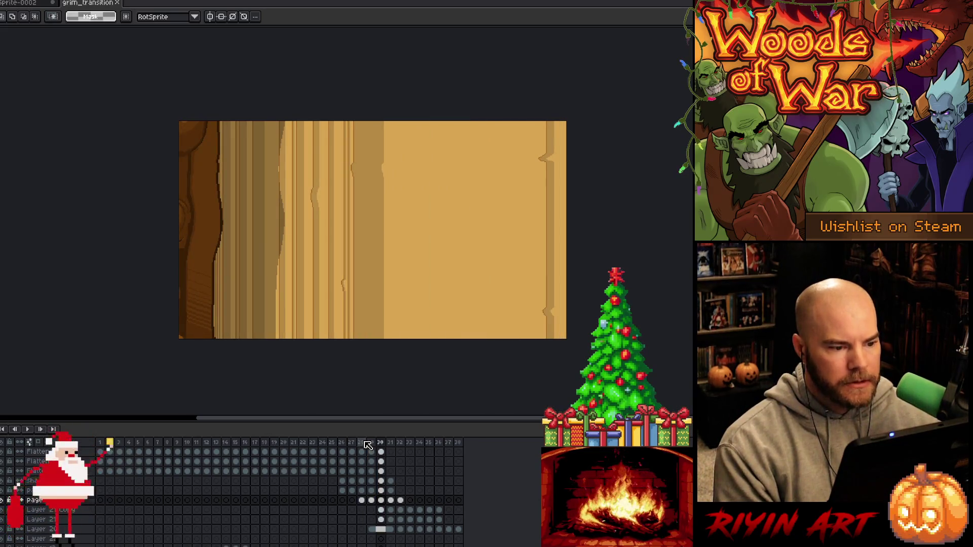
pyautogui.press('Right')
pyautogui.press('Left')
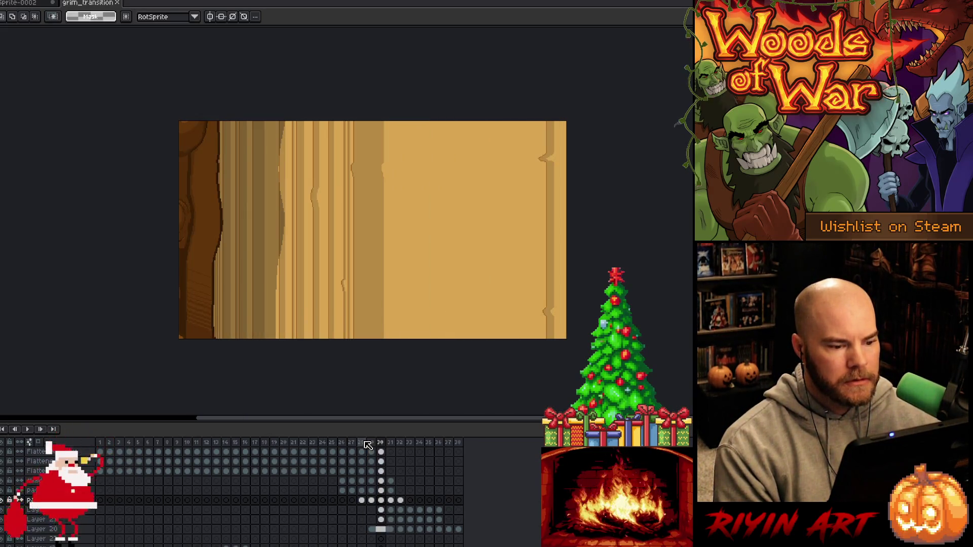
pyautogui.press('Right')
pyautogui.press('Left')
pyautogui.press('Left')
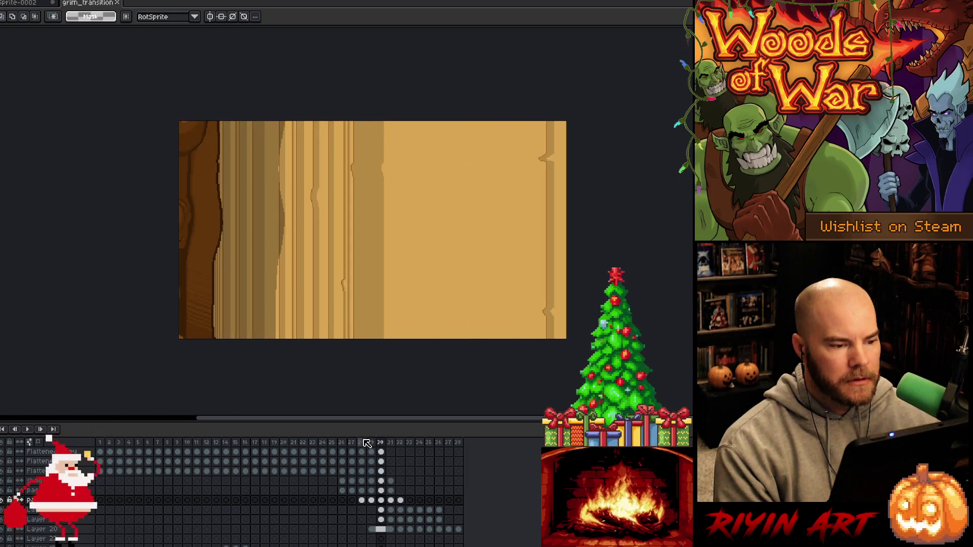
pyautogui.press('Right')
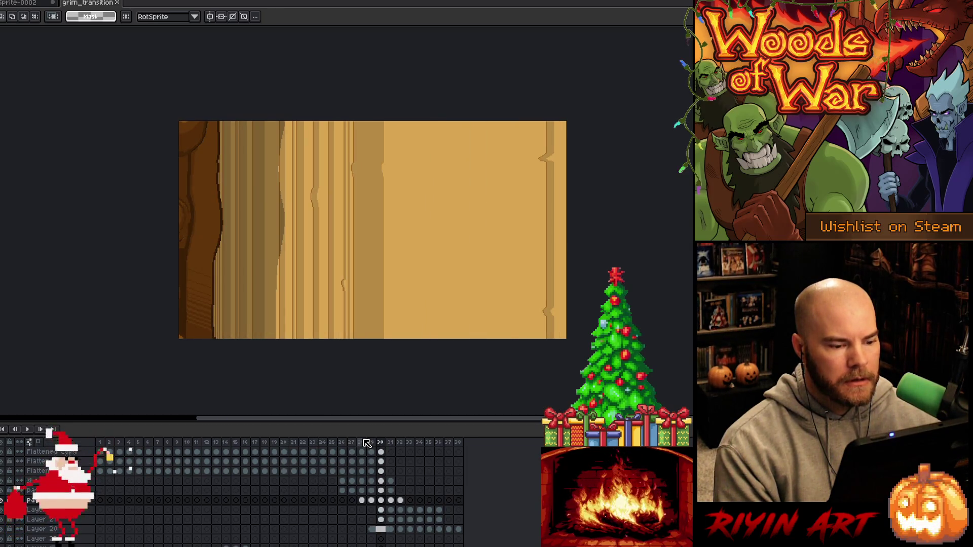
pyautogui.press('Right')
pyautogui.press('Right')
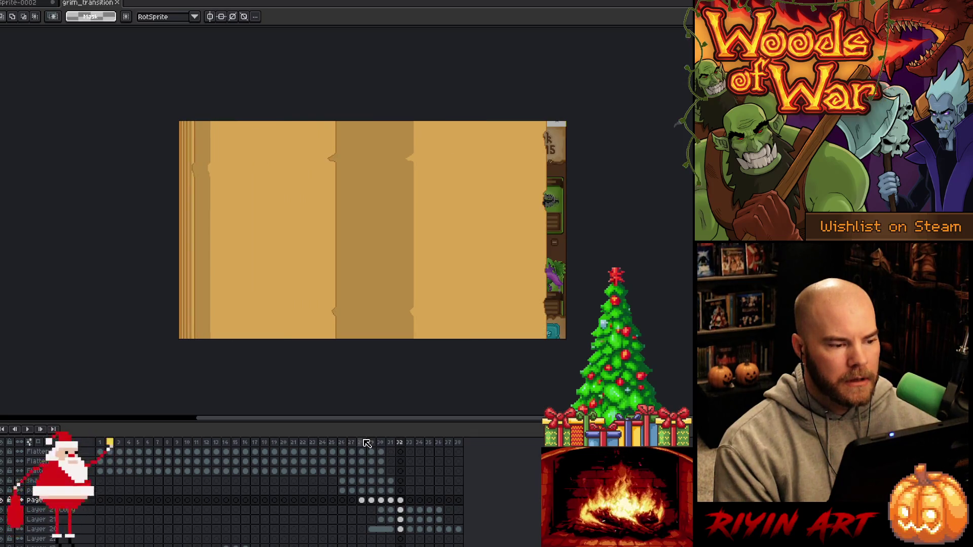
pyautogui.press('Right')
pyautogui.press('Right')
pyautogui.press('Right')
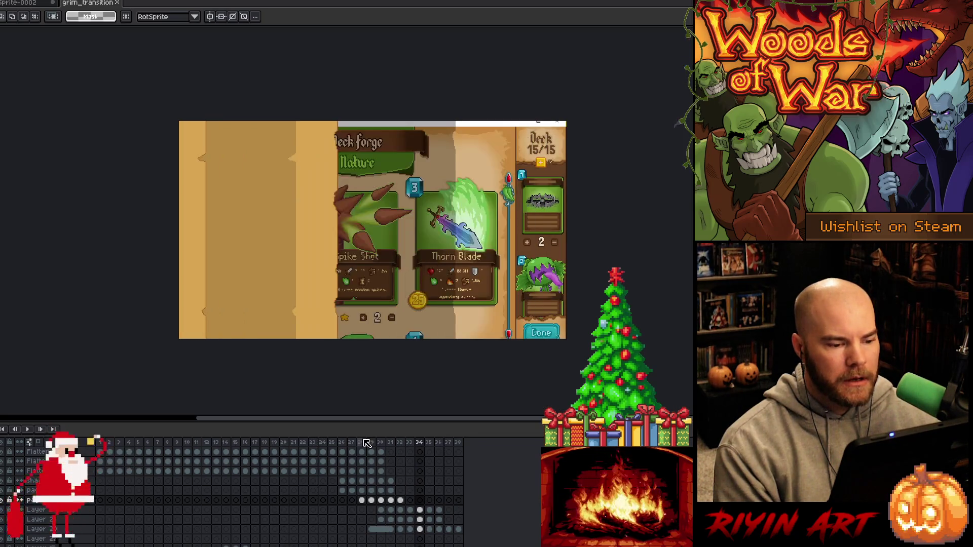
# Replay from around frame 30, save again, and switch to the Sprite-0002 forest scene
pyautogui.click(367, 444)
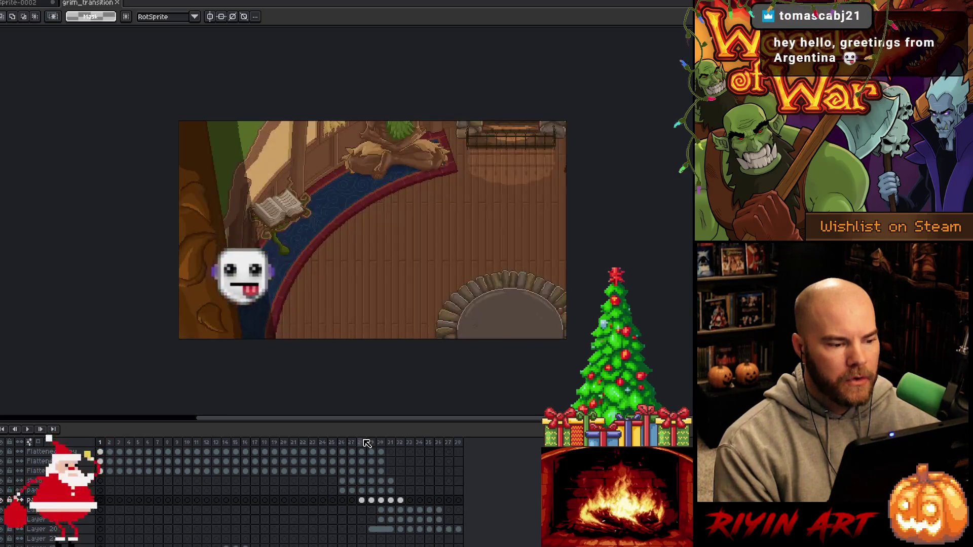
pyautogui.press('Right')
pyautogui.press('Right')
pyautogui.press('Return')
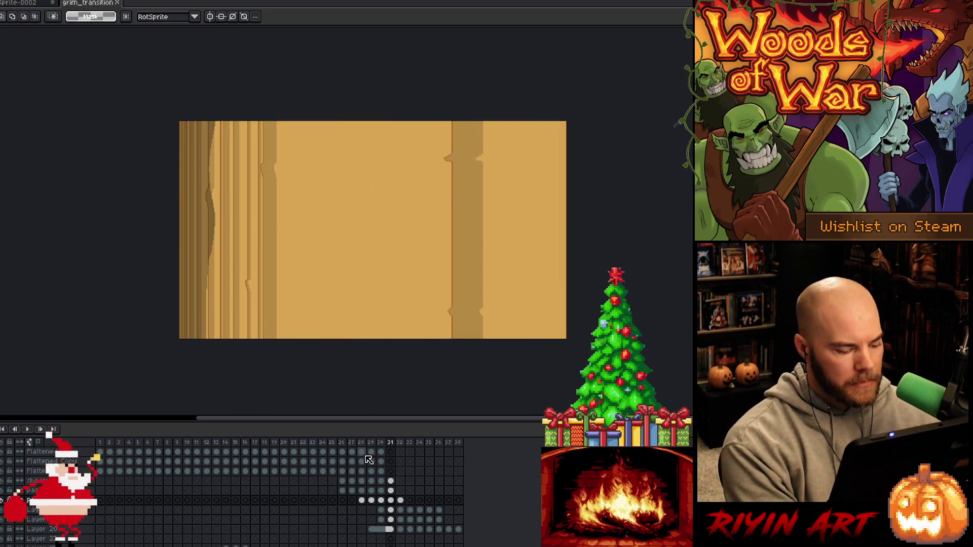
pyautogui.hotkey('ctrl', 's')
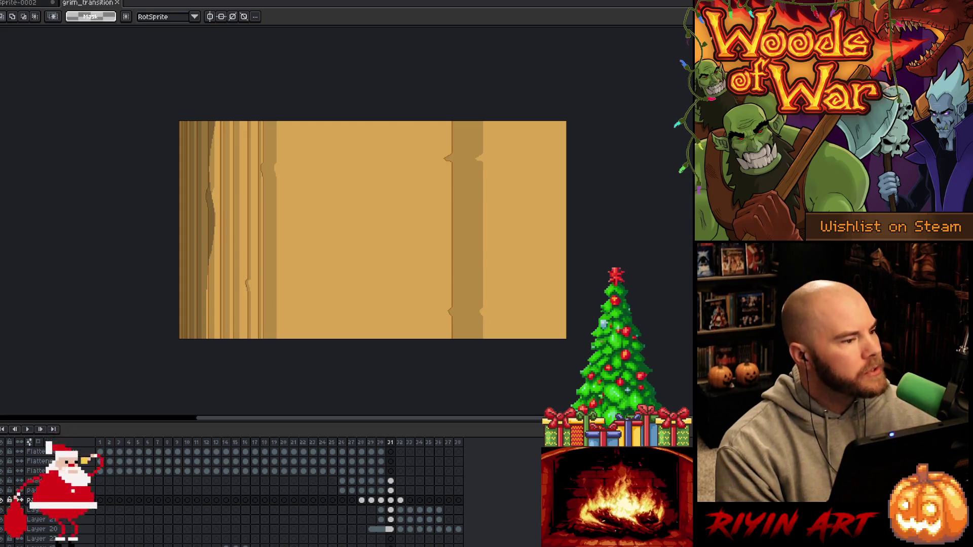
pyautogui.click(19, 3)
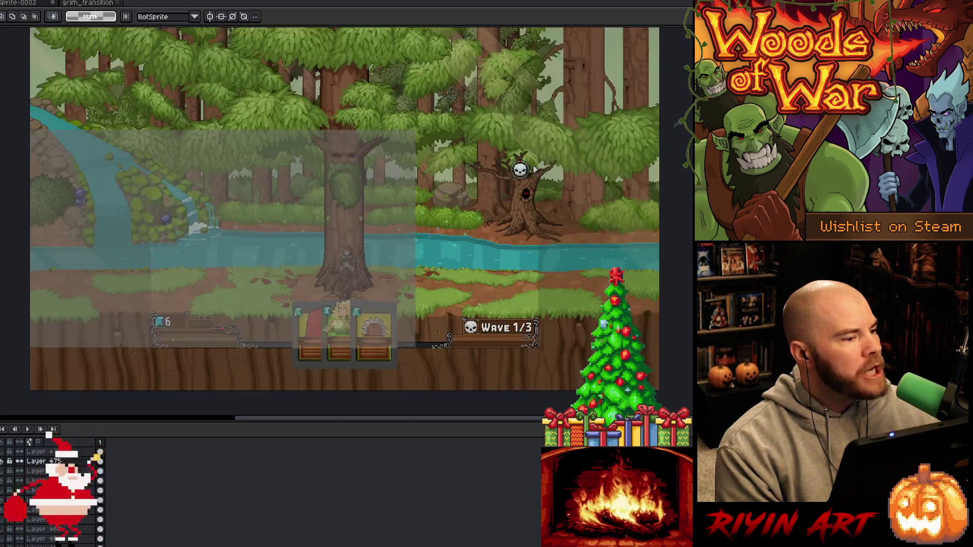
# Open parchment.aseprite from the project file list
pyautogui.click(88, 5)
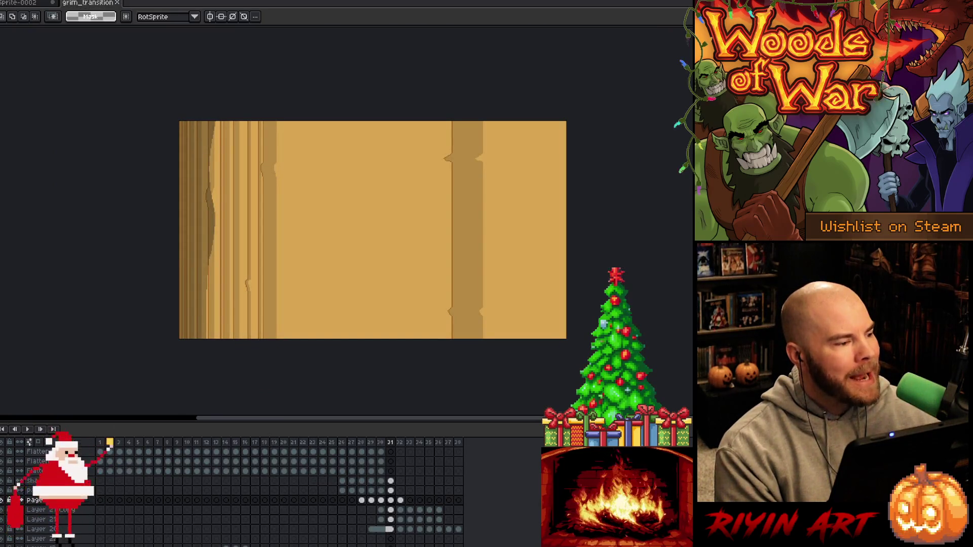
pyautogui.hotkey('ctrl', 'o')
pyautogui.scroll(-5, 146, 258)
pyautogui.click(147, 272)
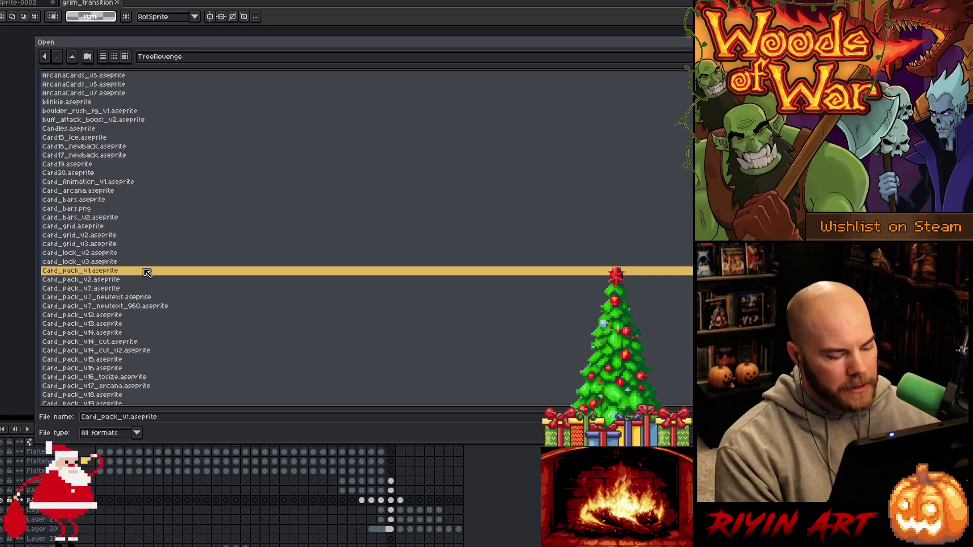
pyautogui.scroll(5, 147, 273)
pyautogui.scroll(-6, 147, 273)
pyautogui.doubleClick(147, 271)
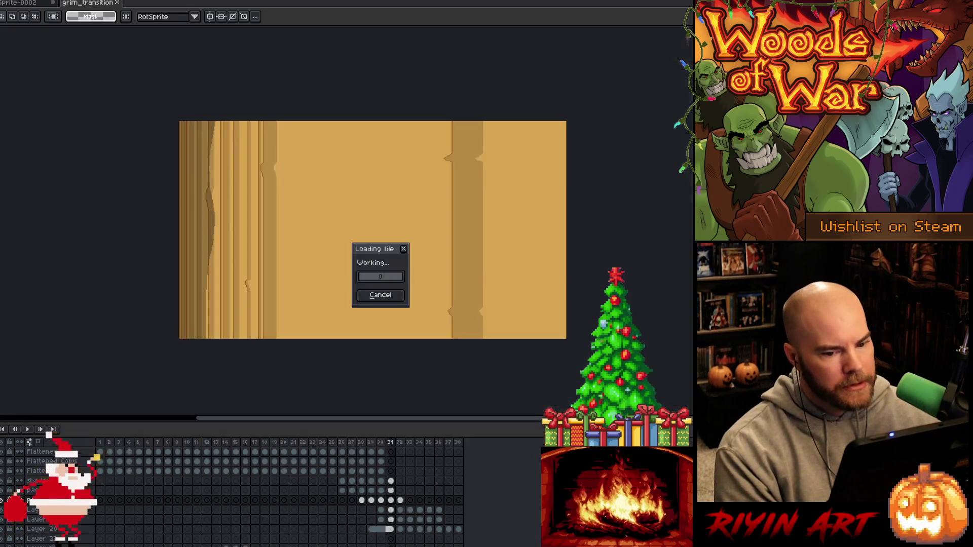
pyautogui.scroll(-2, 328, 256)
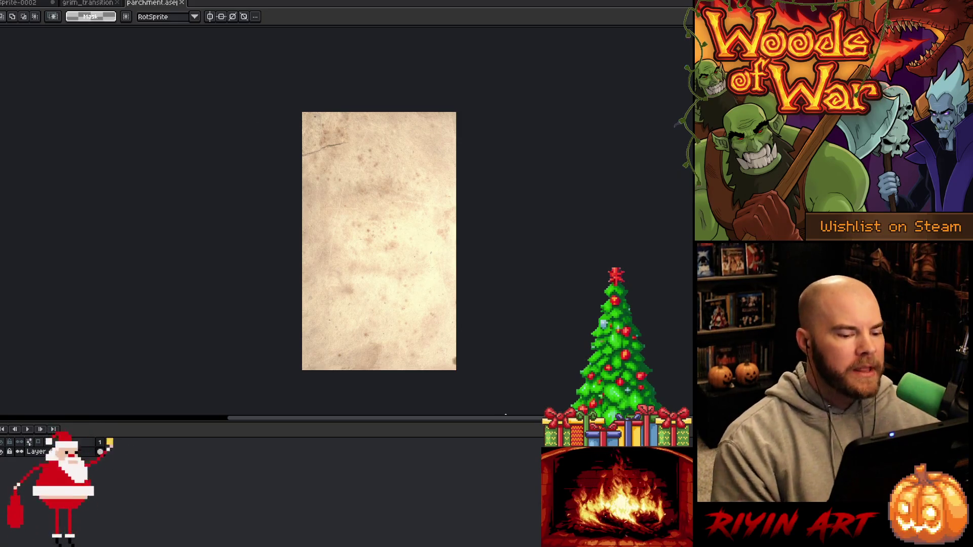
# Select and copy the whole parchment image, then return to grim_transition
pyautogui.hotkey('ctrl', 'a')
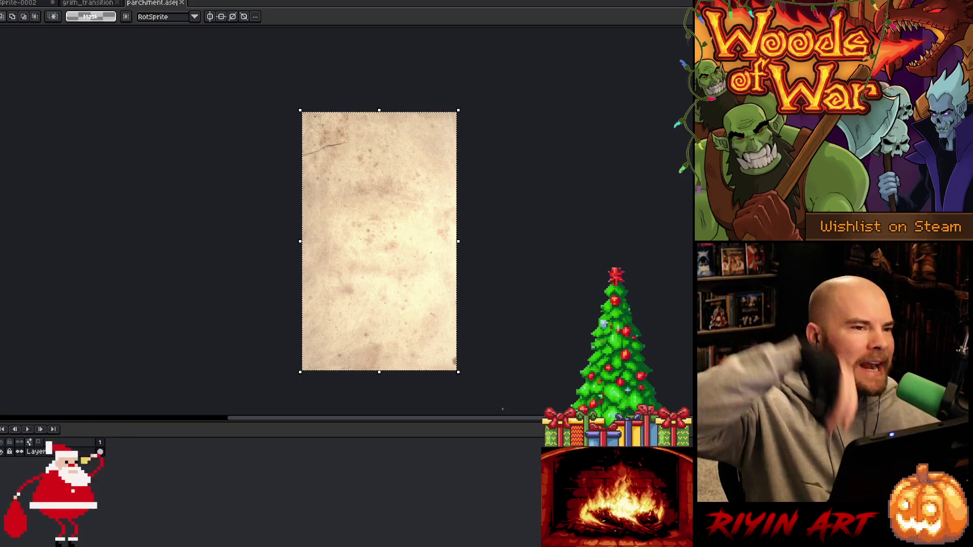
pyautogui.hotkey('ctrl', 'd')
pyautogui.click(93, 4)
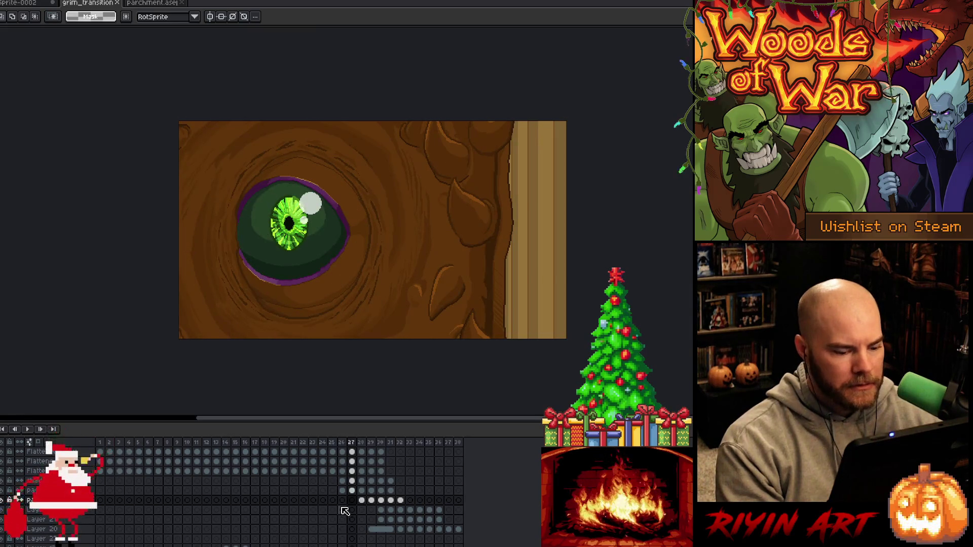
# Step back to frame 26 of grim_transition and pick the layer one row up
pyautogui.press('Left')
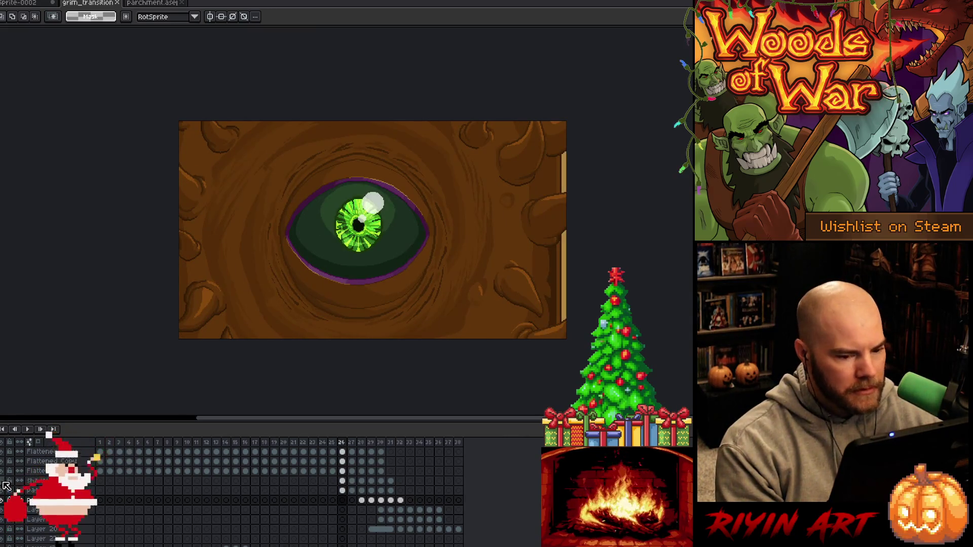
pyautogui.click(33, 490)
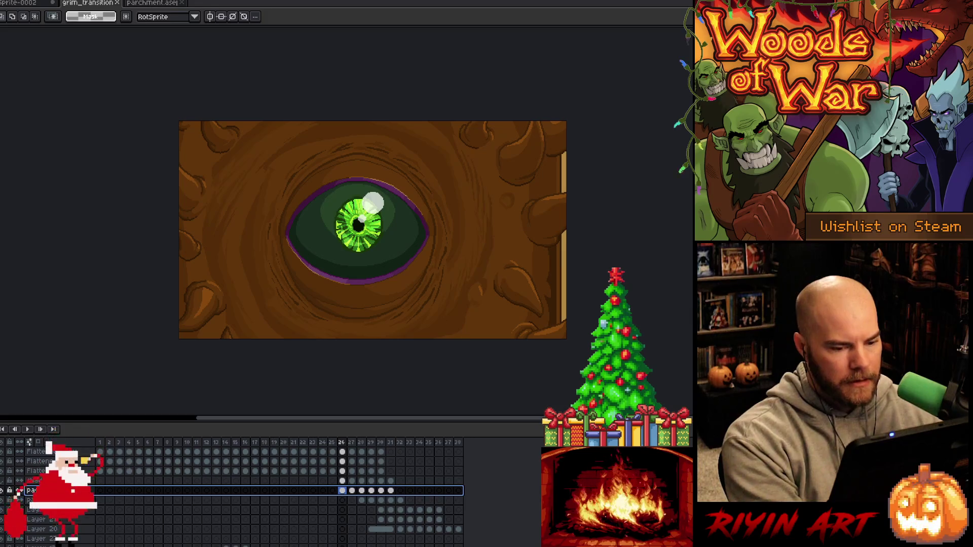
# Add a new layer above the page and paste the parchment onto frame 26, shifted up and left
pyautogui.hotkey('ctrl', 't')
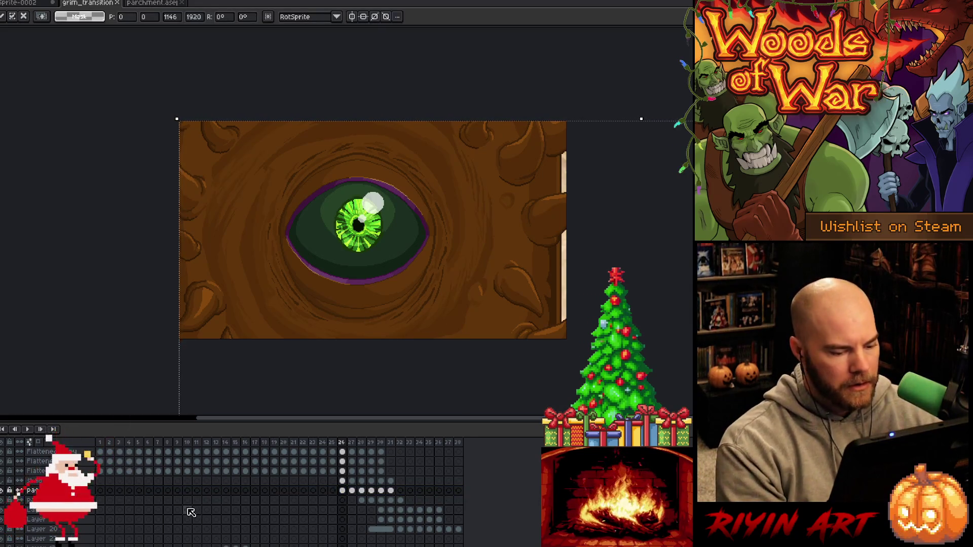
pyautogui.press('Return')
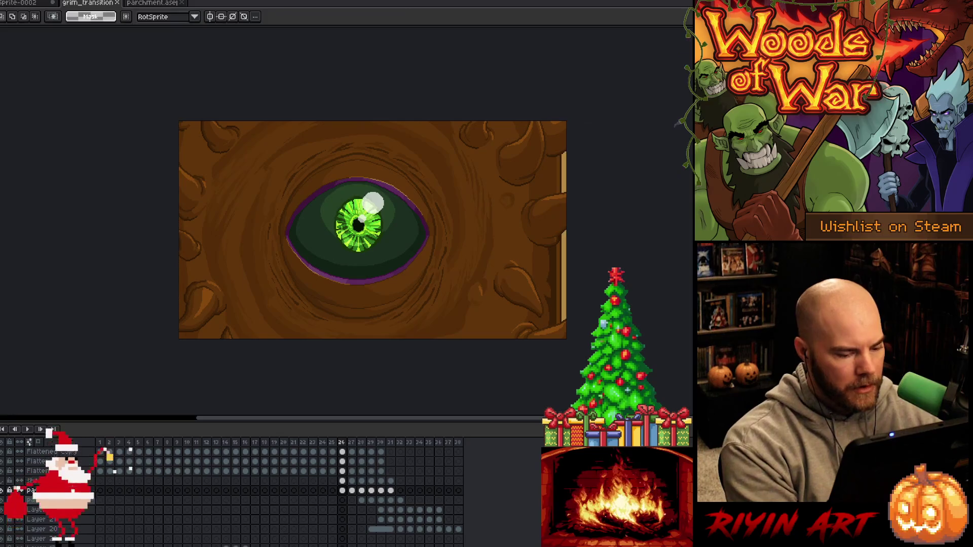
pyautogui.click(32, 491)
pyautogui.hotkey('shift', 'n')
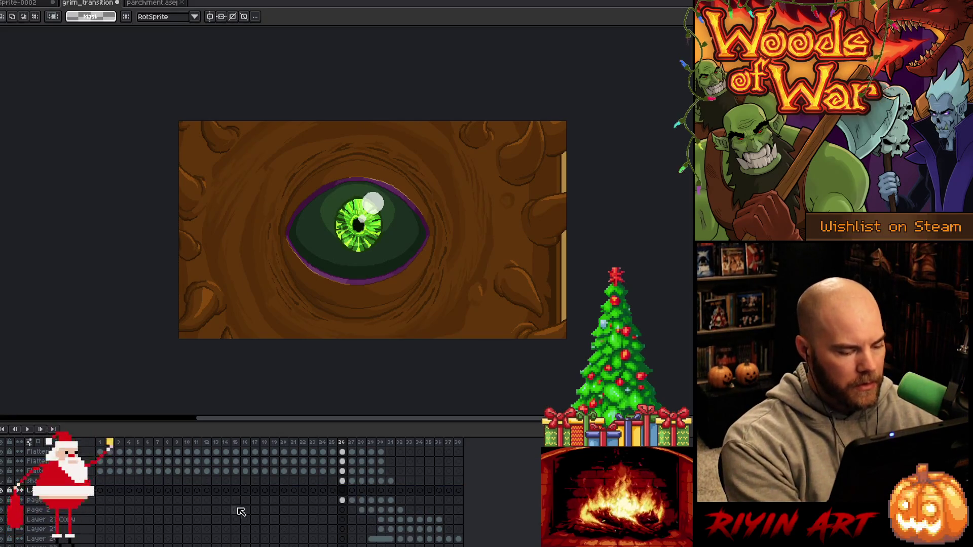
pyautogui.hotkey('ctrl', 'v')
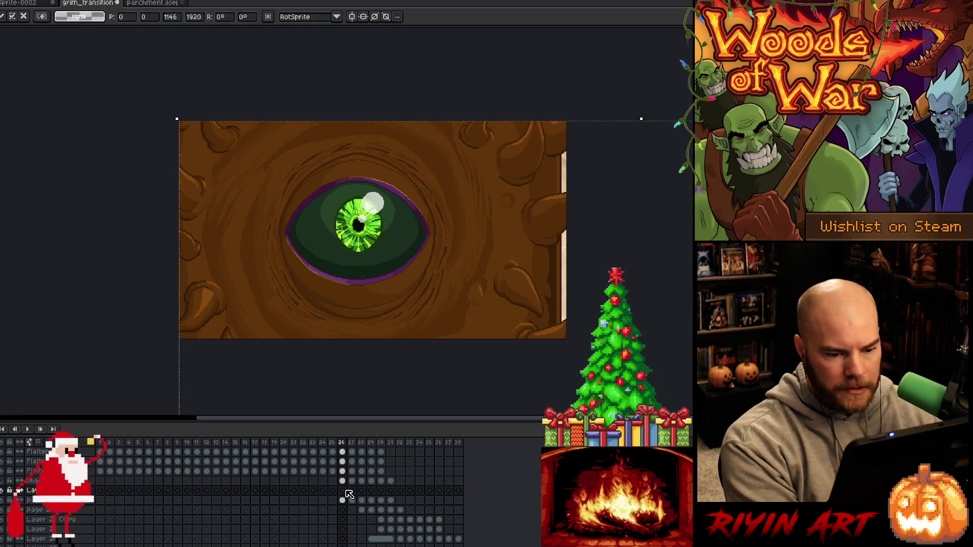
pyautogui.moveTo(563, 299)
pyautogui.mouseDown()
pyautogui.moveTo(500, 216)
pyautogui.moveTo(661, 227)
pyautogui.moveTo(635, 221)
pyautogui.mouseUp()
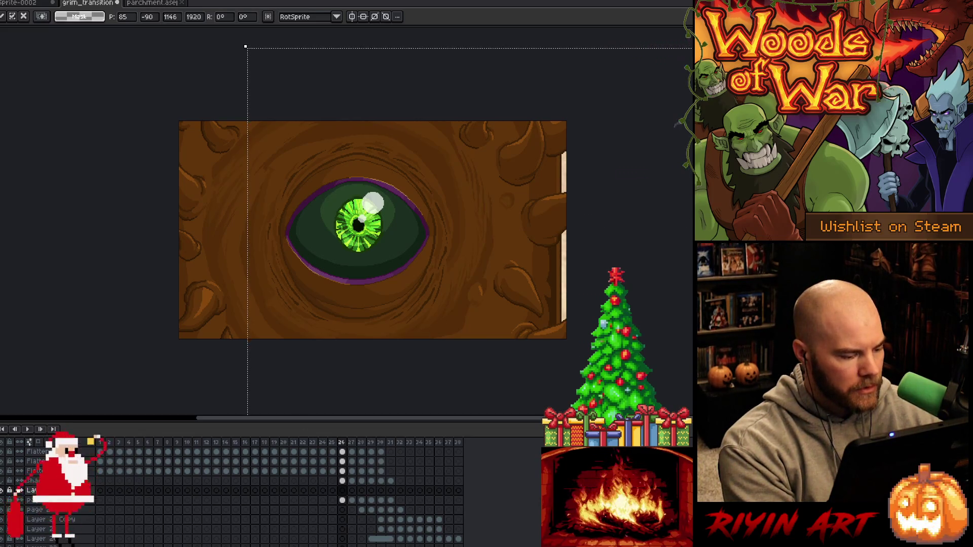
# Slide the parchment progressively further left on frames 28 and 29 to follow the turning page
pyautogui.click(355, 494)
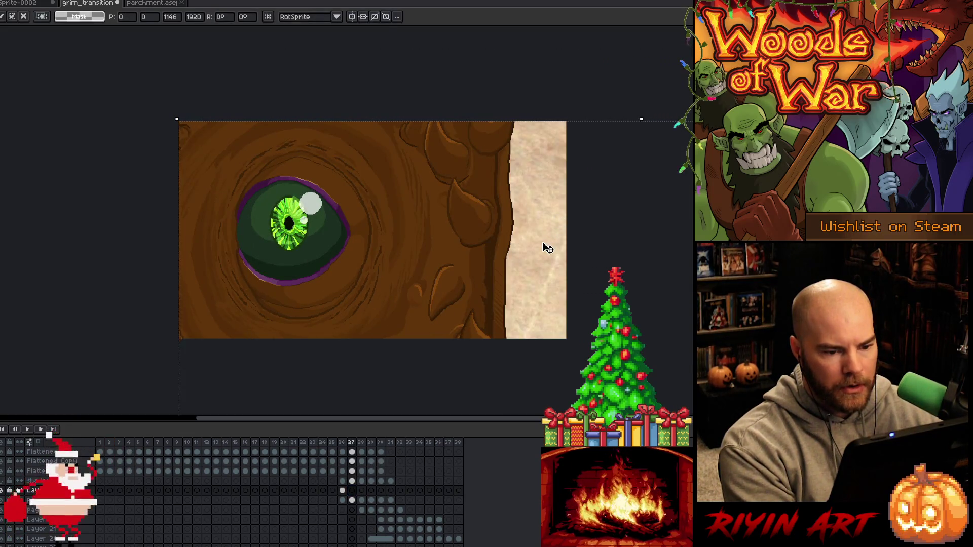
pyautogui.click(361, 491)
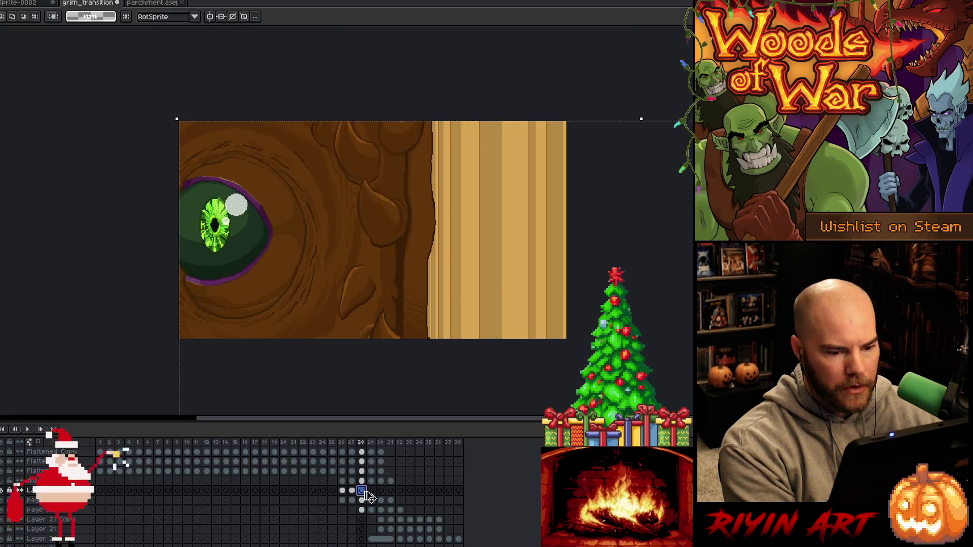
pyautogui.moveTo(546, 236)
pyautogui.mouseDown()
pyautogui.moveTo(451, 230)
pyautogui.moveTo(490, 239)
pyautogui.moveTo(487, 232)
pyautogui.mouseUp()
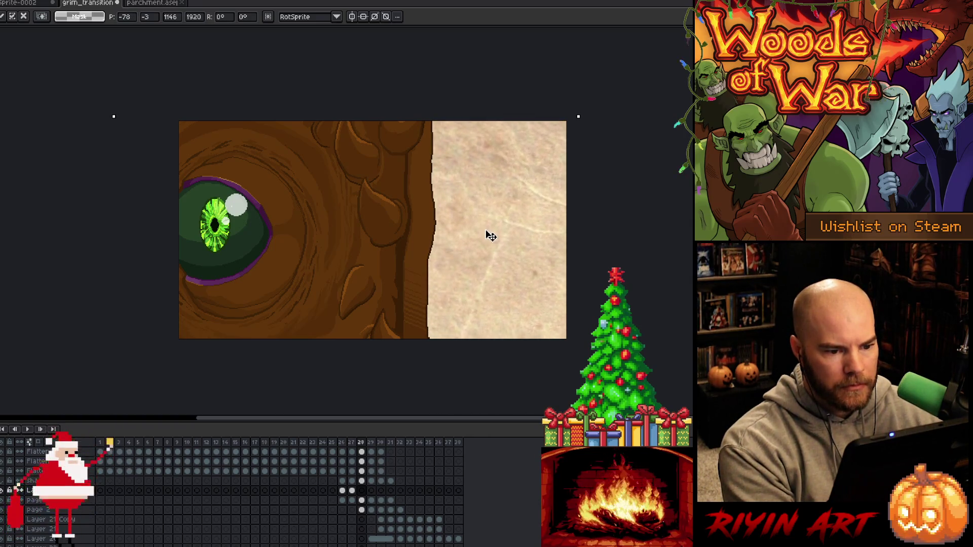
pyautogui.click(370, 490)
pyautogui.moveTo(538, 240)
pyautogui.mouseDown()
pyautogui.moveTo(467, 257)
pyautogui.moveTo(285, 264)
pyautogui.mouseUp()
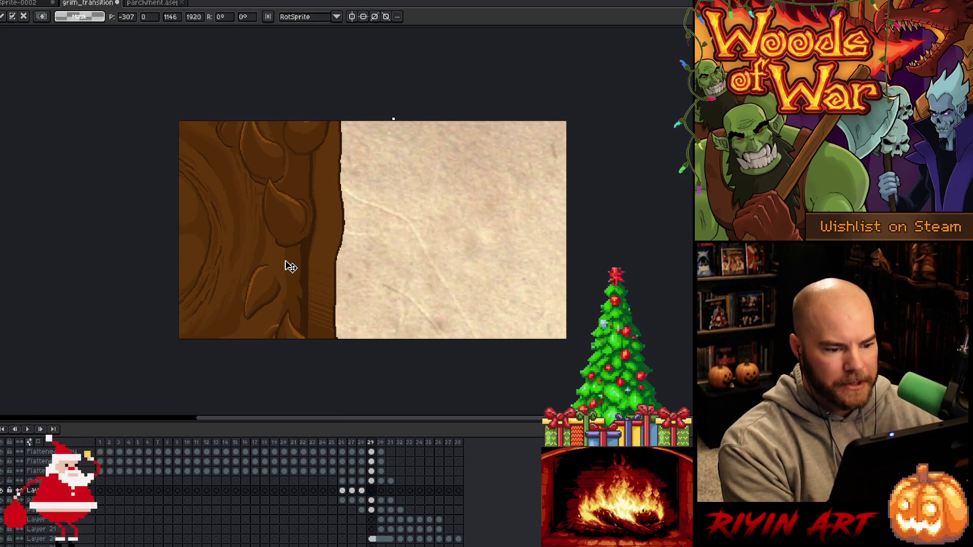
pyautogui.click(361, 491)
pyautogui.click(371, 491)
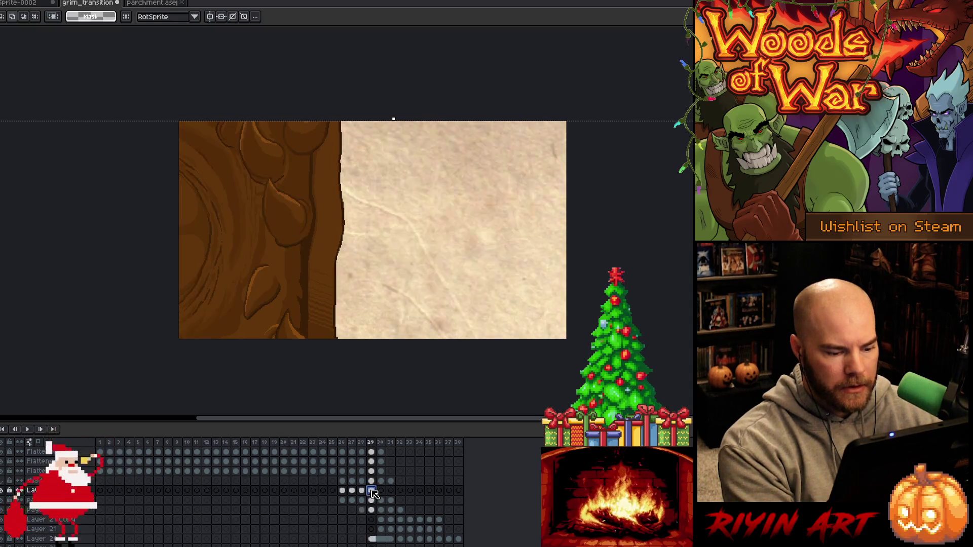
pyautogui.click(381, 491)
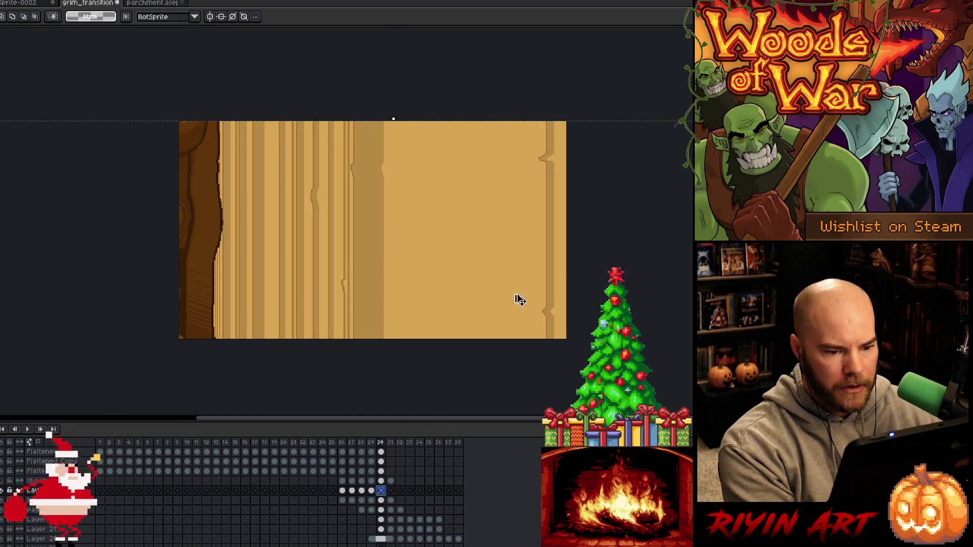
# Paste the parchment onto frames 30, 31 and 32, moving it further left each time
pyautogui.hotkey('ctrl', 'v')
pyautogui.moveTo(294, 258); pyautogui.dragTo(71, 271)
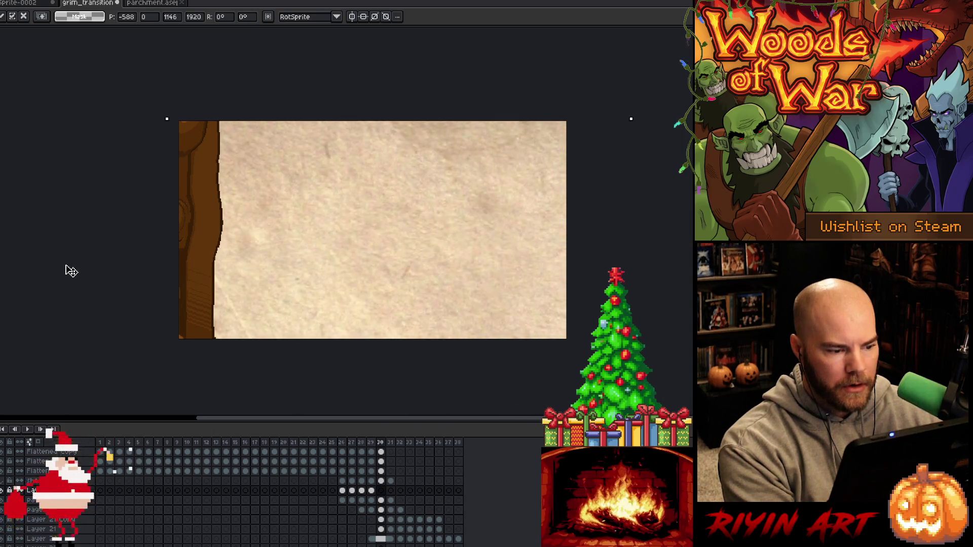
pyautogui.click(390, 490)
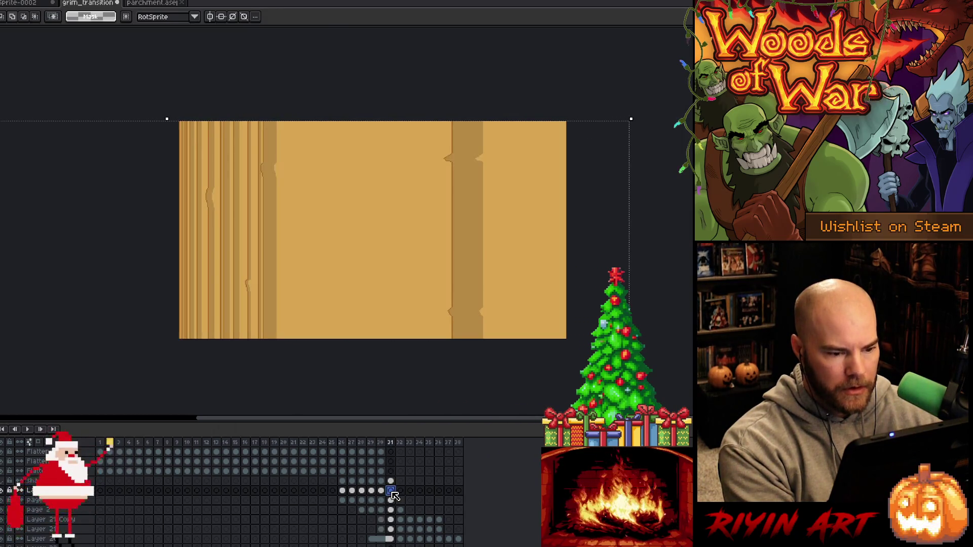
pyautogui.hotkey('ctrl', 'v')
pyautogui.moveTo(81, 293)
pyautogui.mouseDown()
pyautogui.moveTo(6, 300)
pyautogui.moveTo(100, 295)
pyautogui.moveTo(70, 300)
pyautogui.mouseUp()
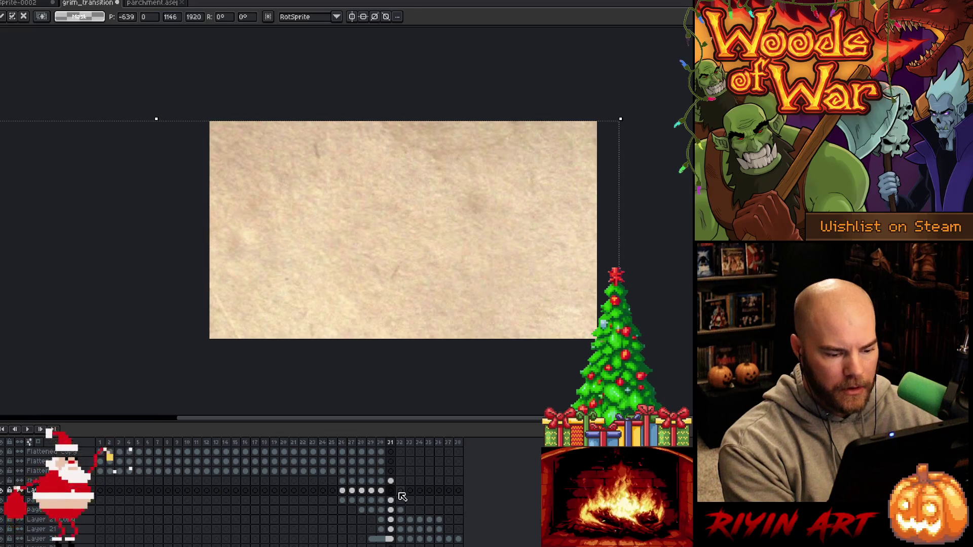
pyautogui.click(400, 491)
pyautogui.hotkey('ctrl', 'v')
pyautogui.moveTo(604, 256)
pyautogui.mouseDown()
pyautogui.moveTo(297, 272)
pyautogui.moveTo(456, 273)
pyautogui.moveTo(427, 128)
pyautogui.mouseUp()
pyautogui.moveTo(477, 313)
pyautogui.mouseDown()
pyautogui.moveTo(454, 80)
pyautogui.moveTo(478, 252)
pyautogui.moveTo(469, 254)
pyautogui.moveTo(513, 249)
pyautogui.moveTo(501, 247)
pyautogui.mouseUp()
# Paste the parchment onto frame 33, positioned up and left, undoing an extra paste
pyautogui.click(411, 490)
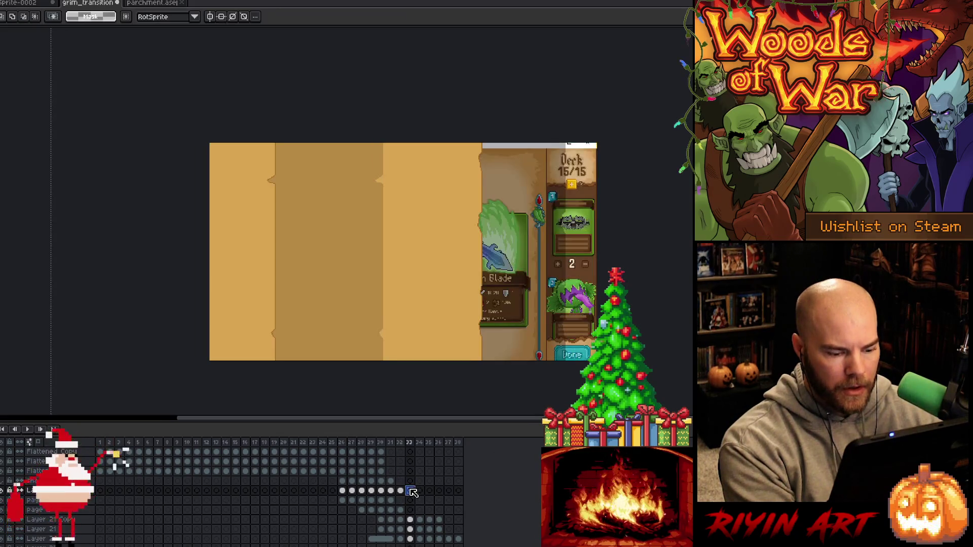
pyautogui.hotkey('ctrl', 'v')
pyautogui.moveTo(530, 306)
pyautogui.mouseDown()
pyautogui.moveTo(381, 185)
pyautogui.moveTo(375, 197)
pyautogui.moveTo(317, 191)
pyautogui.moveTo(299, 160)
pyautogui.mouseUp()
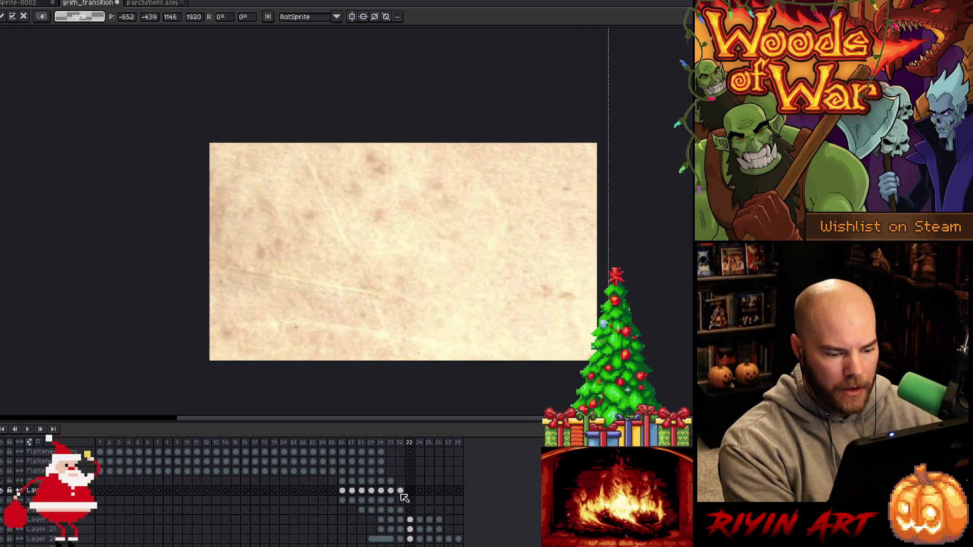
pyautogui.click(404, 490)
pyautogui.click(410, 490)
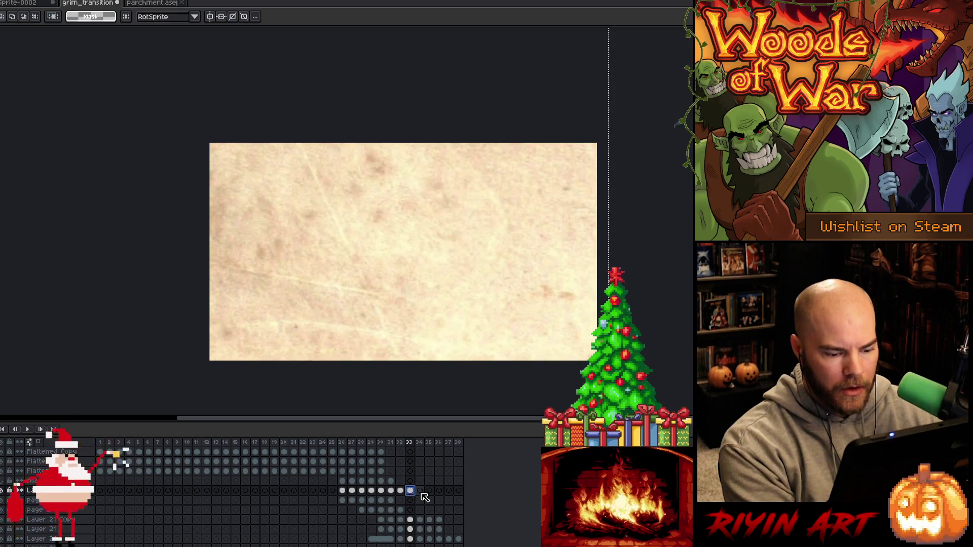
pyautogui.hotkey('ctrl', 'v')
pyautogui.hotkey('ctrl', 'z')
pyautogui.hotkey('ctrl', 'y')
pyautogui.hotkey('ctrl', 'z')
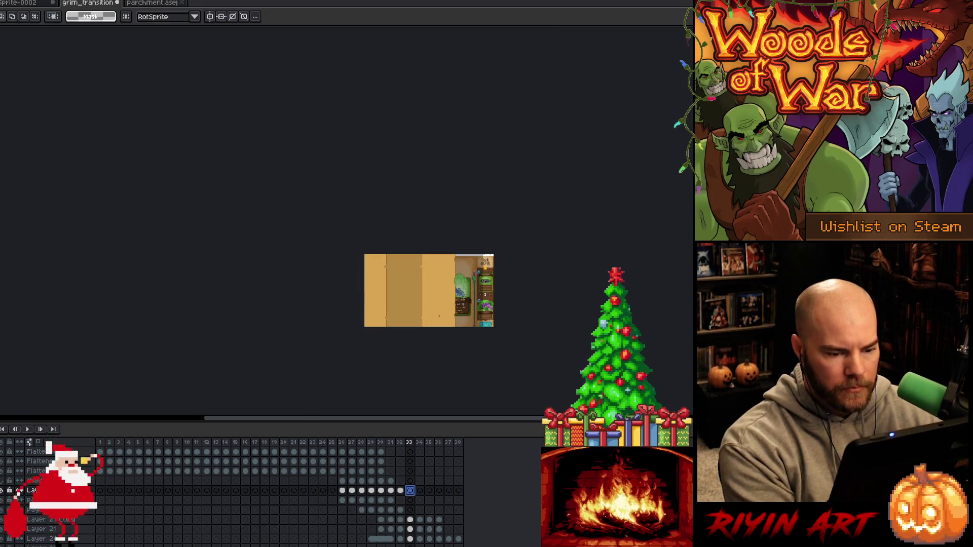
pyautogui.click(400, 490)
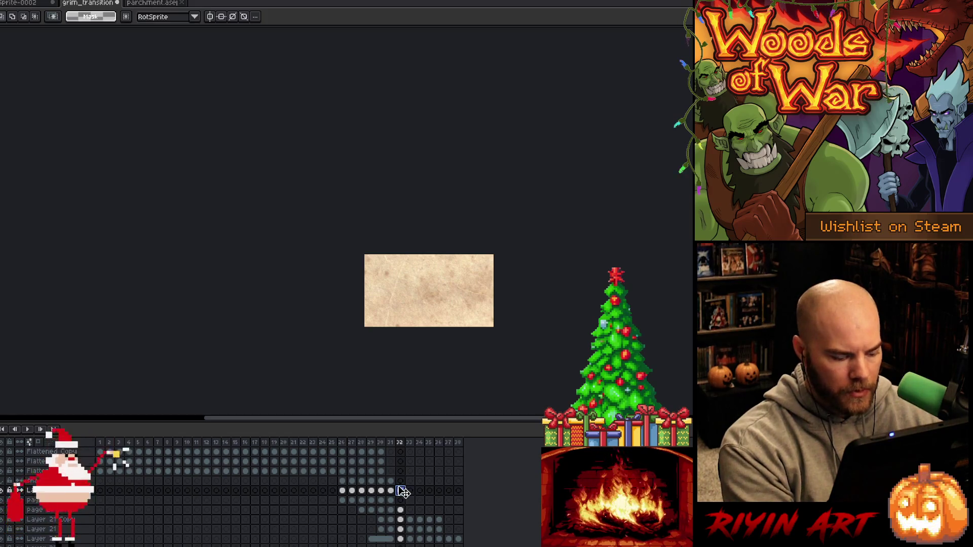
pyautogui.press('Right')
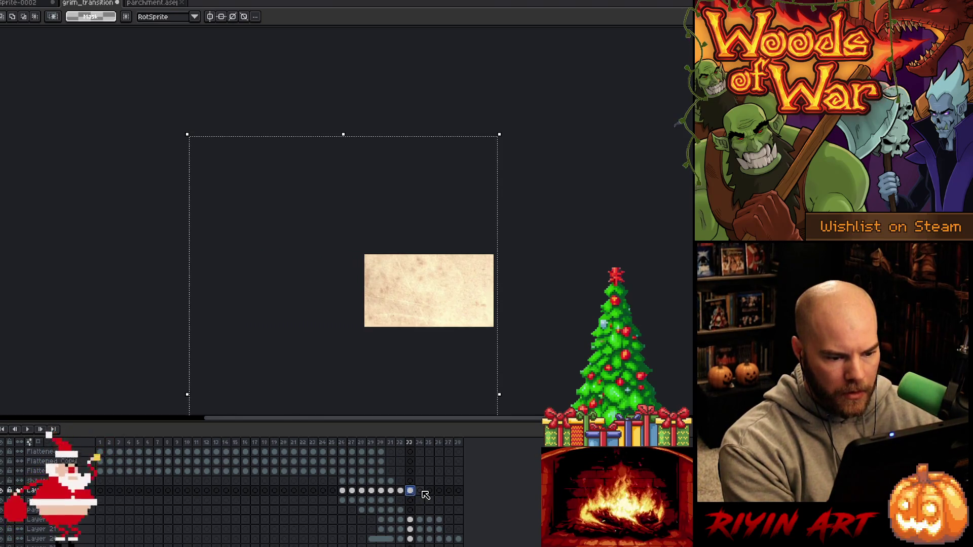
# Select the parchment image's lower part by inverting a top-section selection, then return to grim_transition
pyautogui.click(422, 491)
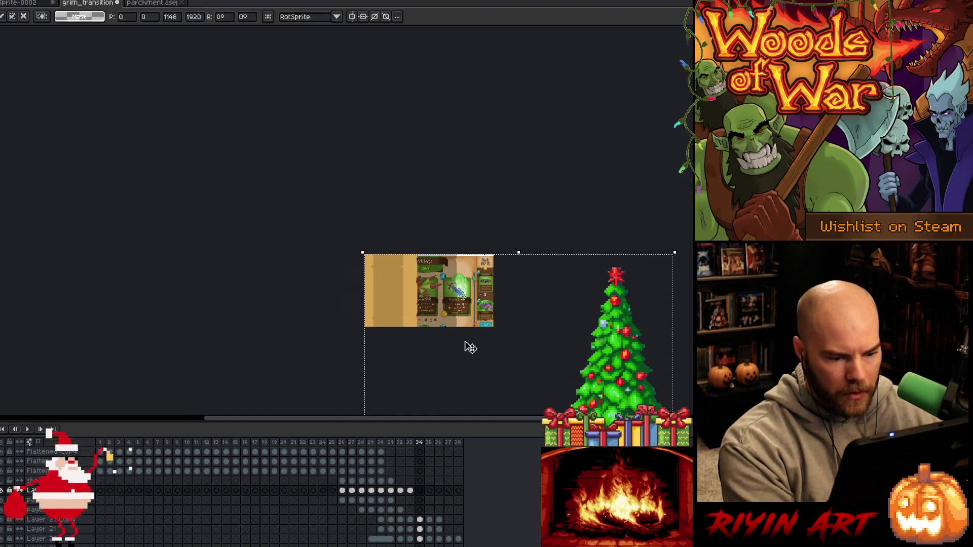
pyautogui.moveTo(513, 360)
pyautogui.mouseDown()
pyautogui.moveTo(421, 332)
pyautogui.moveTo(373, 390)
pyautogui.moveTo(410, 364)
pyautogui.mouseUp()
pyautogui.press('Escape')
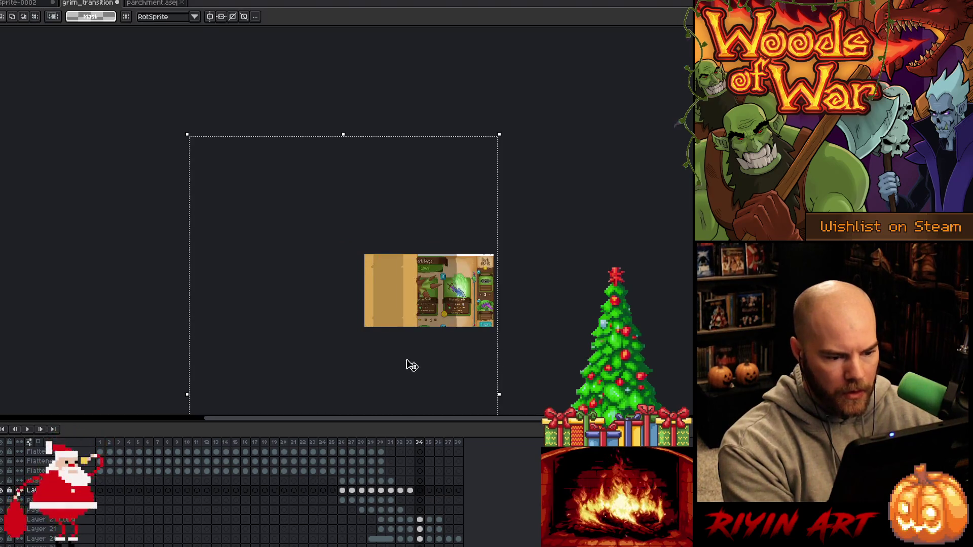
pyautogui.click(169, 8)
pyautogui.hotkey('ctrl', 'a')
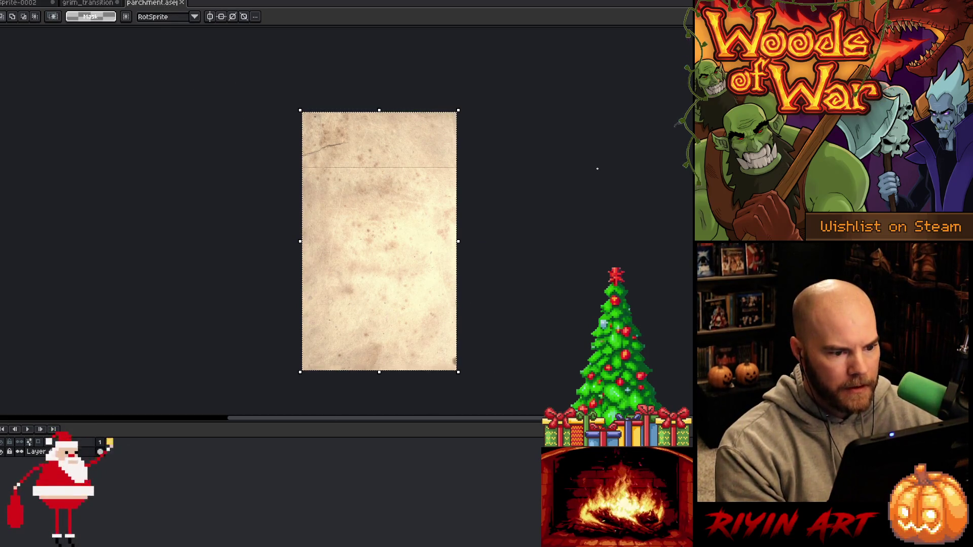
pyautogui.moveTo(593, 190); pyautogui.dragTo(591, 189)
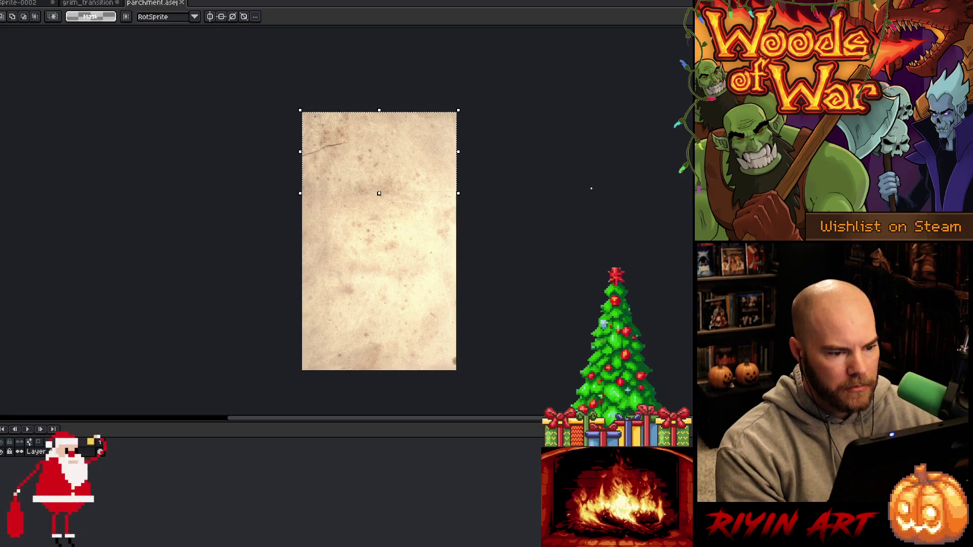
pyautogui.hotkey('ctrl', 'shift', 'i')
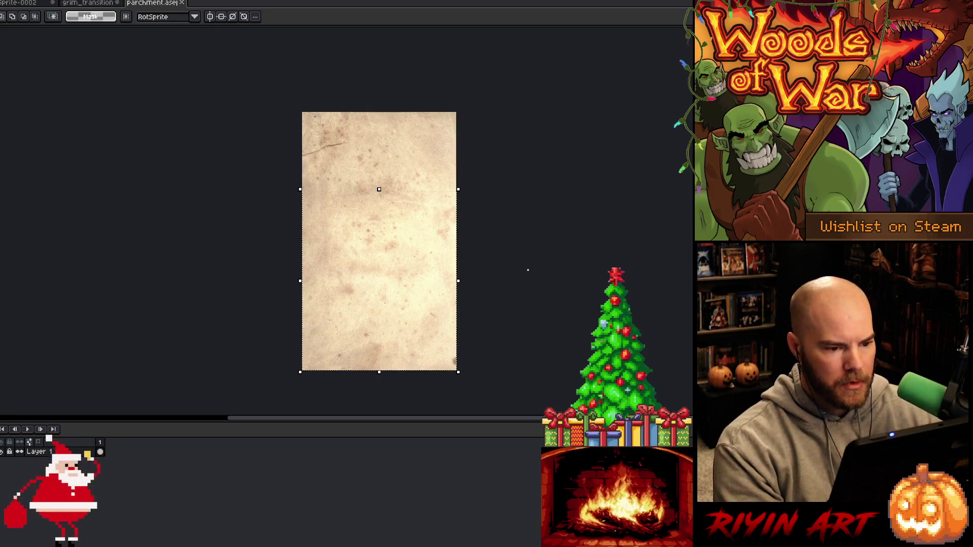
pyautogui.click(75, 3)
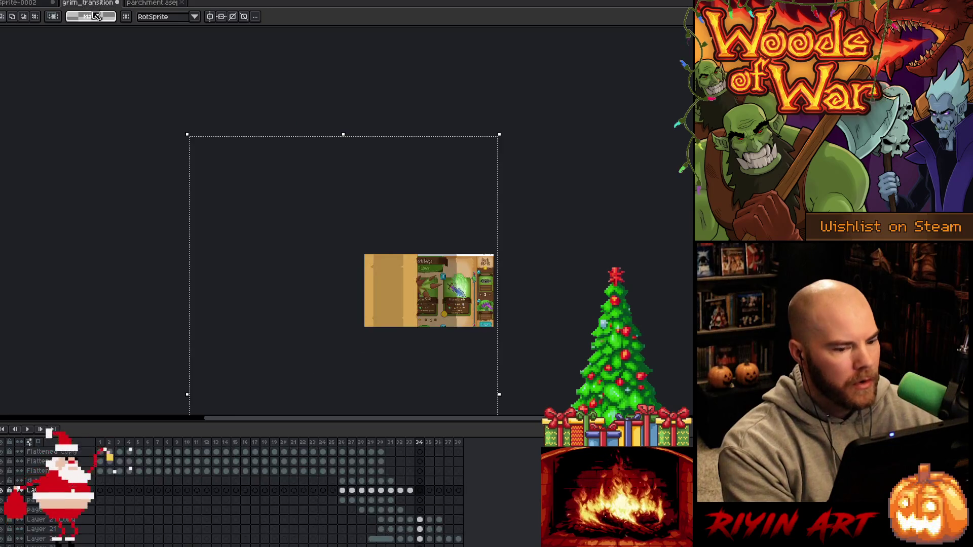
# Paste the parchment strip on frames 34–36, sliding it further left each frame, then preview and deselect
pyautogui.hotkey('ctrl', 'v')
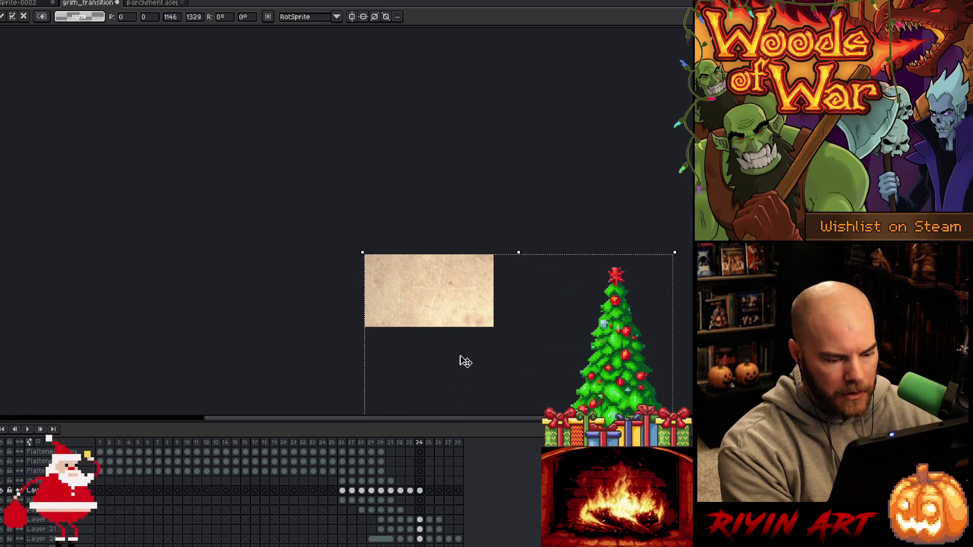
pyautogui.moveTo(471, 311); pyautogui.dragTo(406, 312)
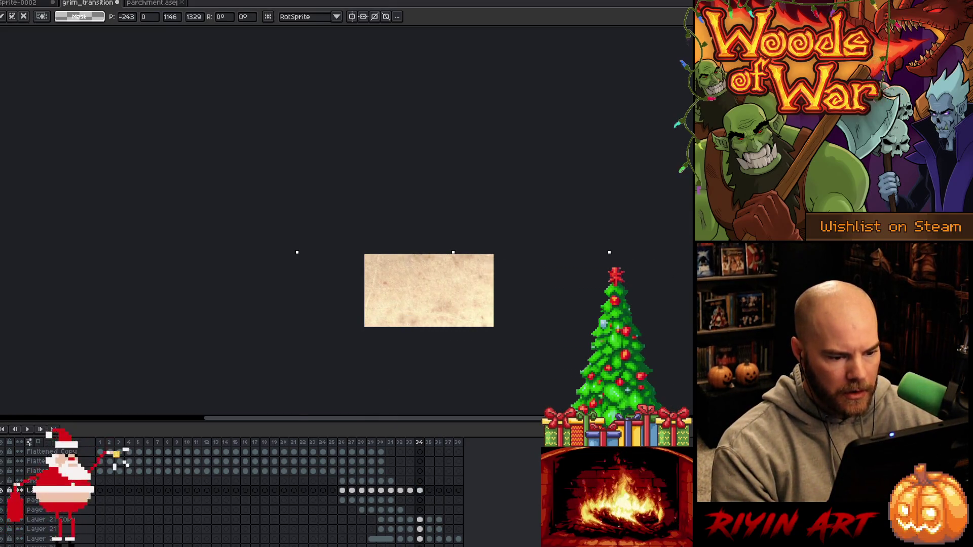
pyautogui.click(429, 491)
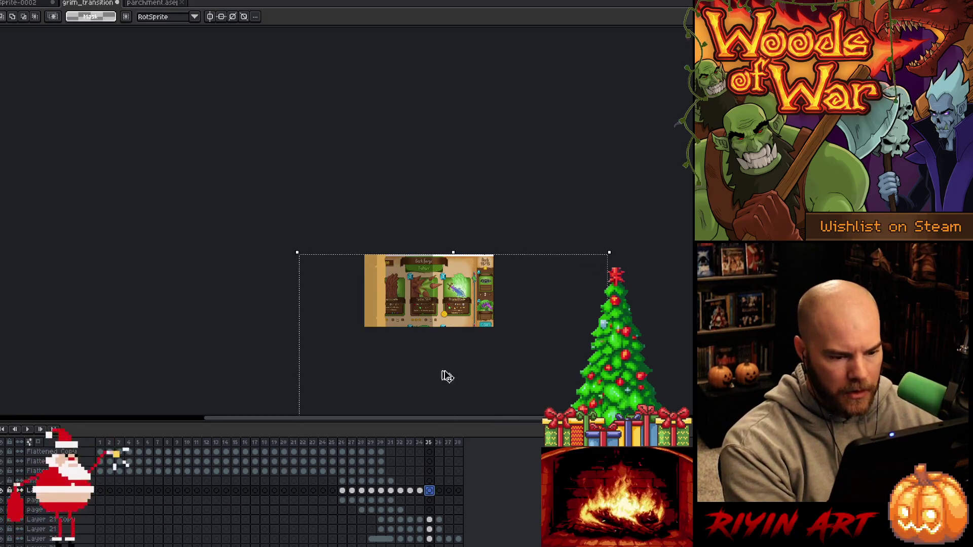
pyautogui.moveTo(458, 315)
pyautogui.mouseDown()
pyautogui.moveTo(480, 304)
pyautogui.moveTo(332, 319)
pyautogui.mouseUp()
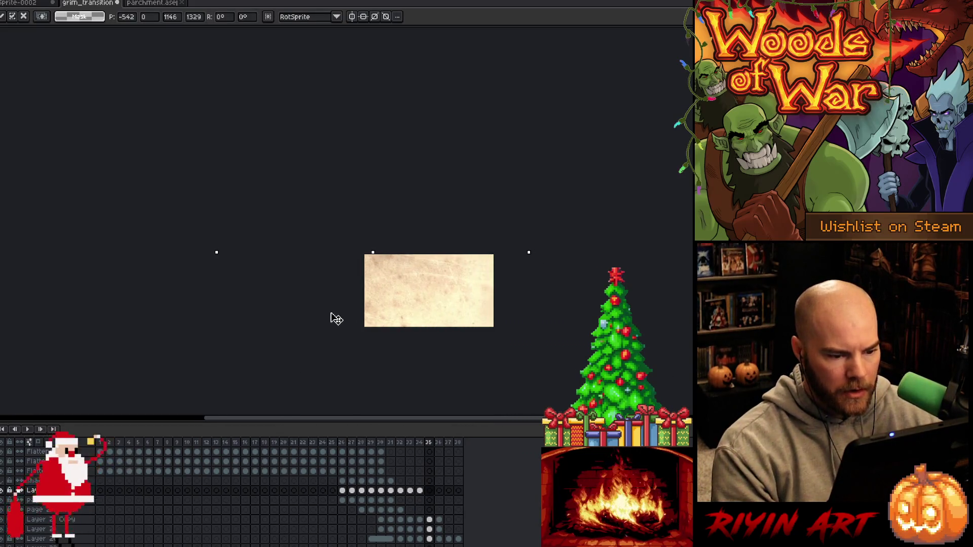
pyautogui.click(438, 491)
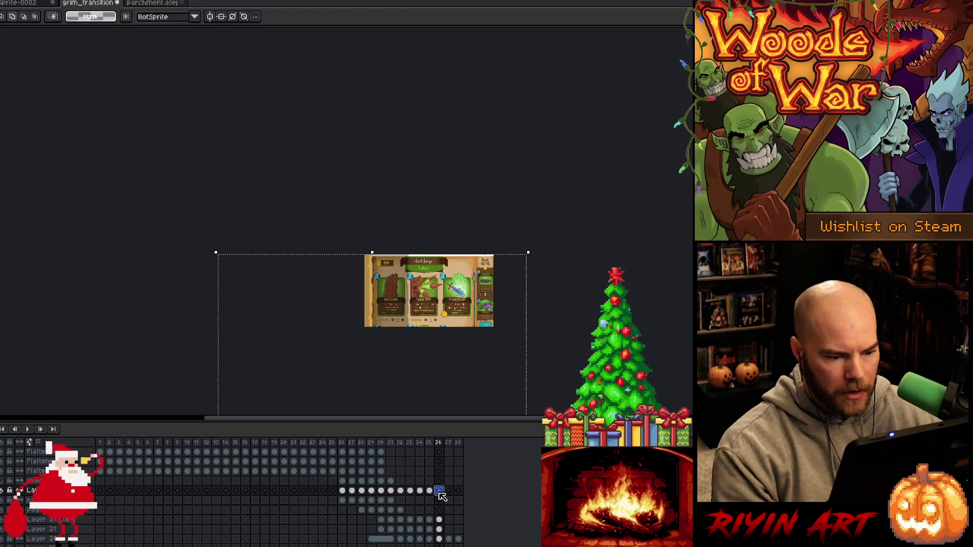
pyautogui.moveTo(456, 319)
pyautogui.mouseDown()
pyautogui.moveTo(480, 326)
pyautogui.moveTo(288, 302)
pyautogui.moveTo(303, 302)
pyautogui.mouseUp()
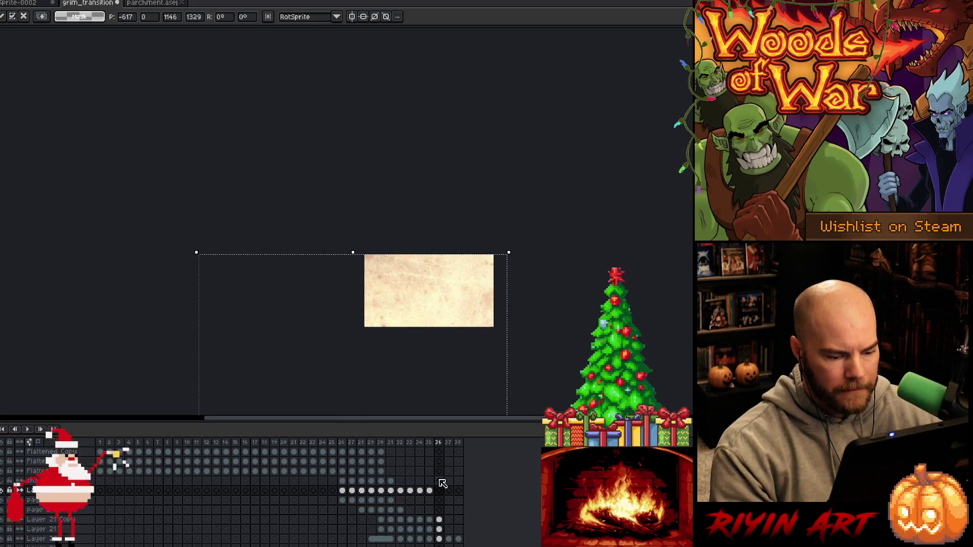
pyautogui.click(448, 491)
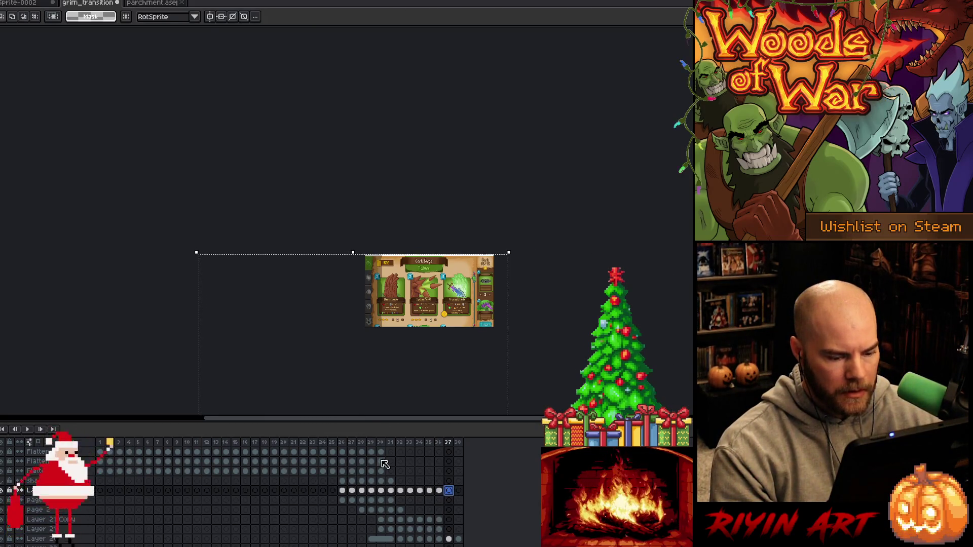
pyautogui.click(342, 443)
pyautogui.press('Return')
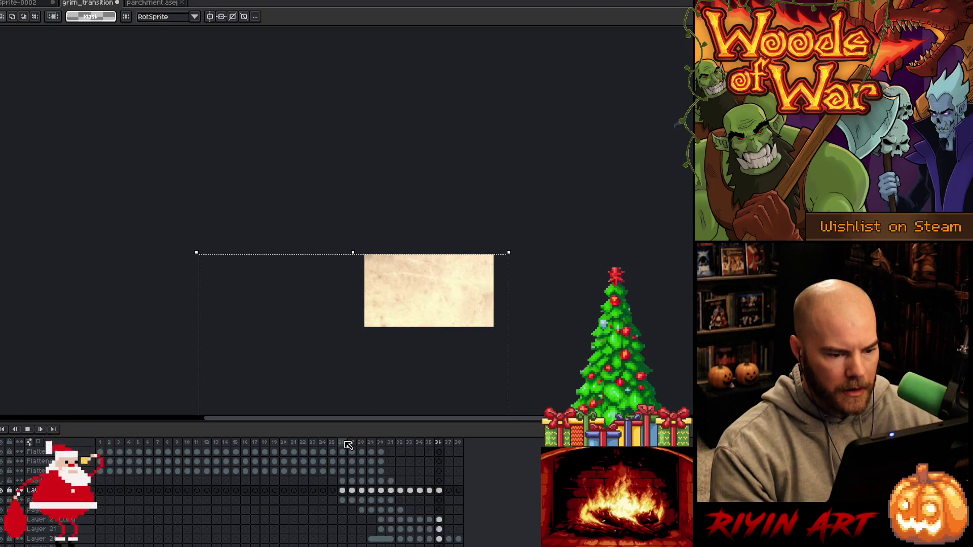
pyautogui.press('Return')
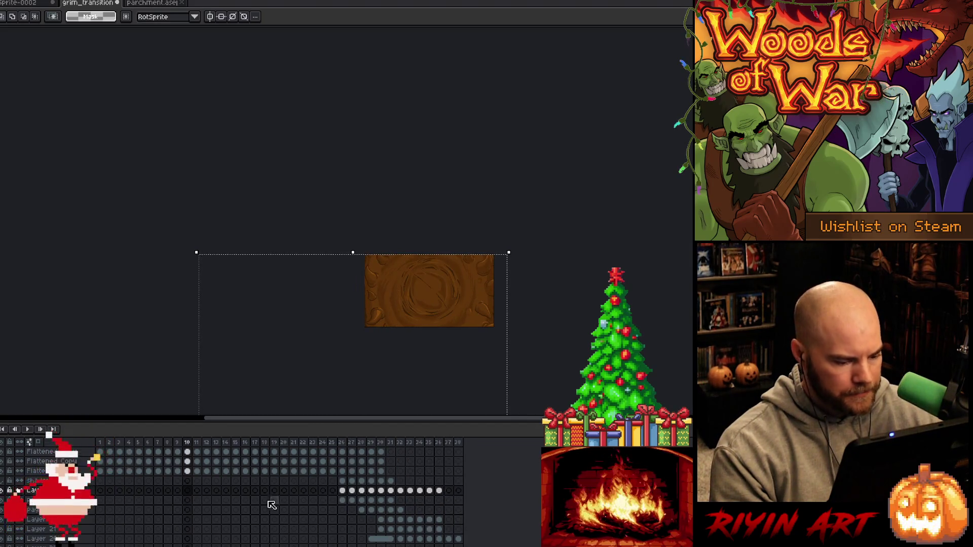
pyautogui.hotkey('ctrl', 'd')
# Set Layer 23 to Multiply blending and rename it 'texture'
pyautogui.doubleClick(31, 490)
pyautogui.click(168, 87)
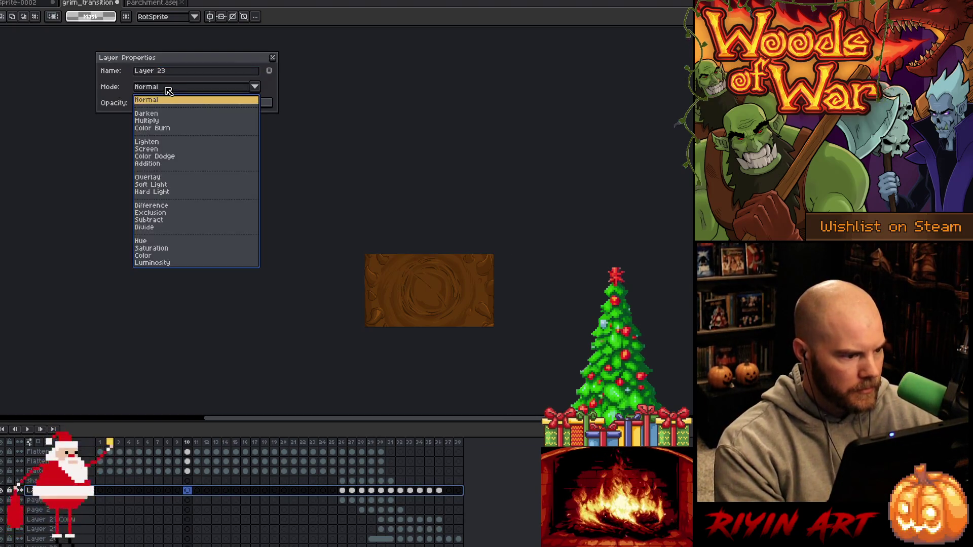
pyautogui.click(168, 125)
pyautogui.rightClick(30, 488)
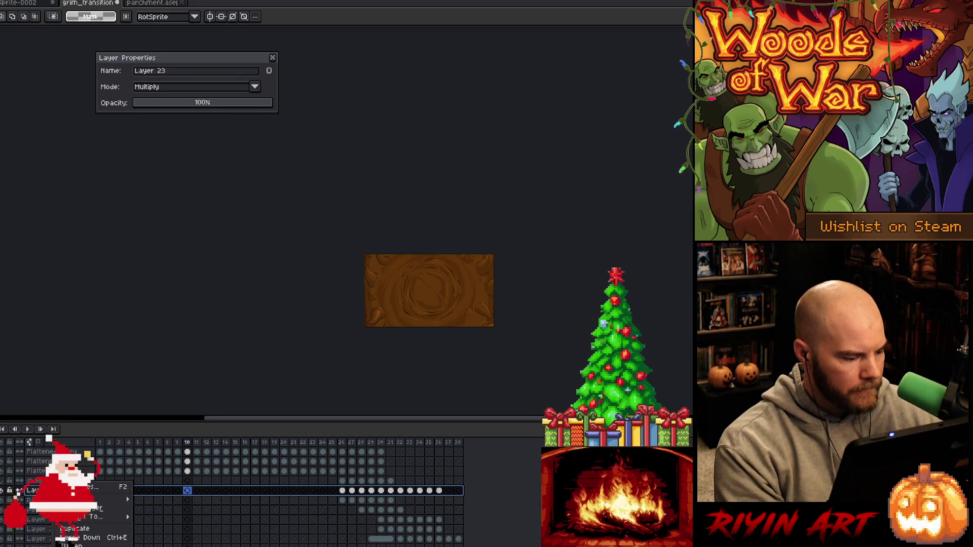
pyautogui.click(76, 486)
pyautogui.write('texture')
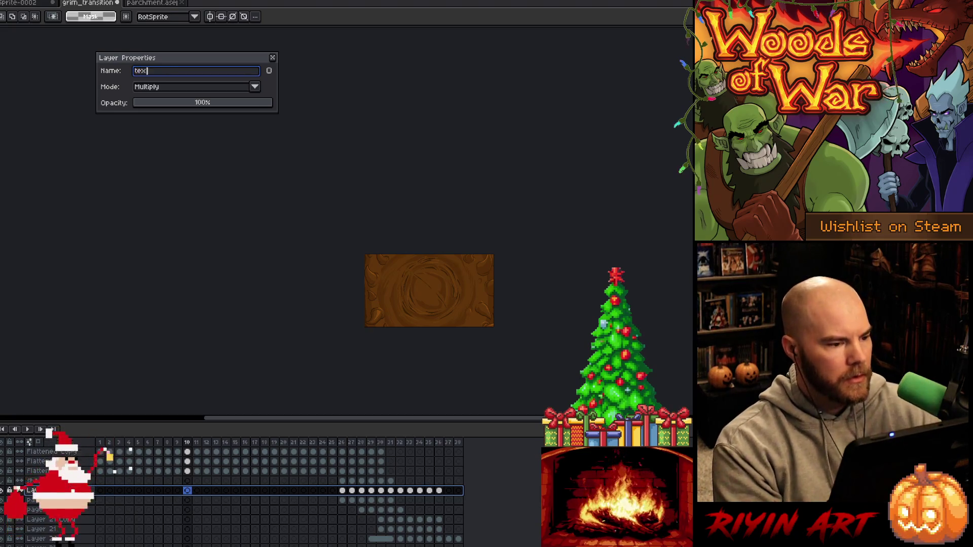
pyautogui.press('Return')
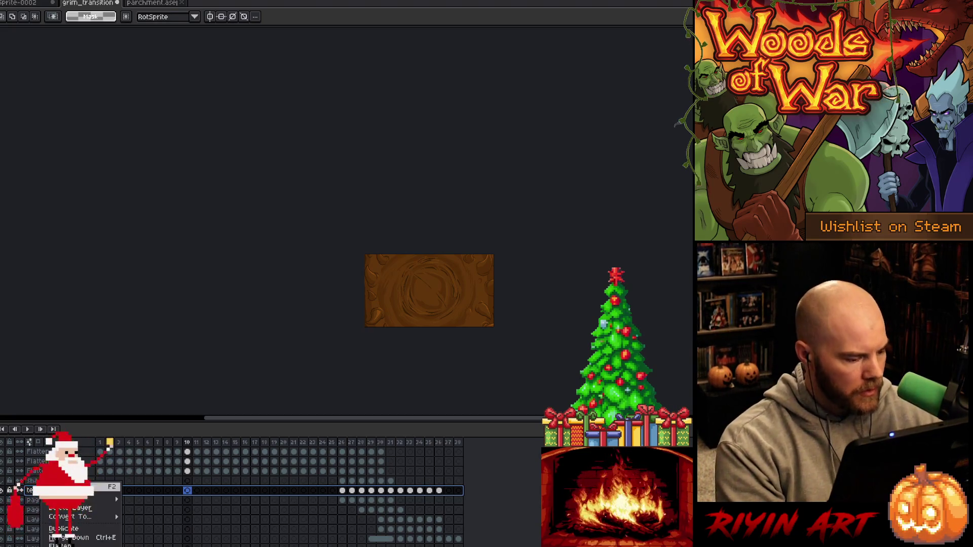
# Duplicate the texture layer and set 'texture Copy' to Overlay blending
pyautogui.hotkey('ctrl', 'j')
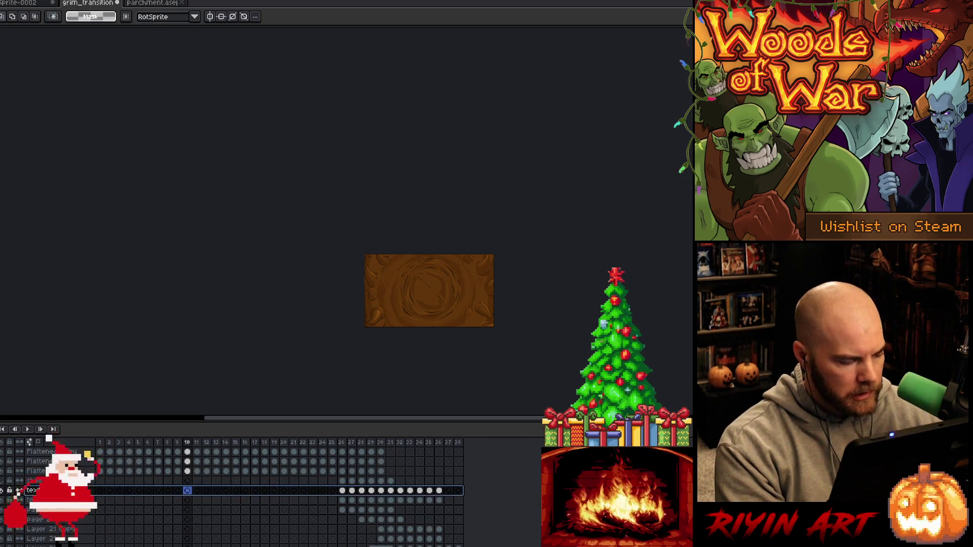
pyautogui.doubleClick(31, 491)
pyautogui.click(159, 88)
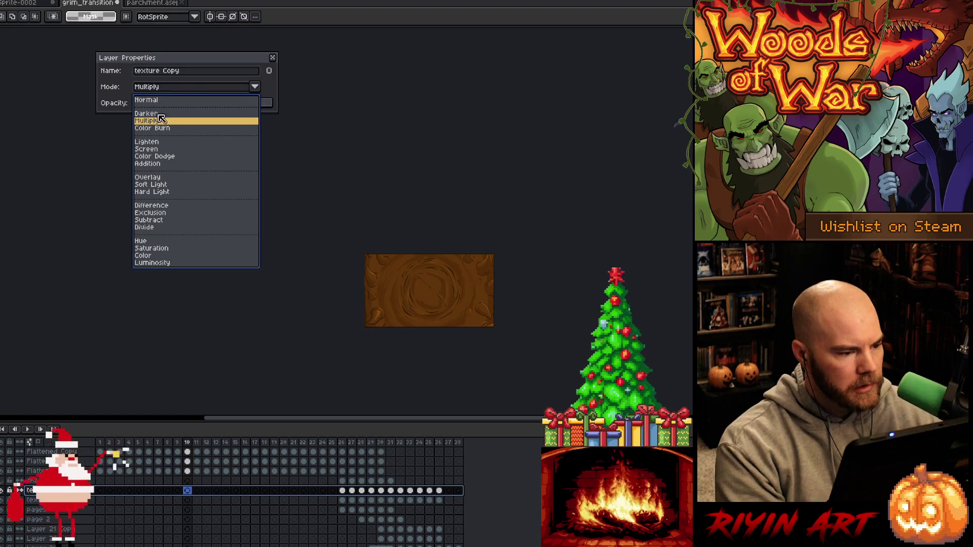
pyautogui.click(158, 178)
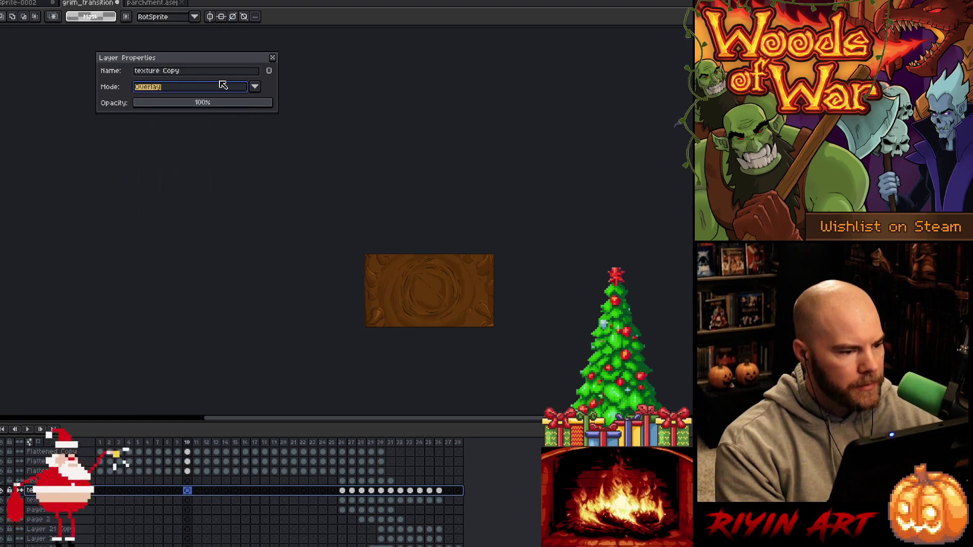
pyautogui.click(272, 58)
pyautogui.click(401, 438)
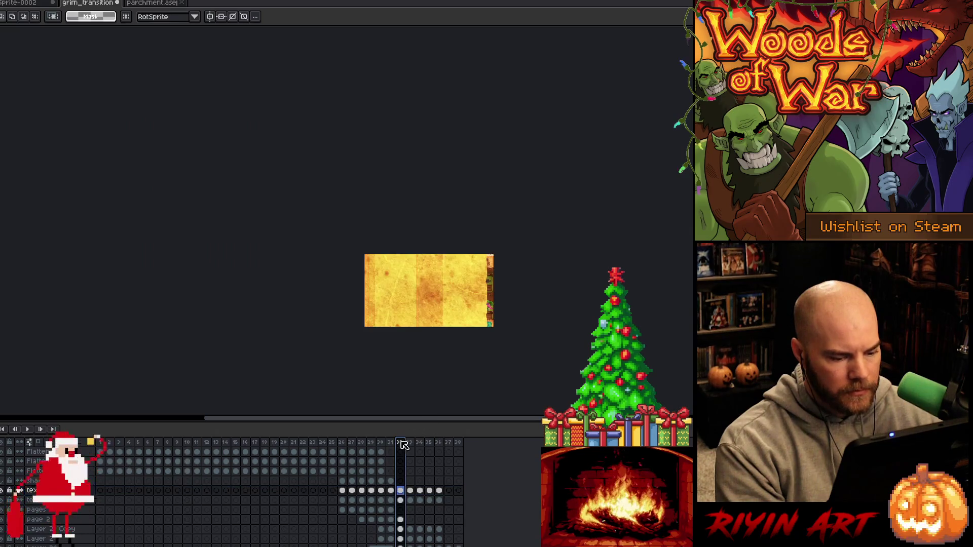
pyautogui.scroll(3, 491, 313)
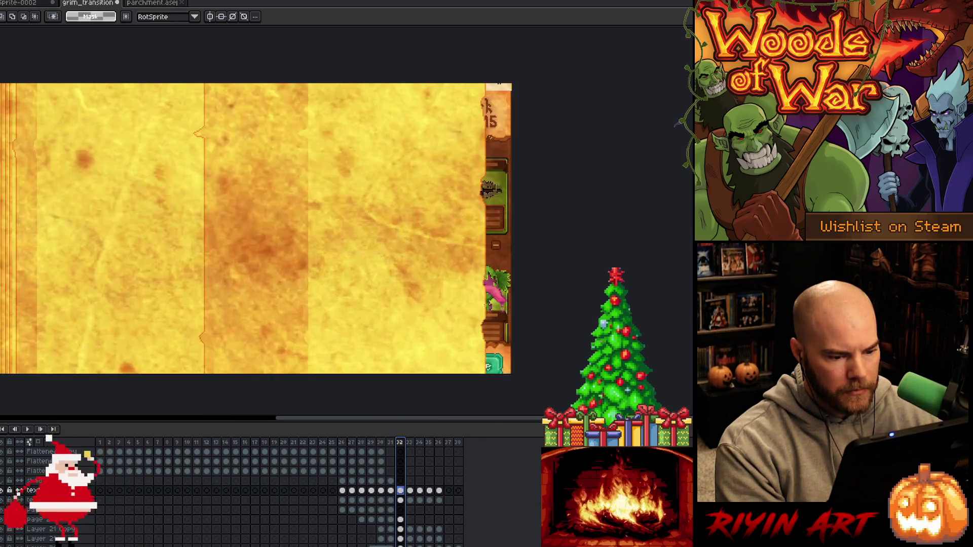
# Lower the texture layer's opacity to 33% and texture Copy's to about 26%
pyautogui.scroll(-1, 491, 313)
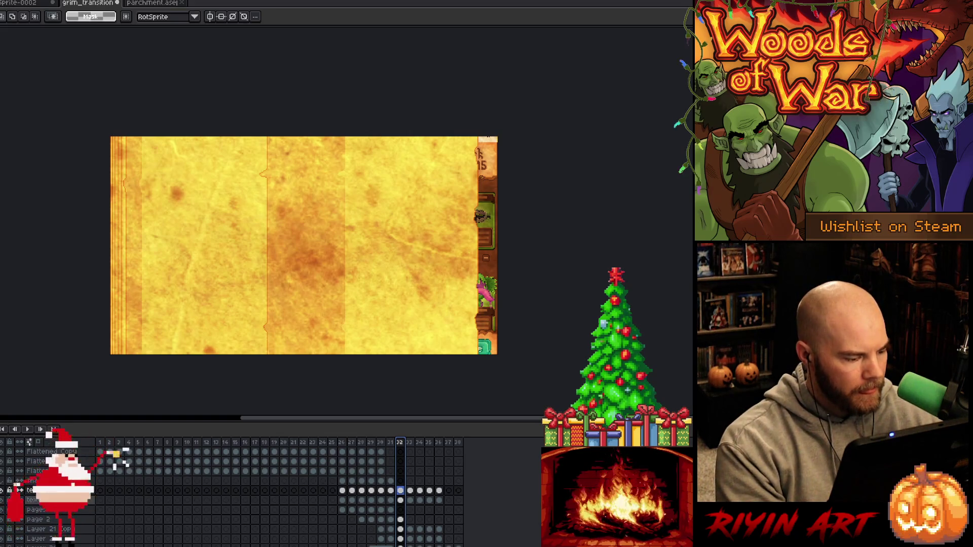
pyautogui.doubleClick(36, 500)
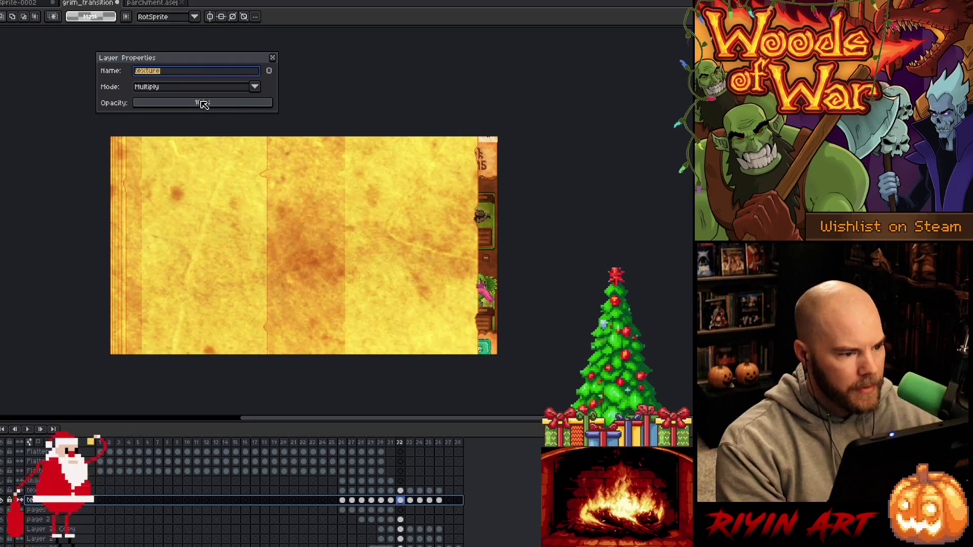
pyautogui.click(200, 103)
pyautogui.click(36, 490)
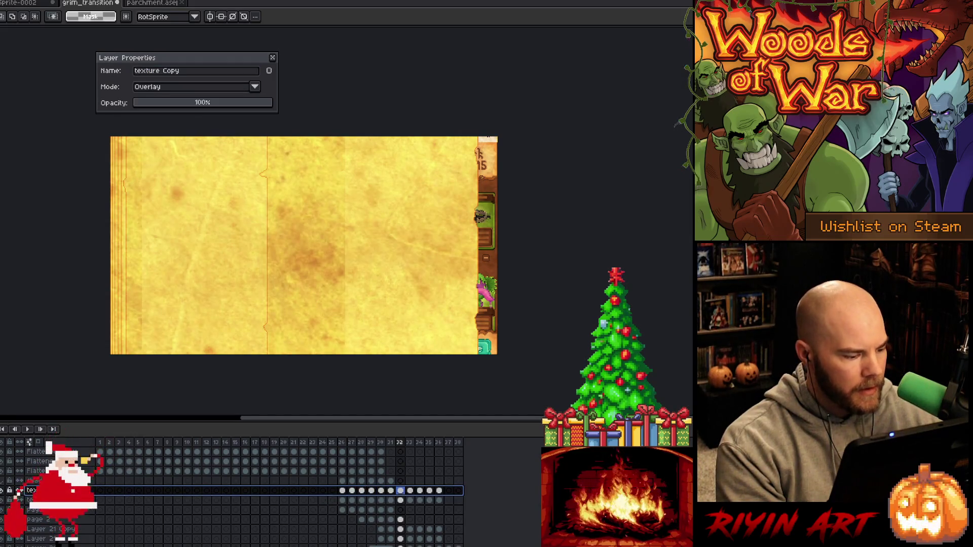
pyautogui.moveTo(144, 101); pyautogui.dragTo(176, 111)
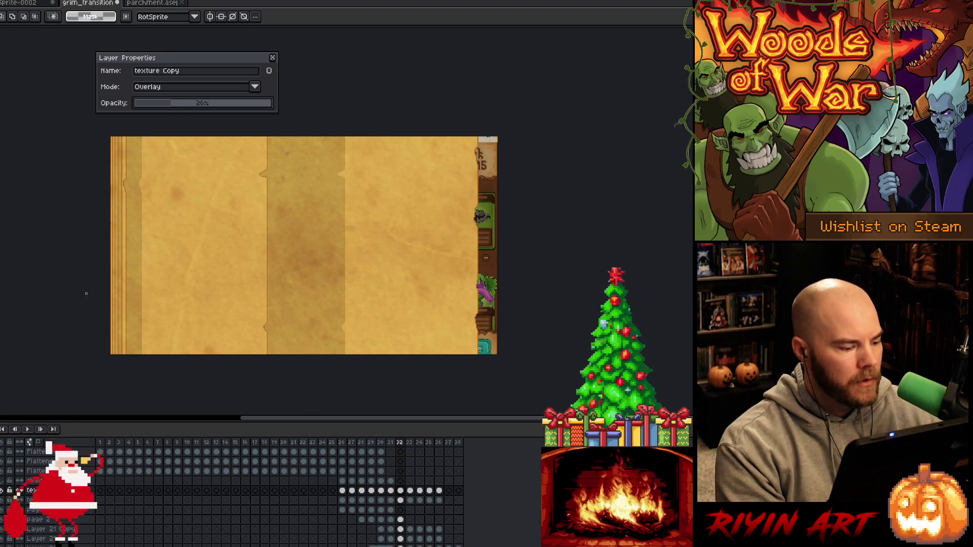
pyautogui.moveTo(173, 109); pyautogui.dragTo(170, 107)
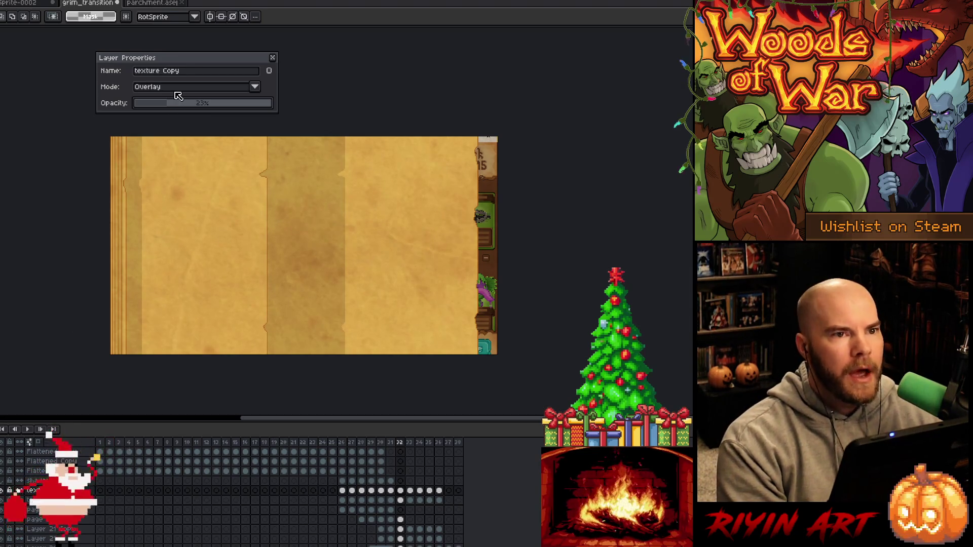
pyautogui.click(38, 500)
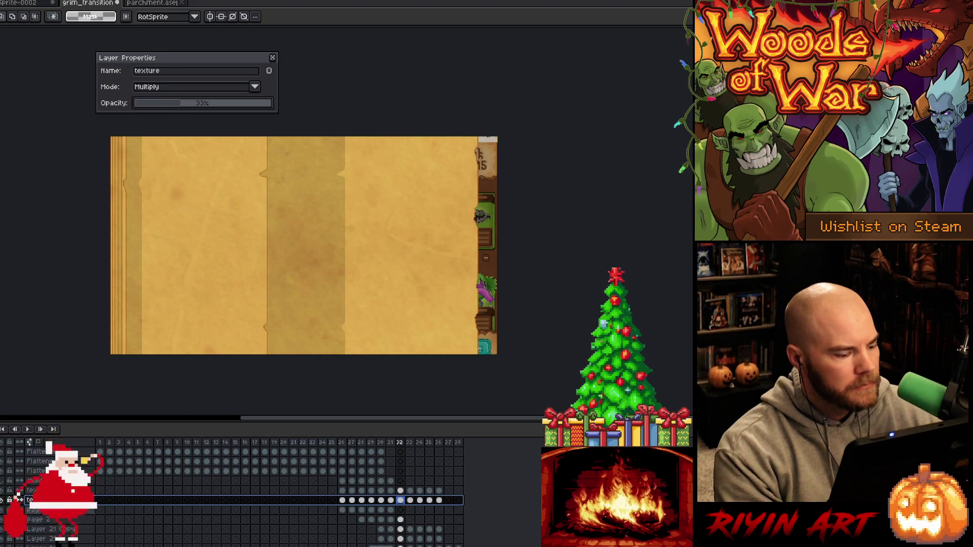
pyautogui.press('Up')
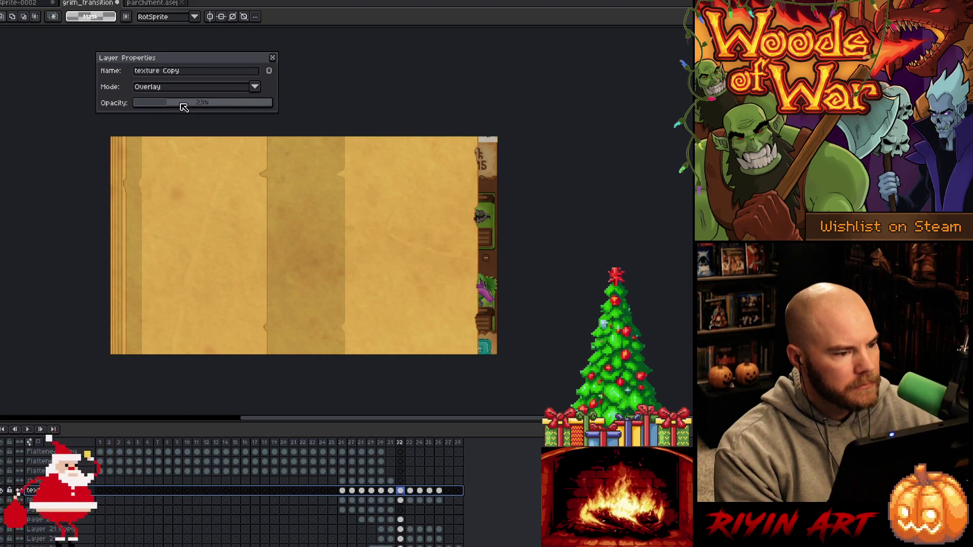
pyautogui.click(183, 107)
pyautogui.moveTo(183, 107); pyautogui.dragTo(176, 110)
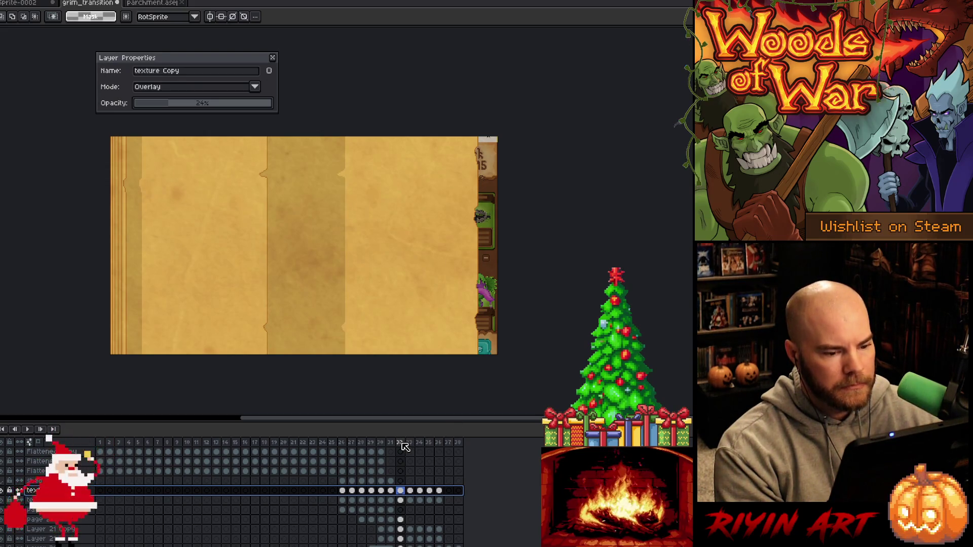
pyautogui.click(343, 501)
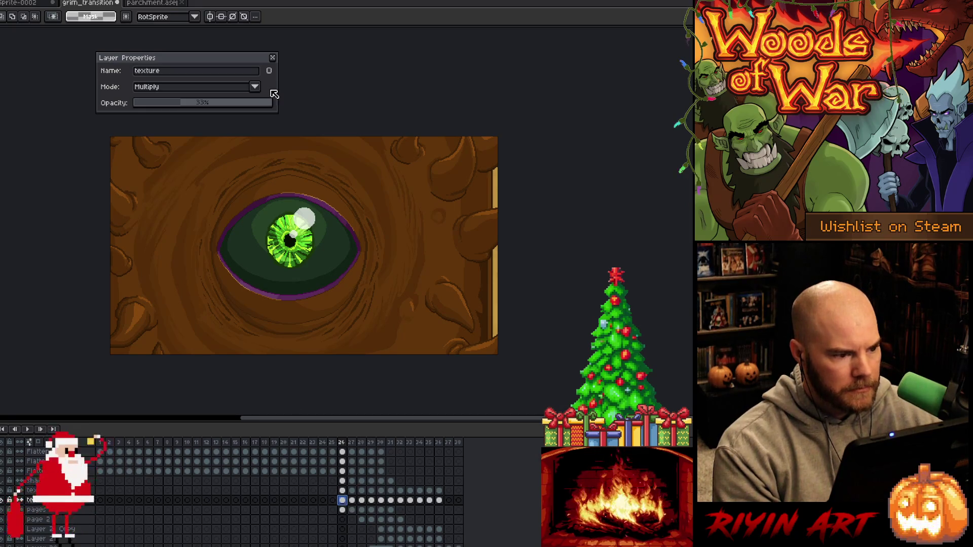
# Close Layer Properties, step ahead to frame 32 and pick the Layer 21 Copy cel
pyautogui.click(272, 57)
pyautogui.press('Right')
pyautogui.press('Right')
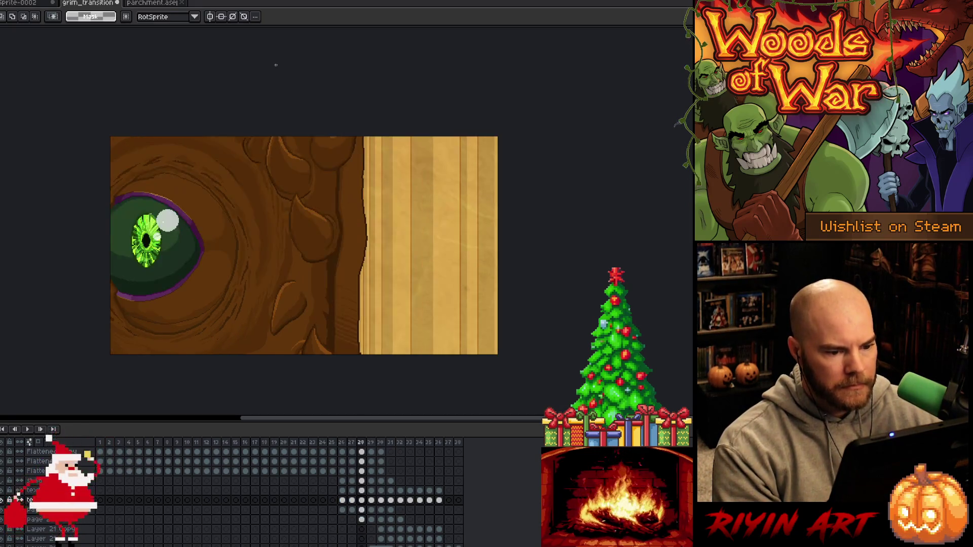
pyautogui.press('Right')
pyautogui.press('Right')
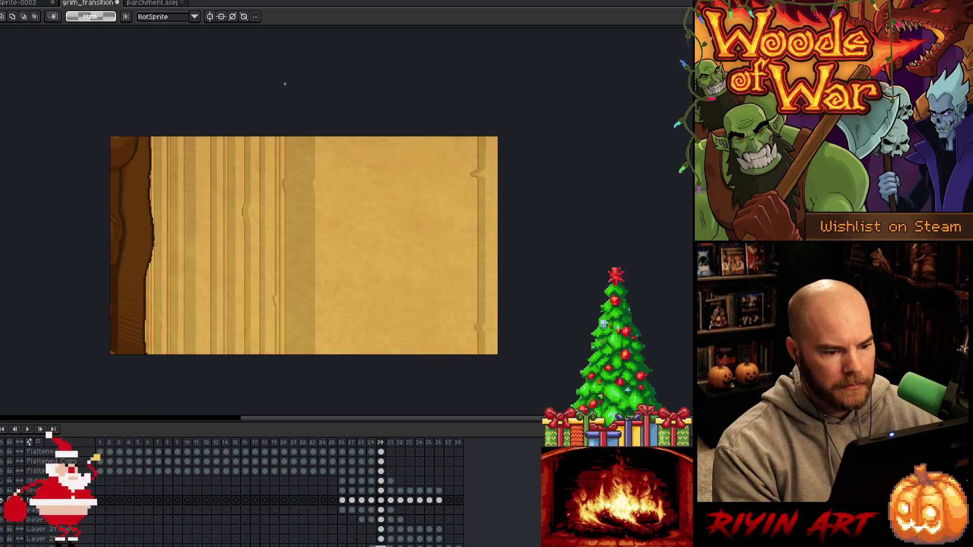
pyautogui.press('Right')
pyautogui.press('Right')
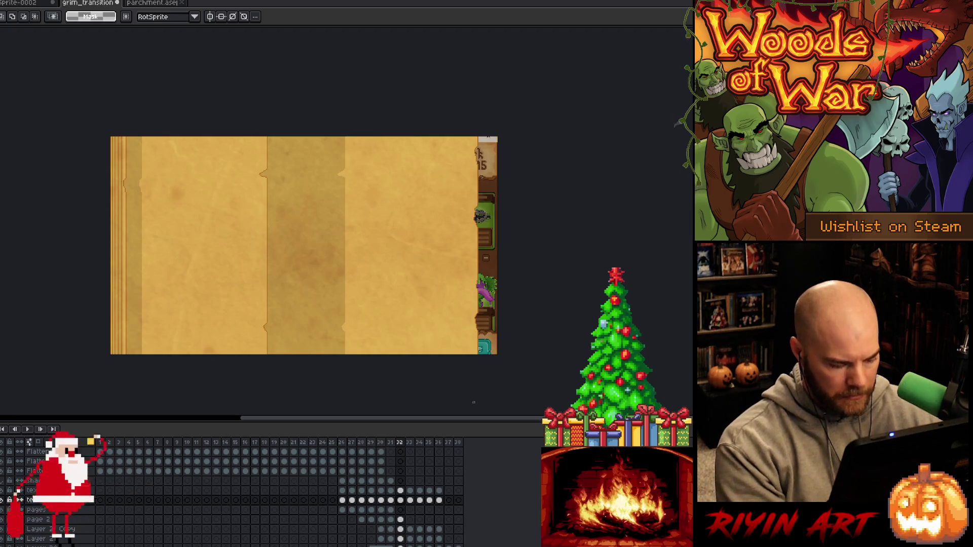
pyautogui.click(401, 530)
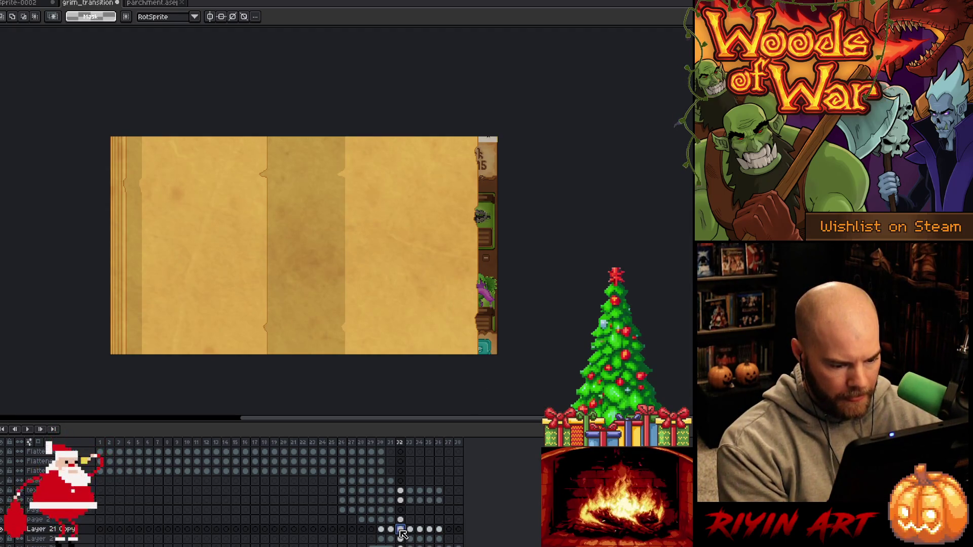
# Magic-wand select the page and card regions, then select both text layer cels at frame 32
pyautogui.press('w')
pyautogui.click(494, 270)
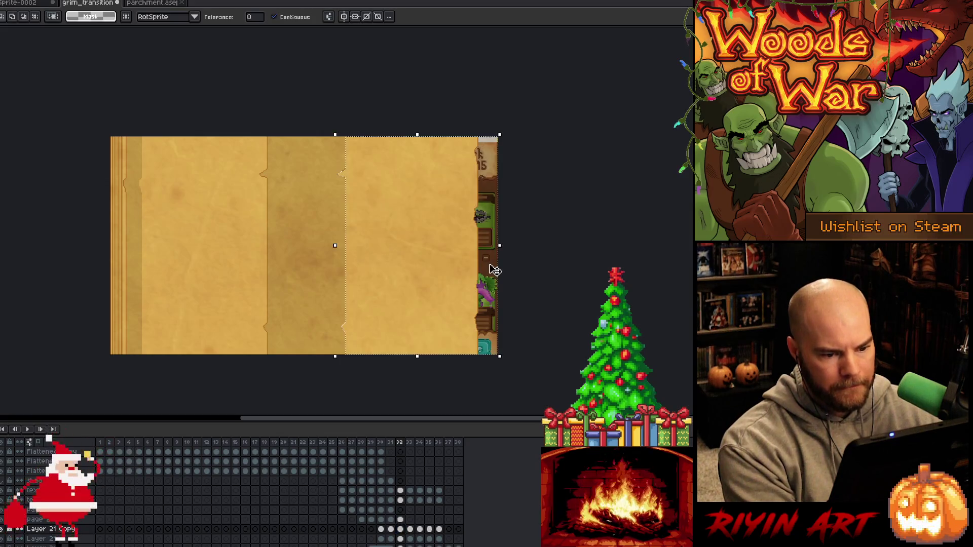
pyautogui.click(401, 520)
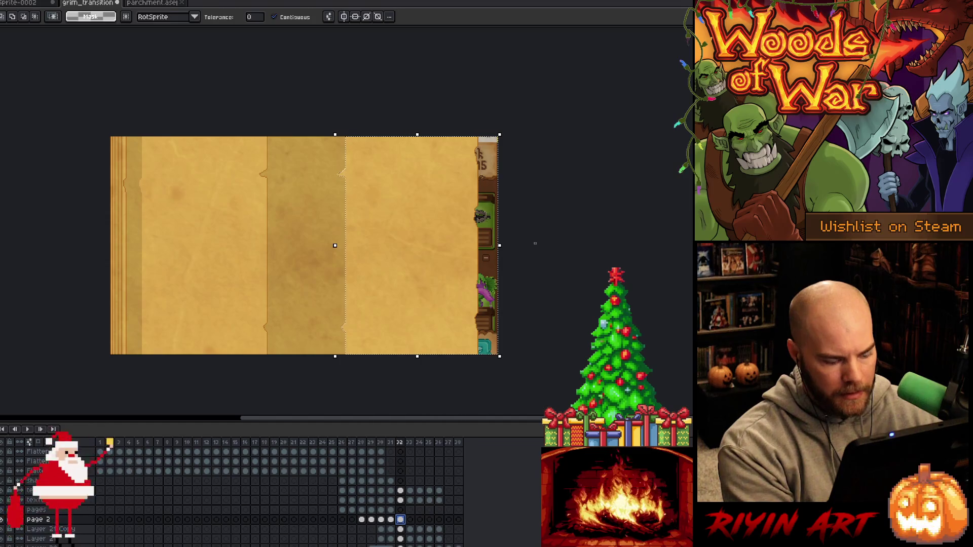
pyautogui.click(490, 250)
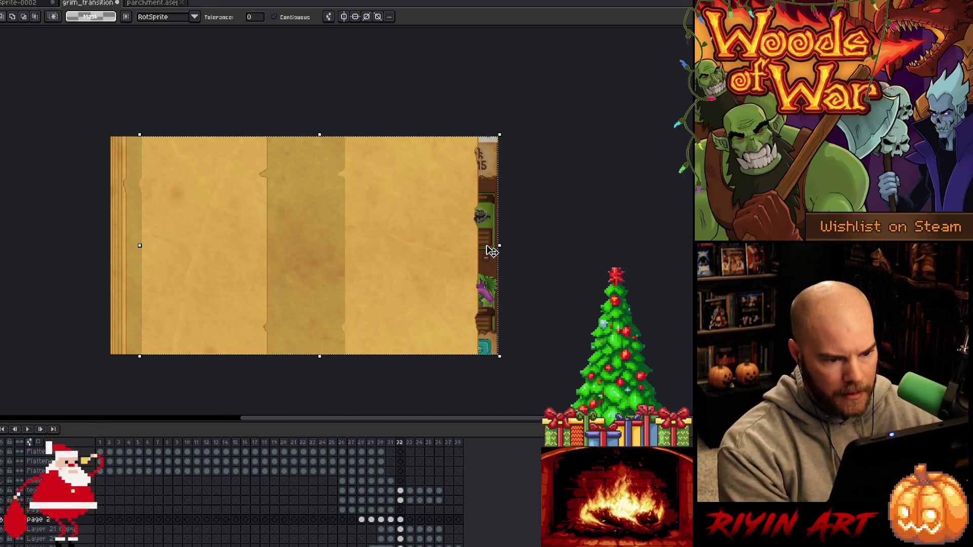
pyautogui.click(400, 539)
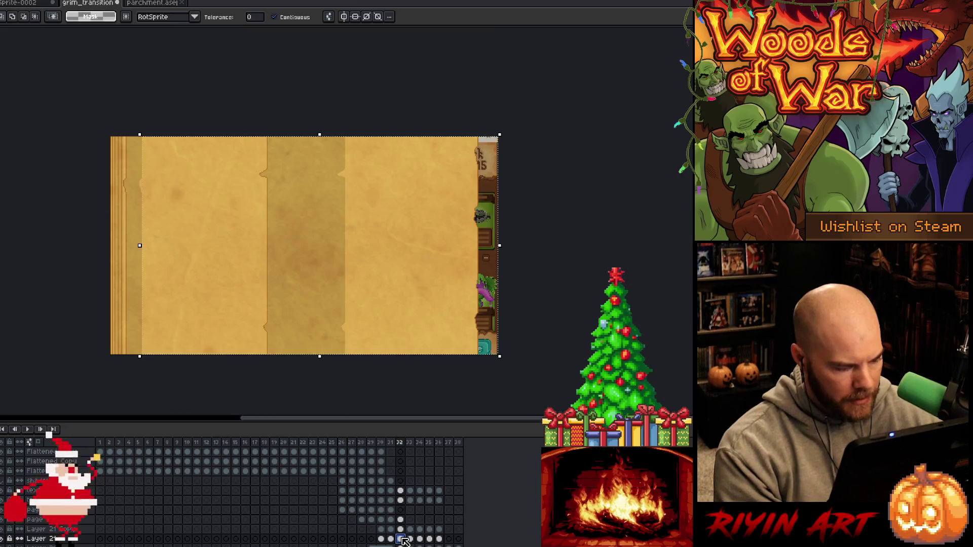
pyautogui.hotkey('ctrl', 'd')
pyautogui.click(491, 242)
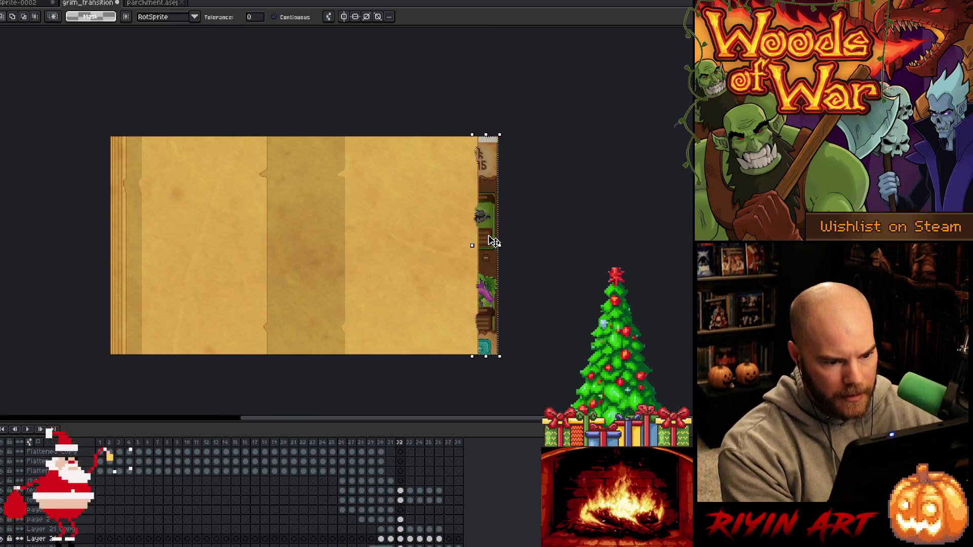
pyautogui.moveTo(401, 491); pyautogui.dragTo(402, 497)
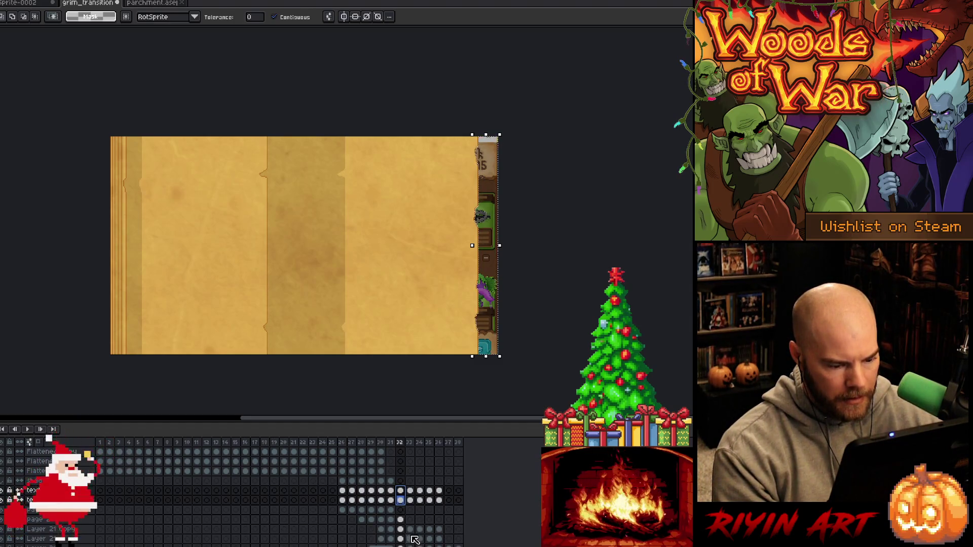
# Select the revealed card area and text layer cels on frames 33 through 36
pyautogui.click(412, 541)
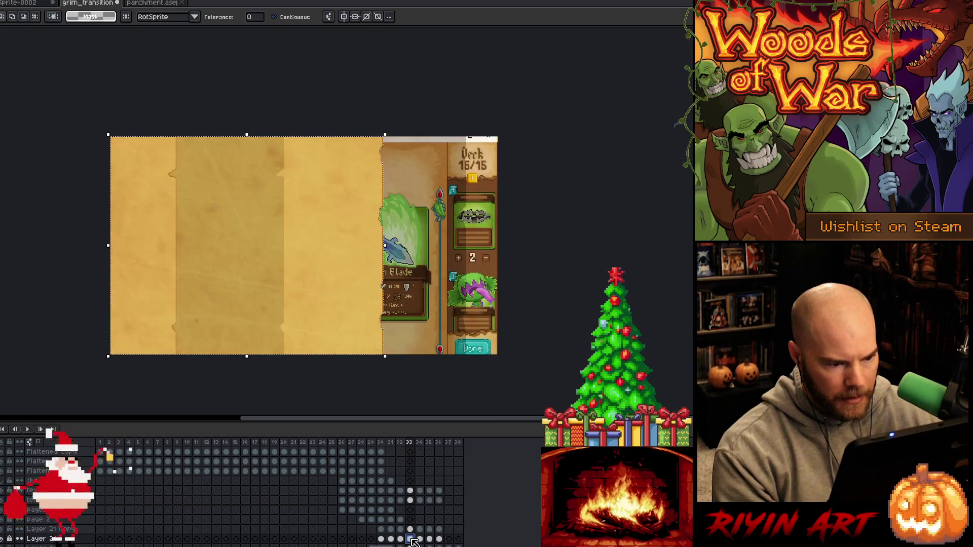
pyautogui.click(408, 530)
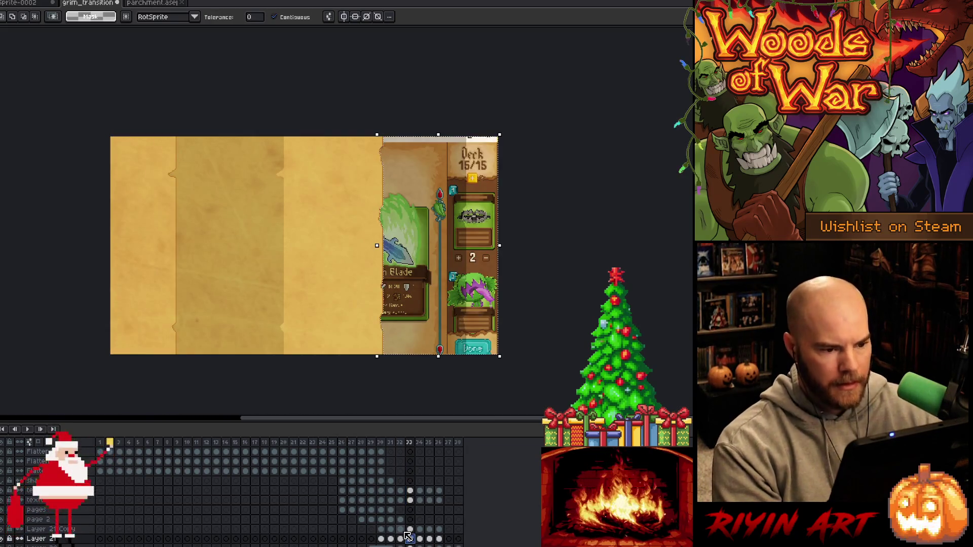
pyautogui.moveTo(410, 491); pyautogui.dragTo(411, 500)
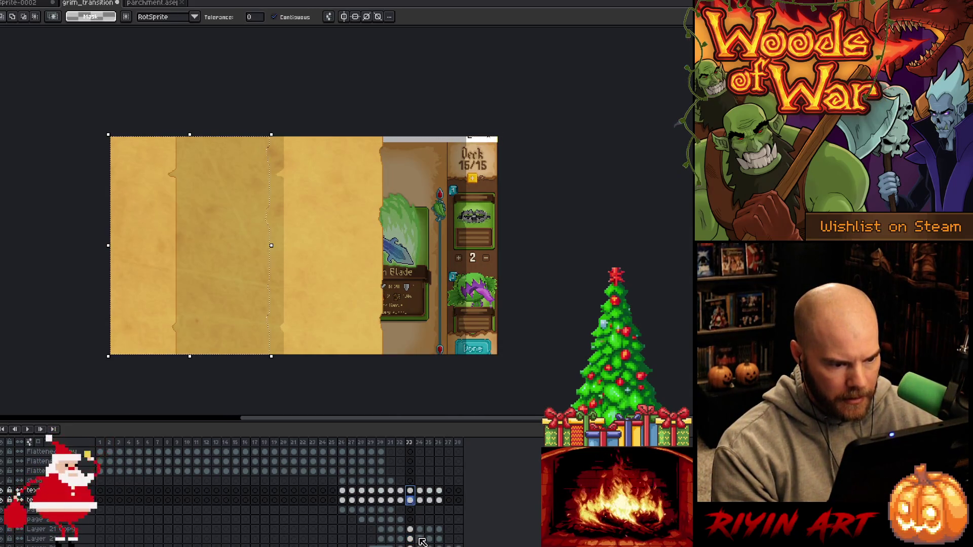
pyautogui.moveTo(419, 490); pyautogui.dragTo(424, 510)
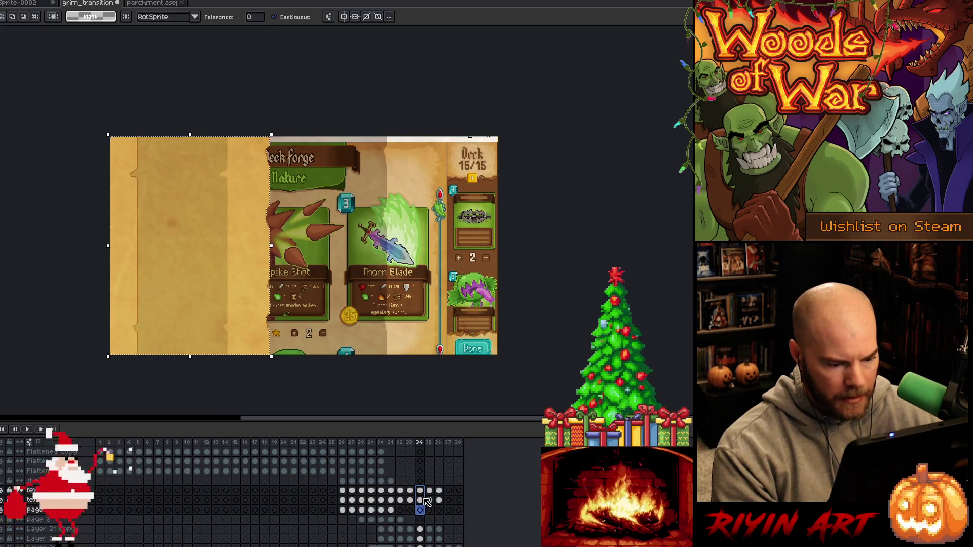
pyautogui.click(421, 500)
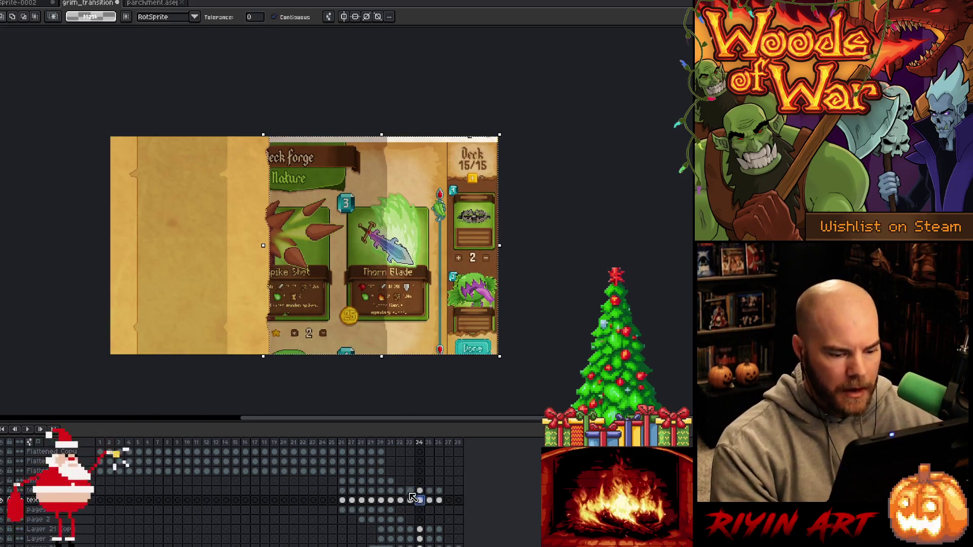
pyautogui.moveTo(420, 491); pyautogui.dragTo(421, 501)
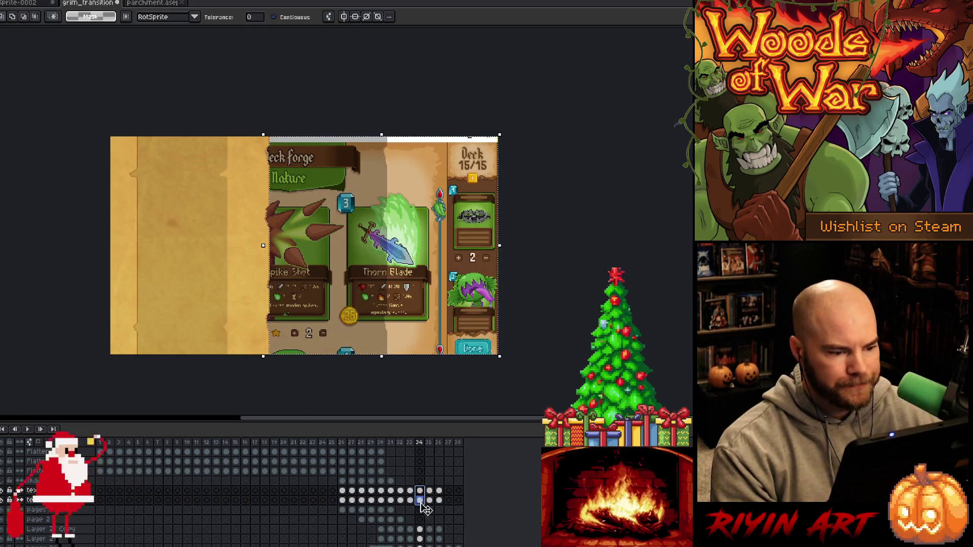
pyautogui.hotkey('ctrl', 'z')
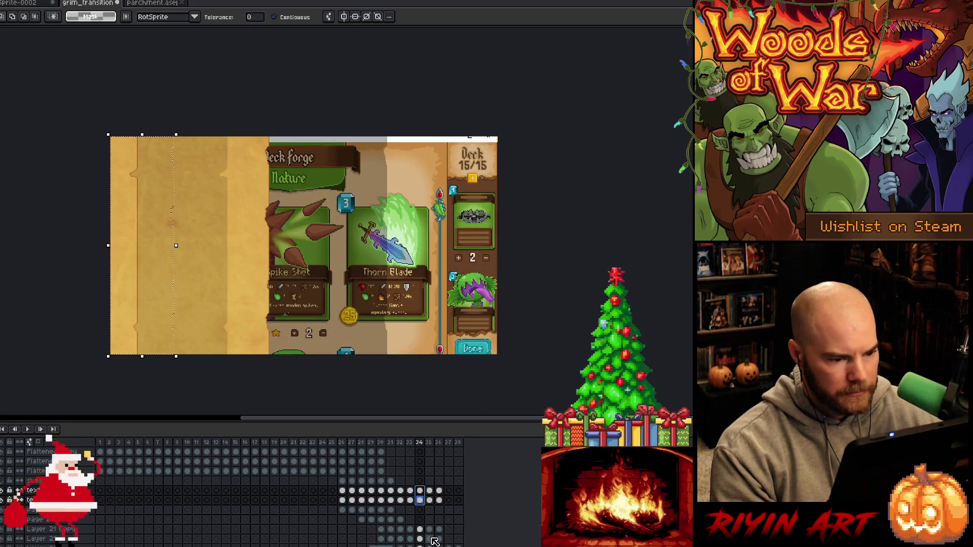
pyautogui.moveTo(429, 491); pyautogui.dragTo(432, 503)
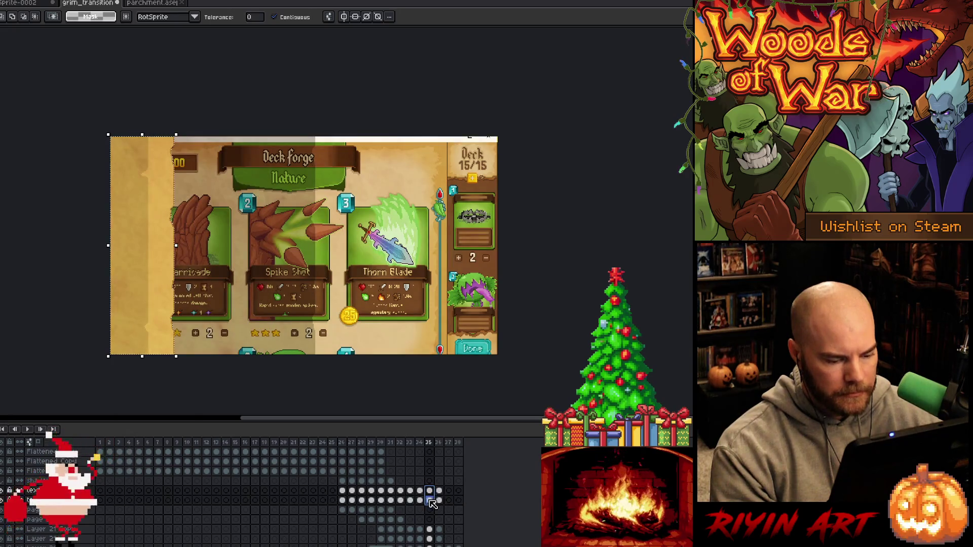
pyautogui.click(430, 500)
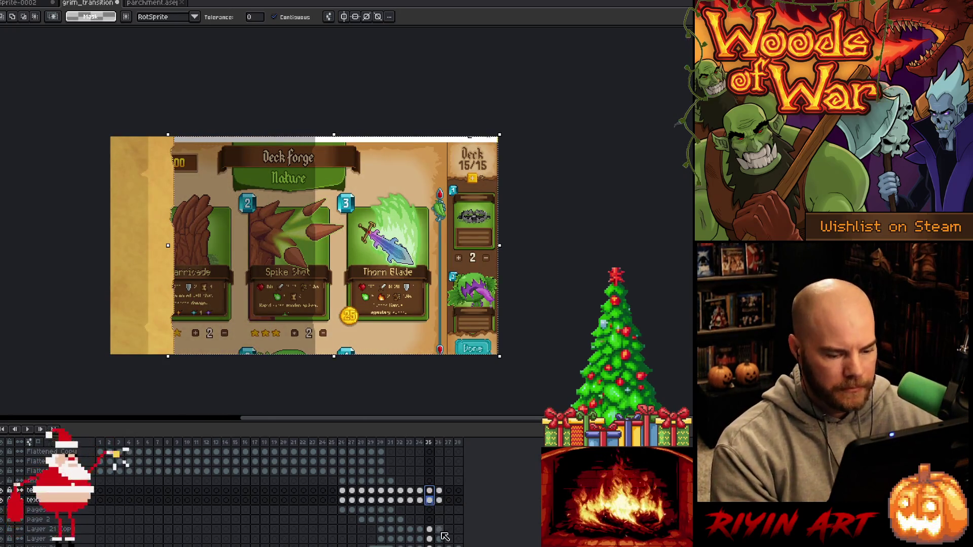
pyautogui.moveTo(441, 491); pyautogui.dragTo(444, 502)
pyautogui.click(443, 502)
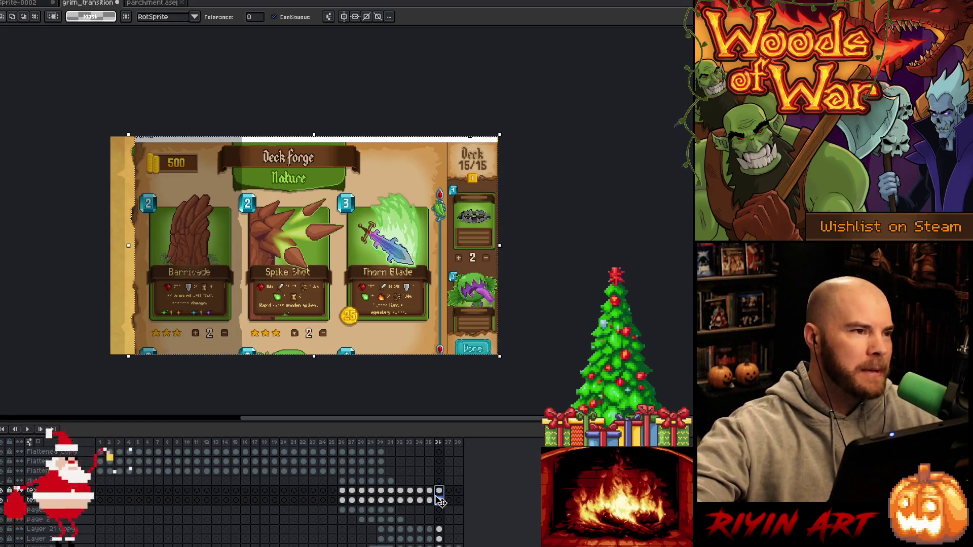
pyautogui.keyDown('shift'); pyautogui.click(438, 501); pyautogui.keyUp('shift')
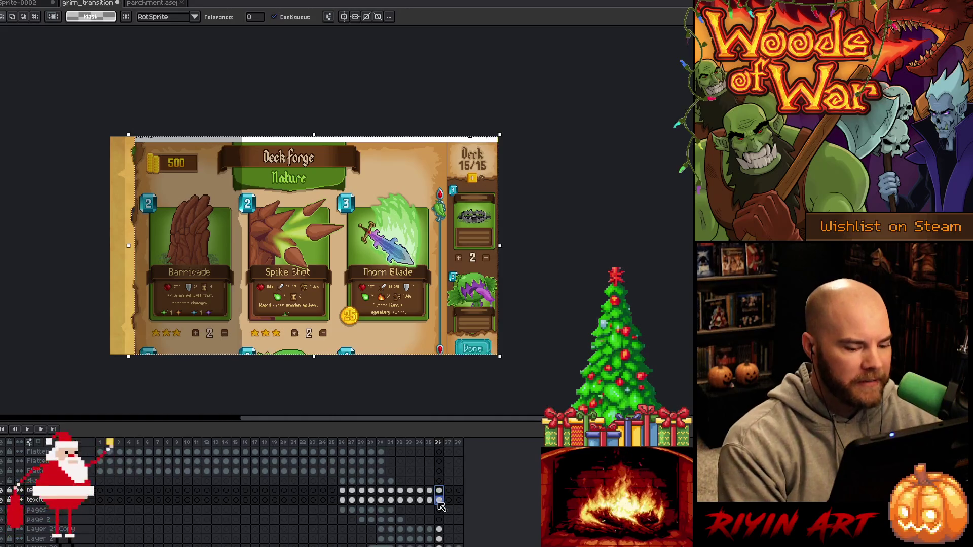
pyautogui.click(352, 444)
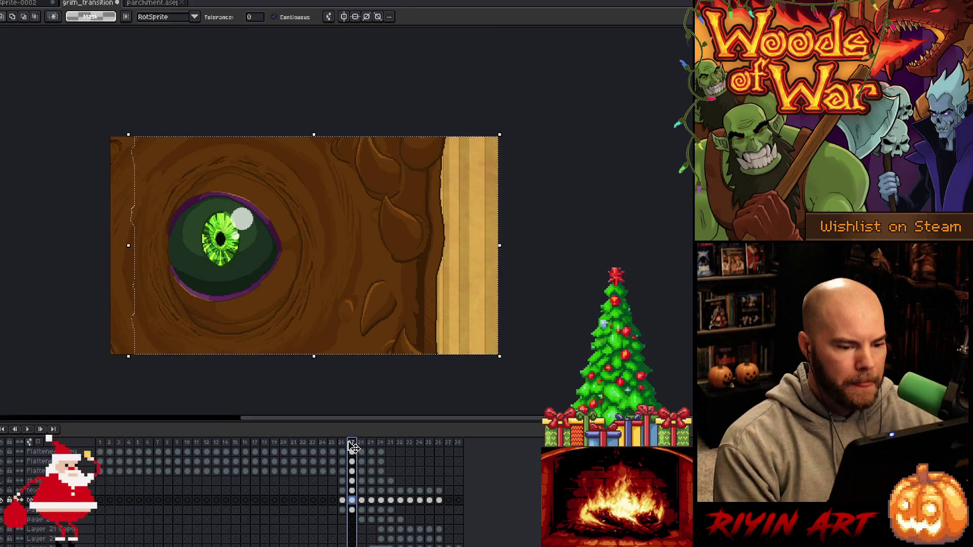
# Preview the page-turn transition playback repeatedly, inspecting frames 29 and 30
pyautogui.press('Return')
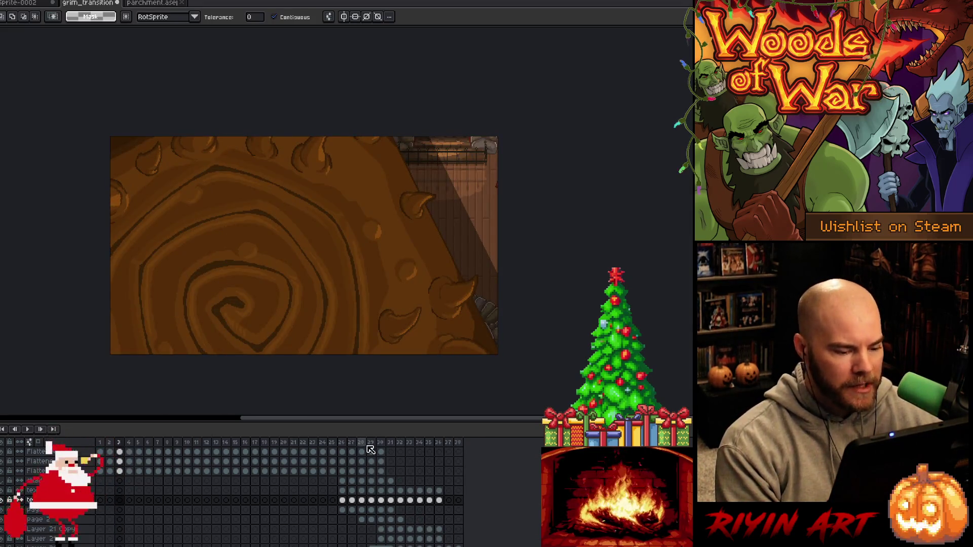
pyautogui.press('Return')
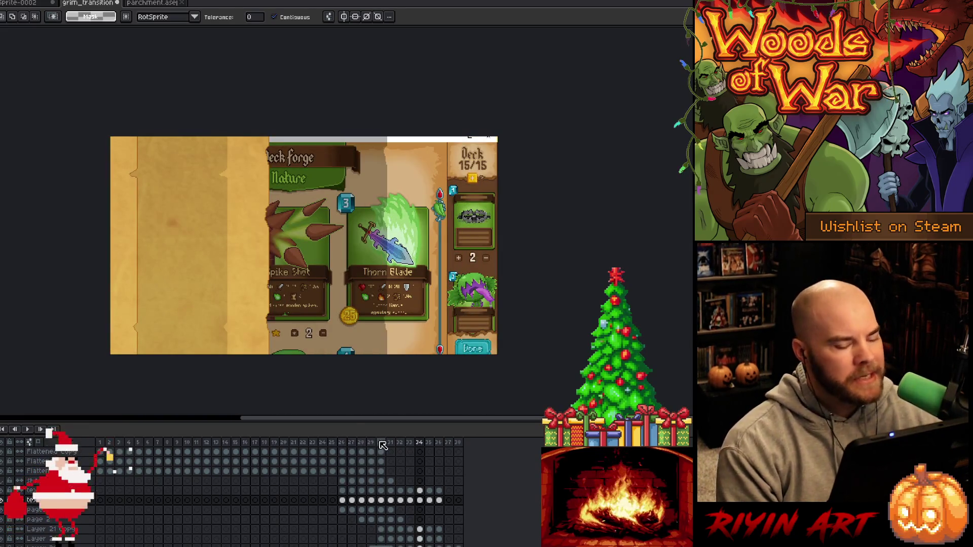
pyautogui.click(372, 449)
pyautogui.press('Return')
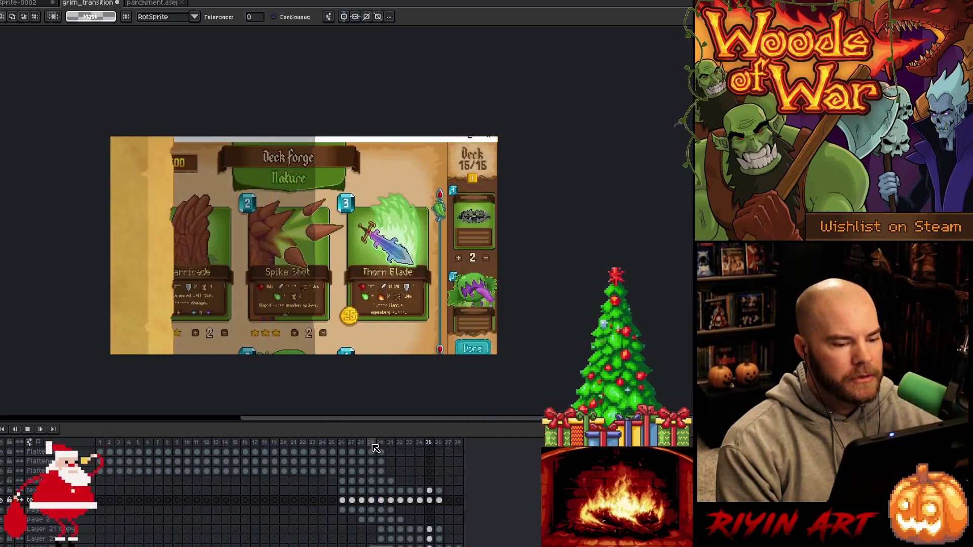
pyautogui.press('Return')
pyautogui.click(373, 442)
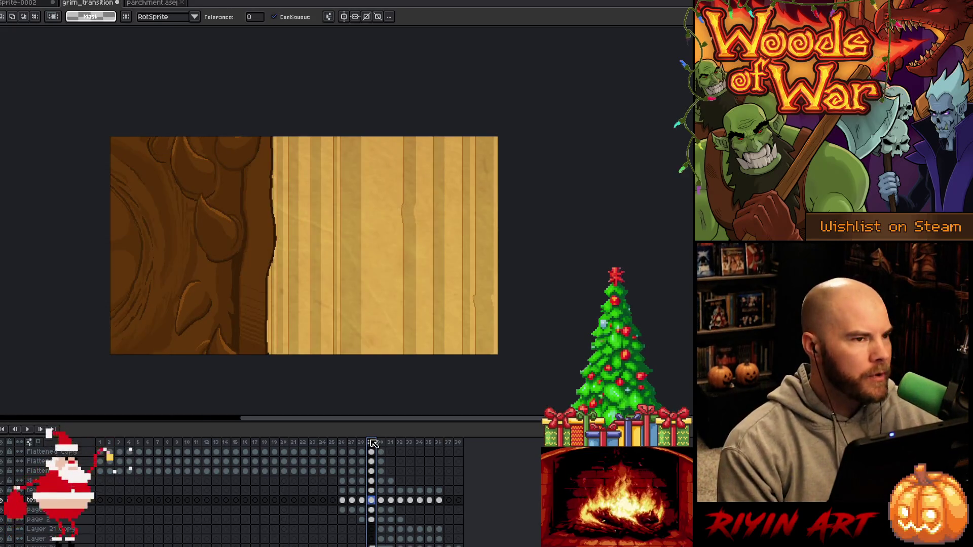
pyautogui.press('Return')
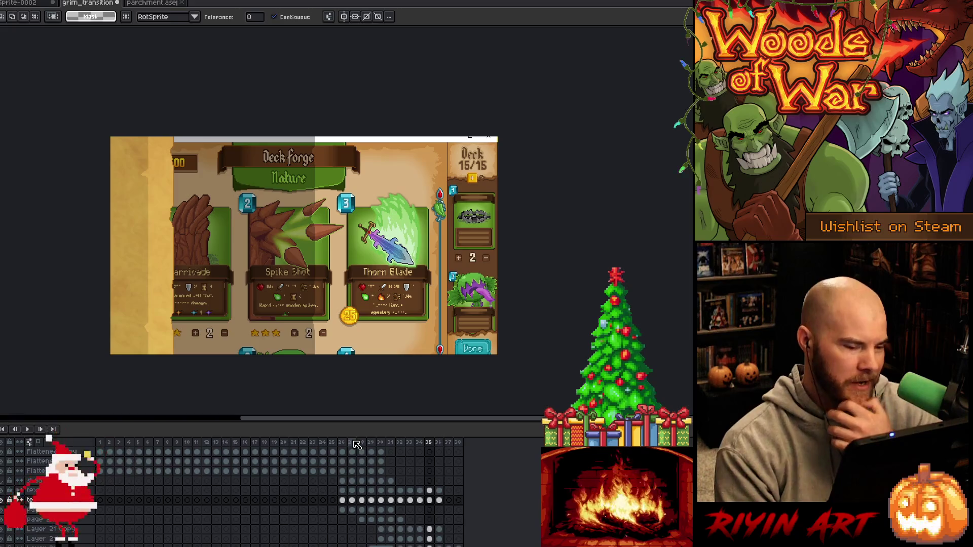
pyautogui.press('Return')
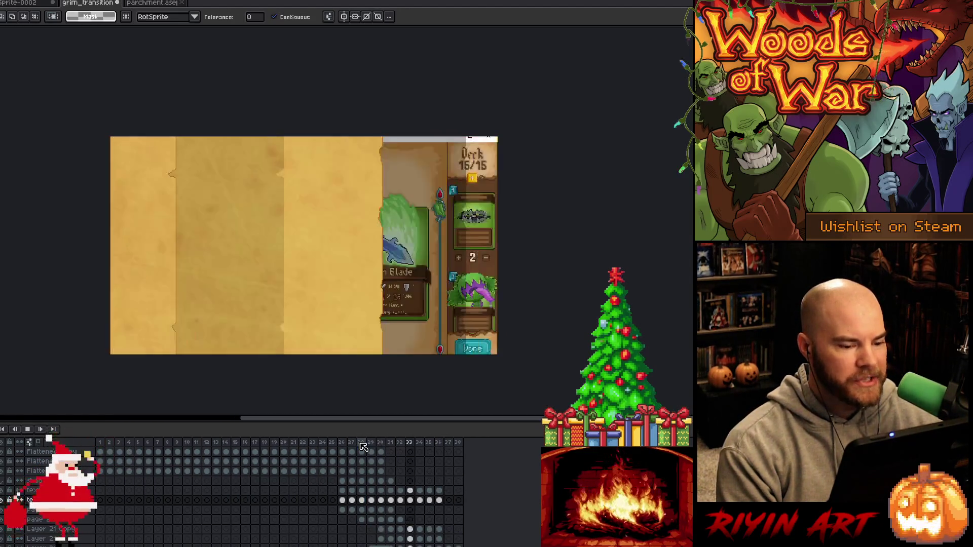
pyautogui.click(381, 442)
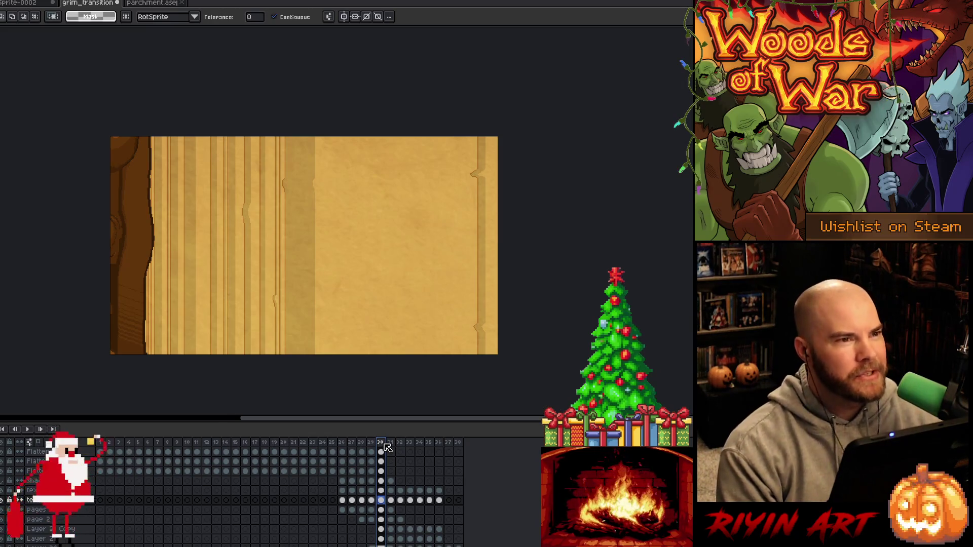
pyautogui.press('Return')
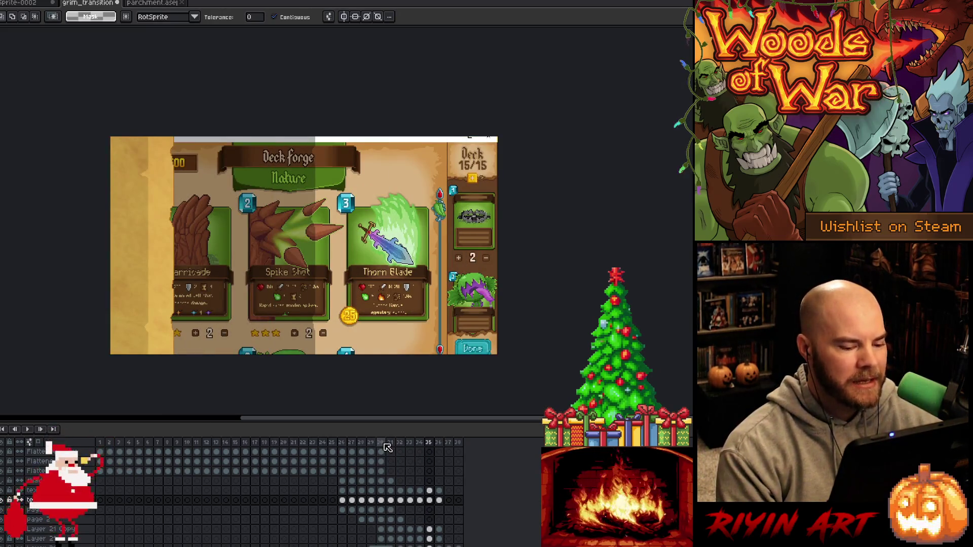
pyautogui.press('Return')
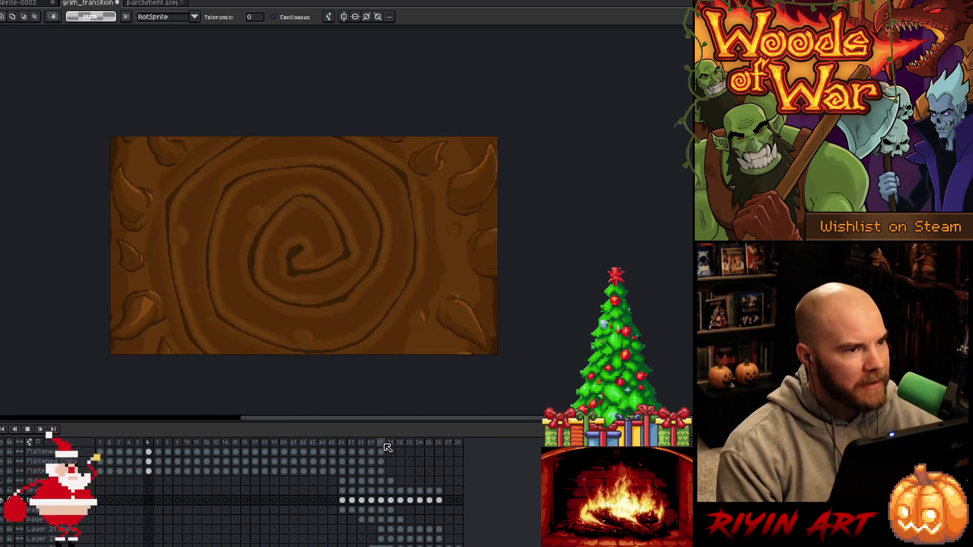
pyautogui.press('Return')
pyautogui.press('Return')
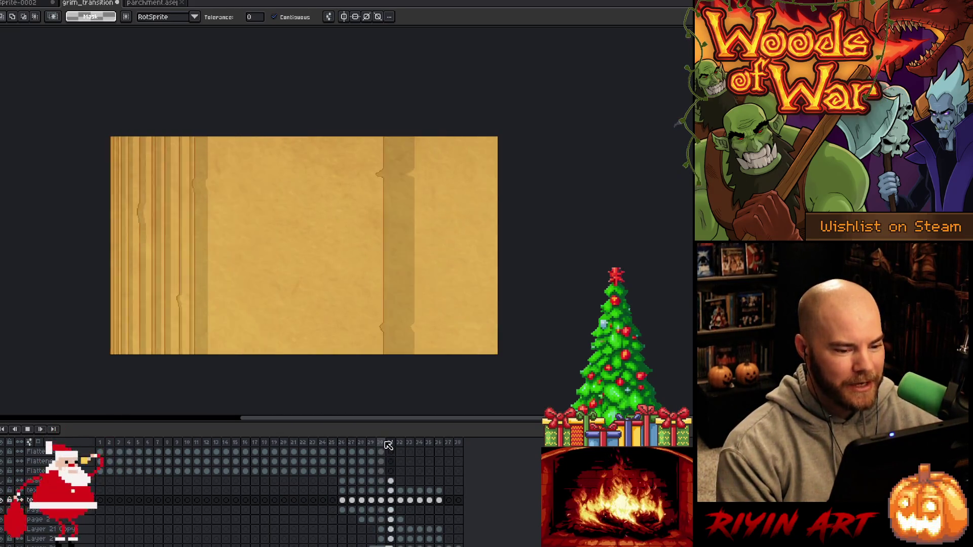
pyautogui.press('Return')
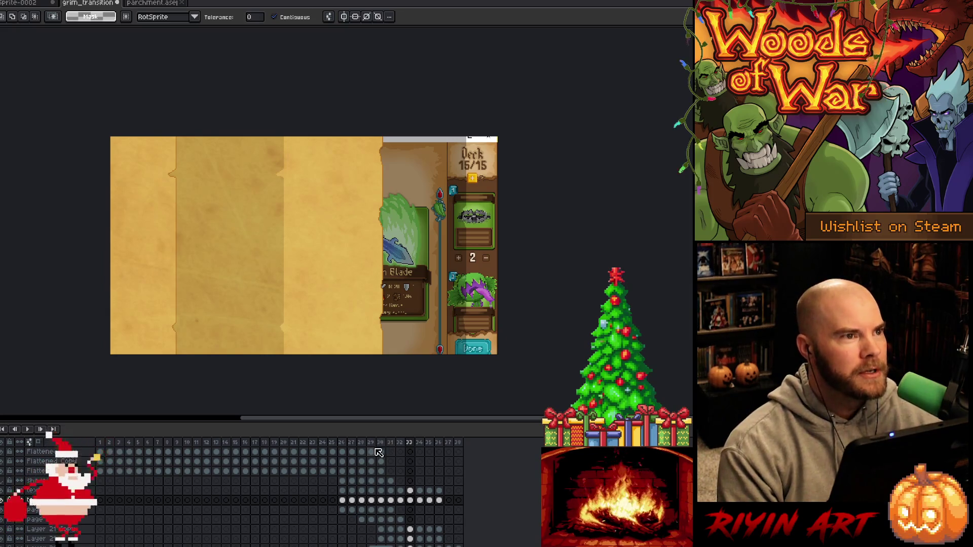
pyautogui.press('Return')
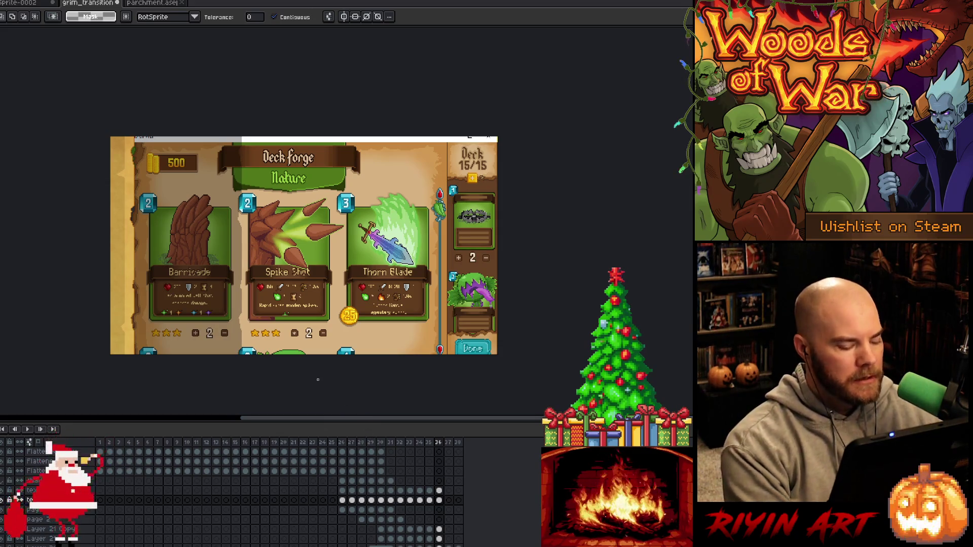
# Save grim_transition and close the parchment document
pyautogui.hotkey('ctrl', 's')
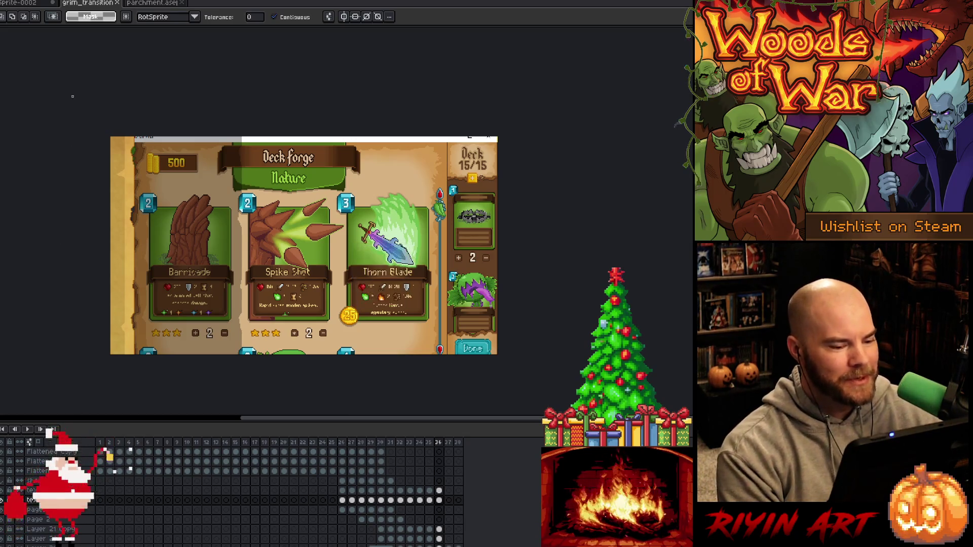
pyautogui.click(177, 3)
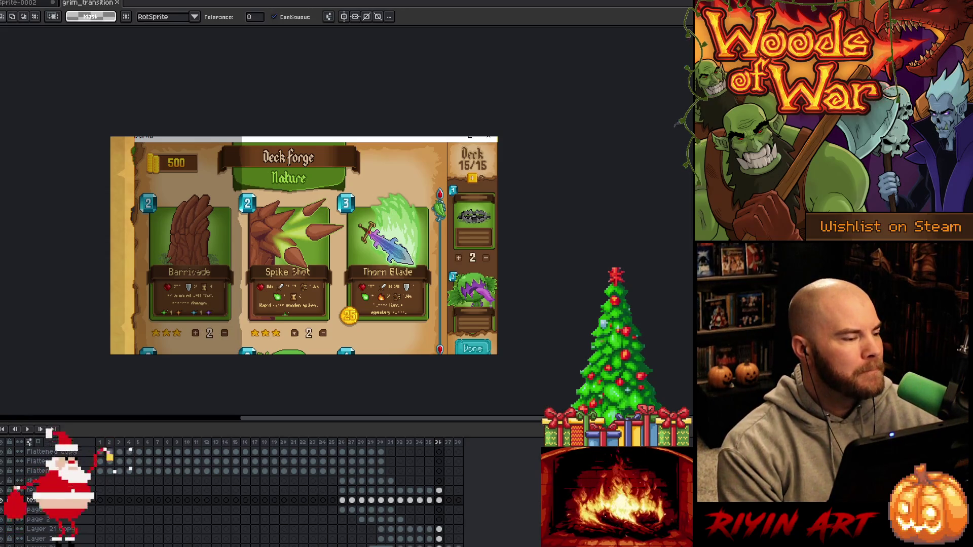
pyautogui.hotkey('ctrl', 'o')
# Browse from the pinned Tree images folder into the forge images folder
pyautogui.click(198, 57)
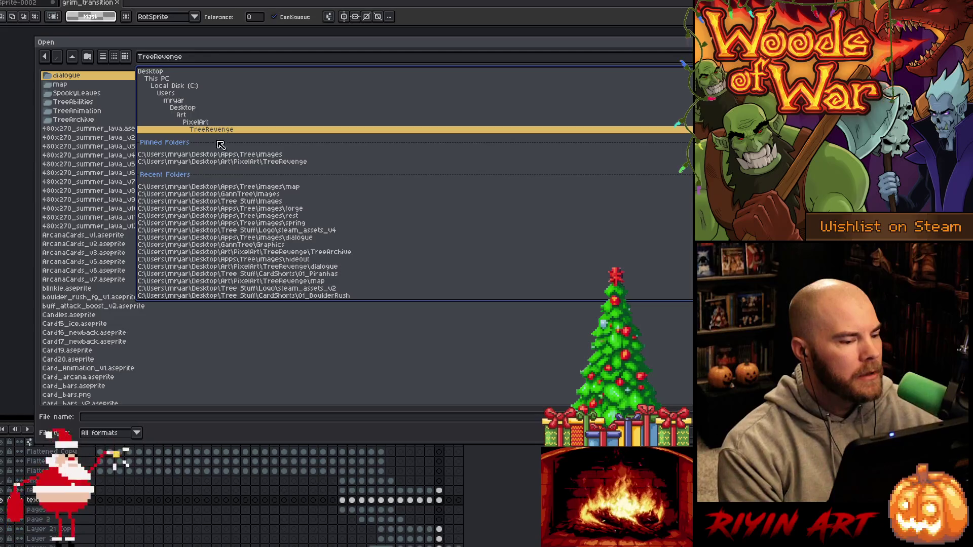
pyautogui.click(226, 155)
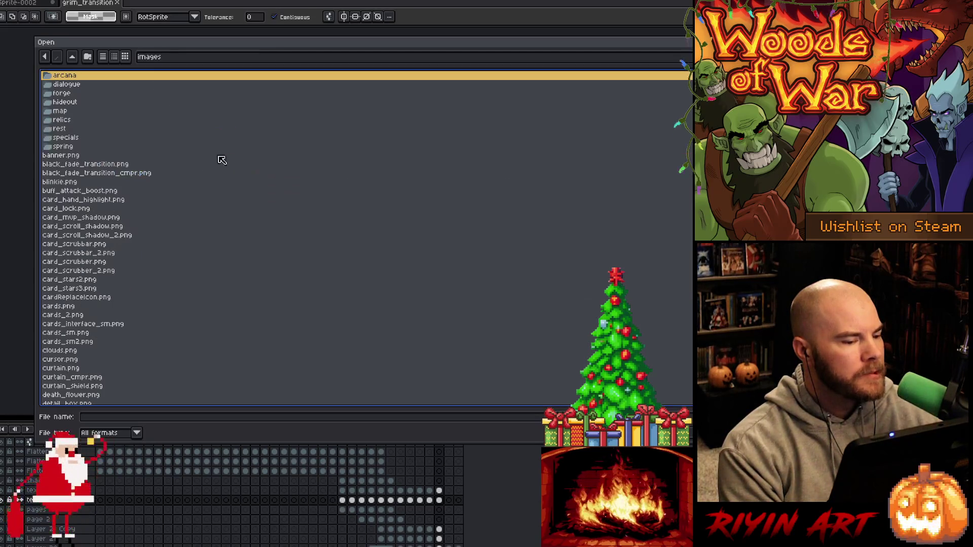
pyautogui.click(67, 112)
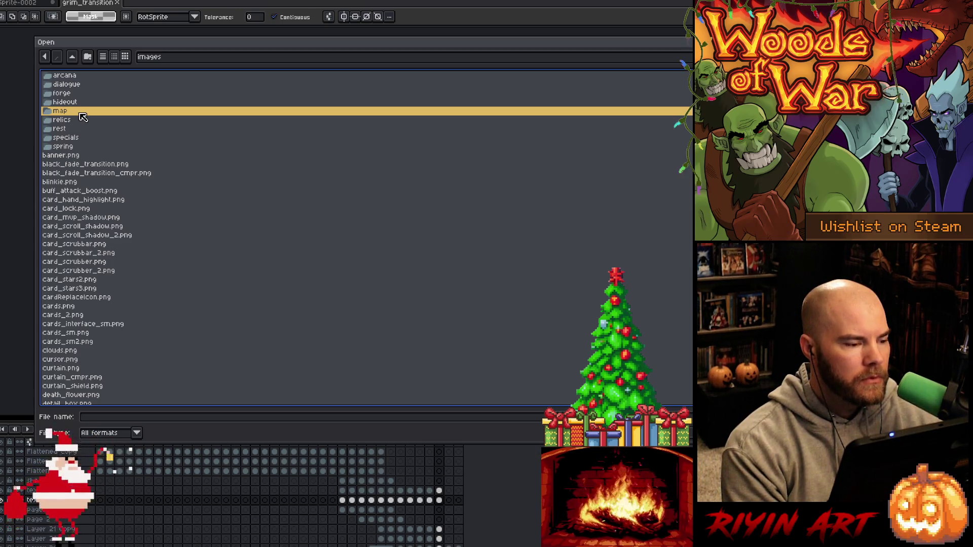
pyautogui.moveTo(113, 43)
pyautogui.mouseDown()
pyautogui.moveTo(412, 106)
pyautogui.moveTo(377, 115)
pyautogui.moveTo(104, 51)
pyautogui.moveTo(129, 59)
pyautogui.mouseUp()
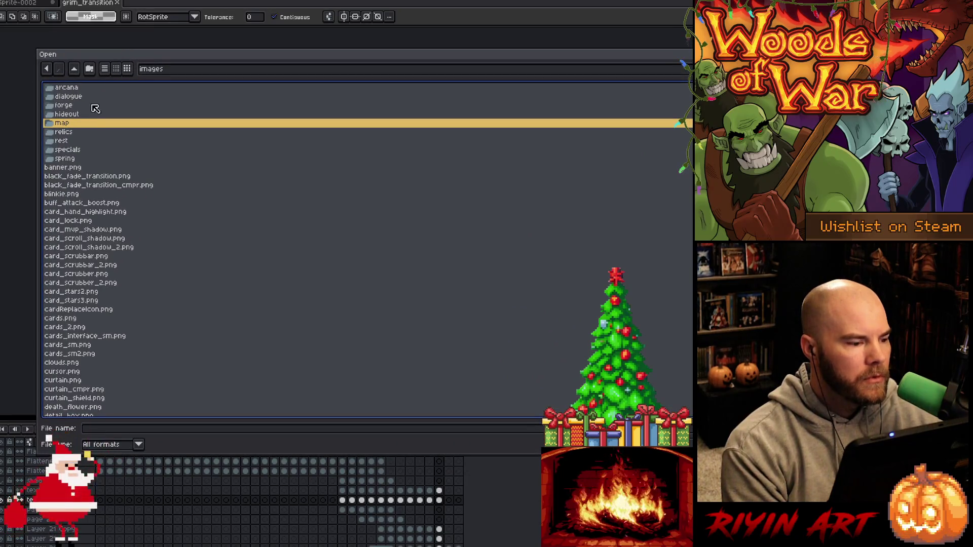
pyautogui.click(76, 133)
pyautogui.click(75, 126)
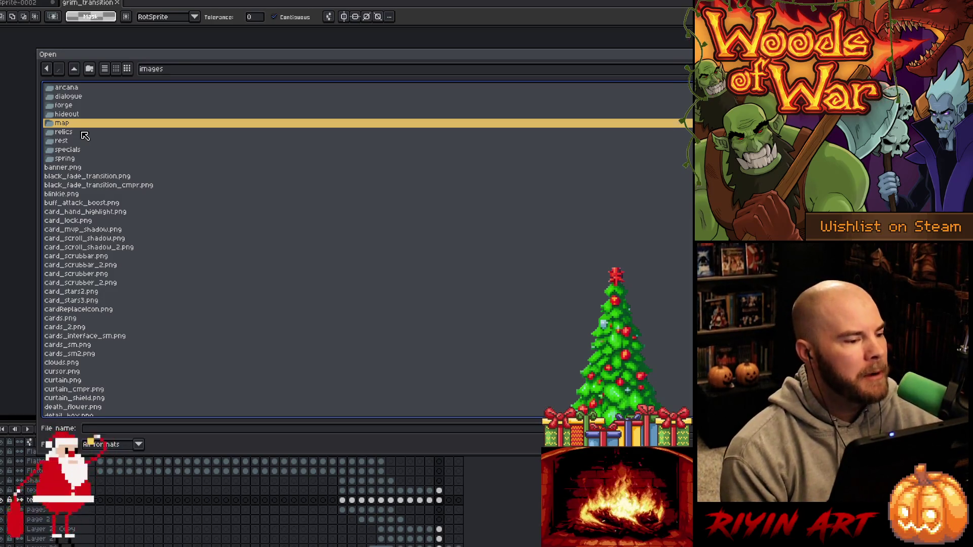
pyautogui.click(83, 133)
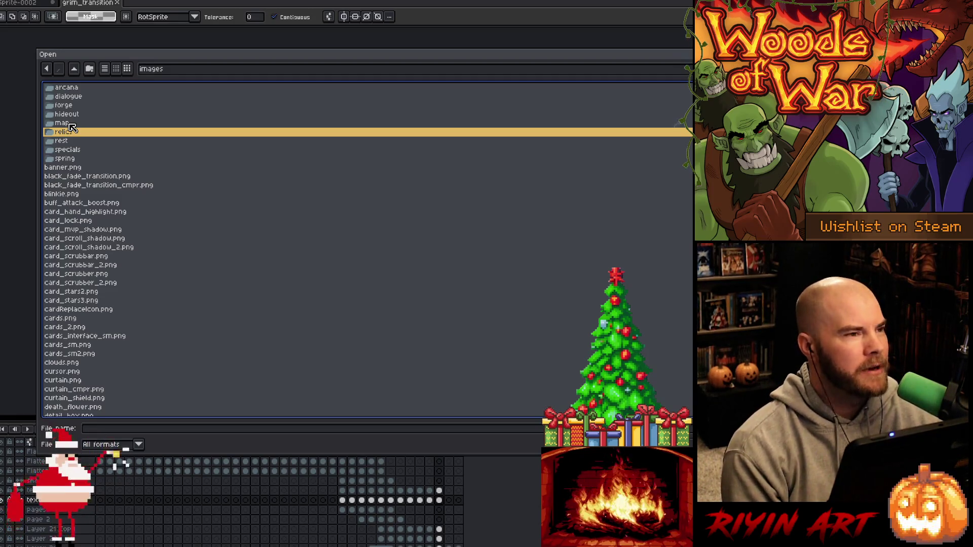
pyautogui.click(70, 124)
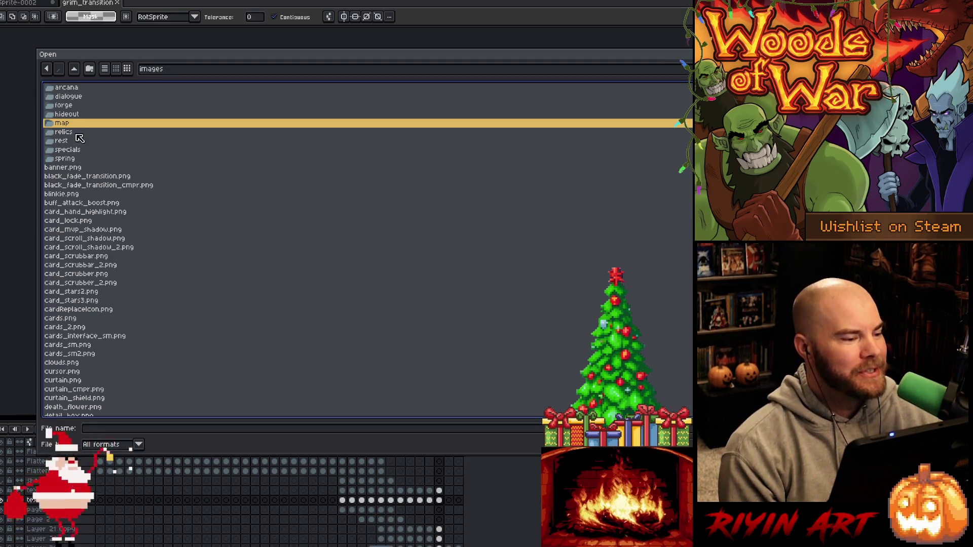
pyautogui.moveTo(129, 55)
pyautogui.mouseDown()
pyautogui.moveTo(559, 101)
pyautogui.moveTo(126, 48)
pyautogui.mouseUp()
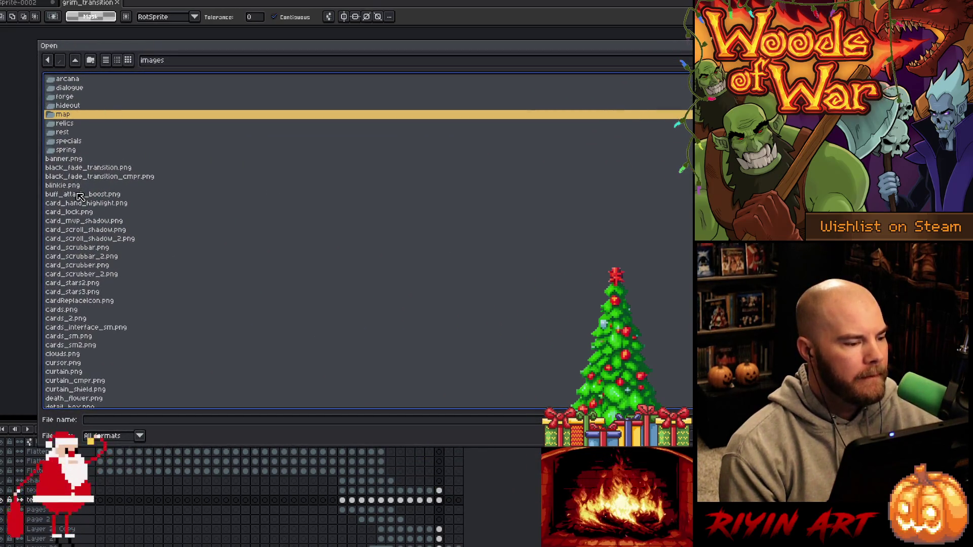
pyautogui.doubleClick(71, 99)
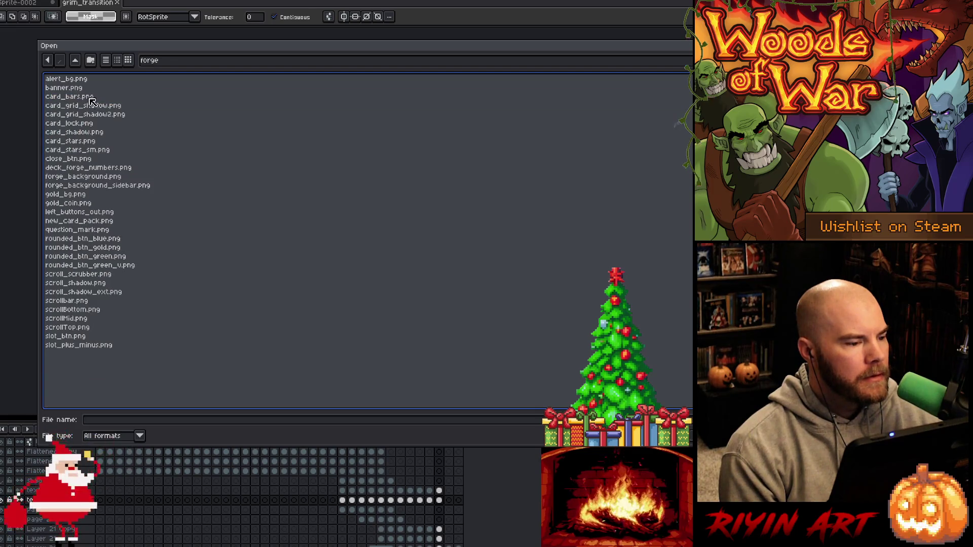
# Open forge_background_sidebar.png from the forge file list as a new document
pyautogui.click(83, 345)
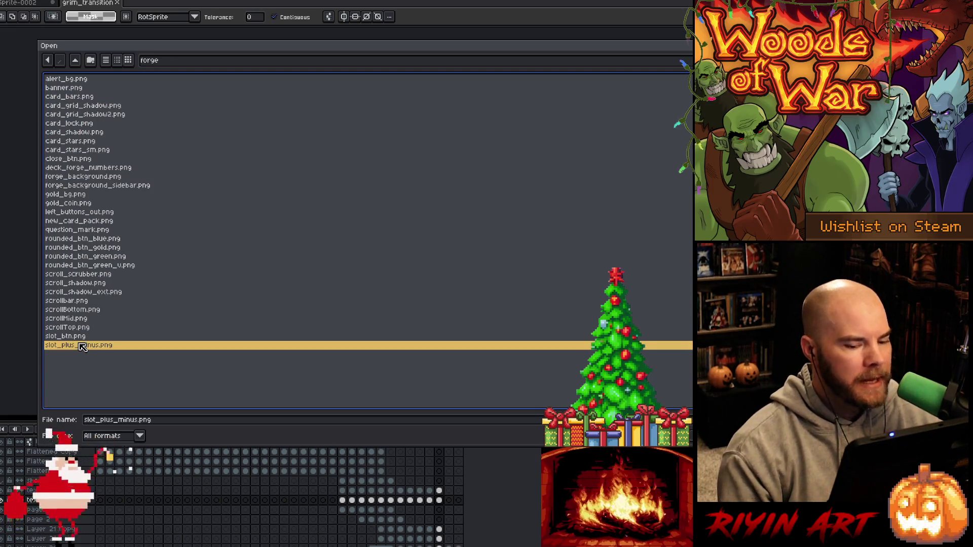
pyautogui.press('Up')
pyautogui.press('Up')
pyautogui.press('Up')
pyautogui.press('Up')
pyautogui.press('Up')
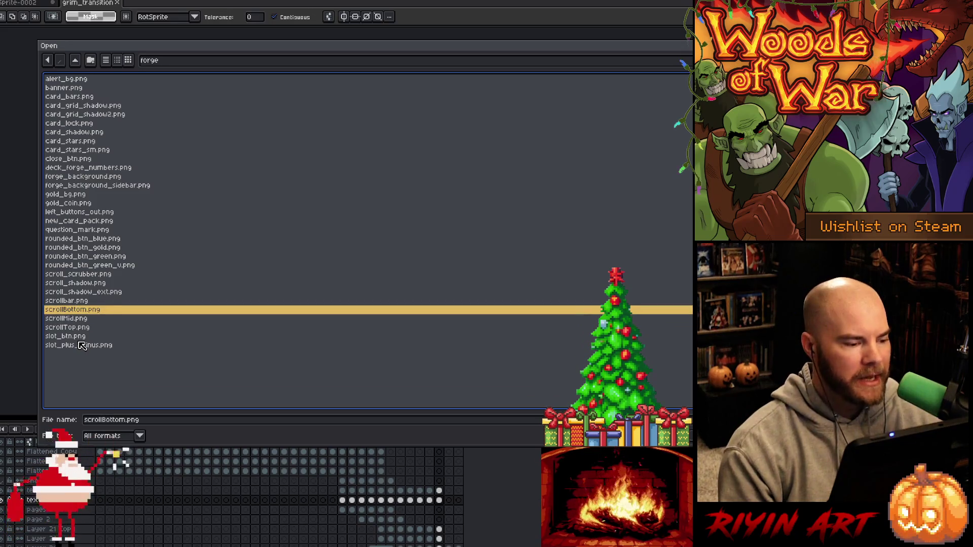
pyautogui.click(71, 256)
pyautogui.click(76, 212)
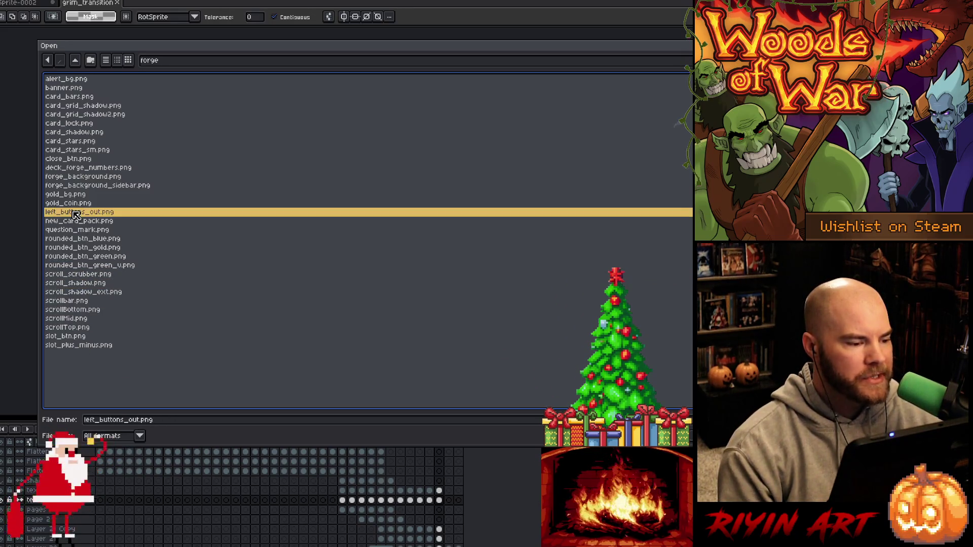
pyautogui.click(80, 185)
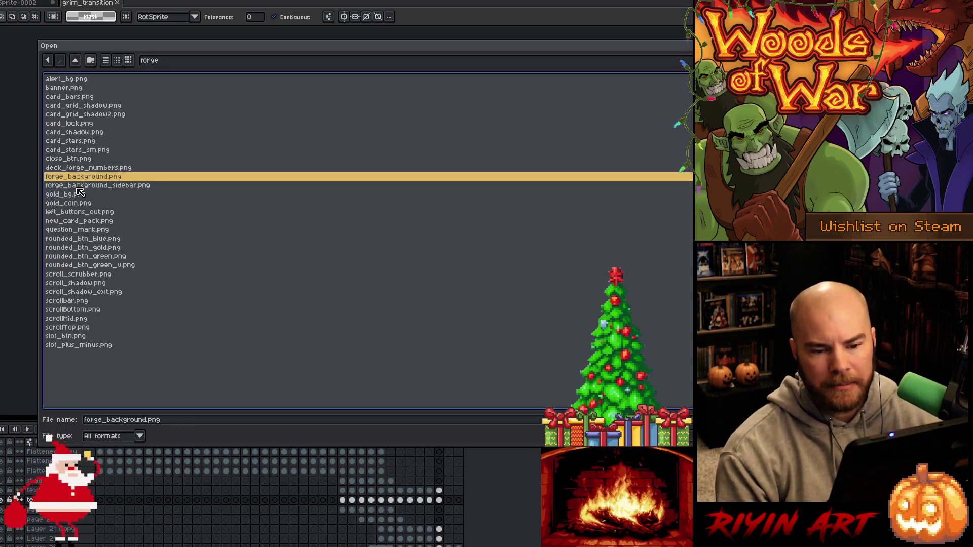
pyautogui.doubleClick(79, 186)
pyautogui.scroll(1, 459, 225)
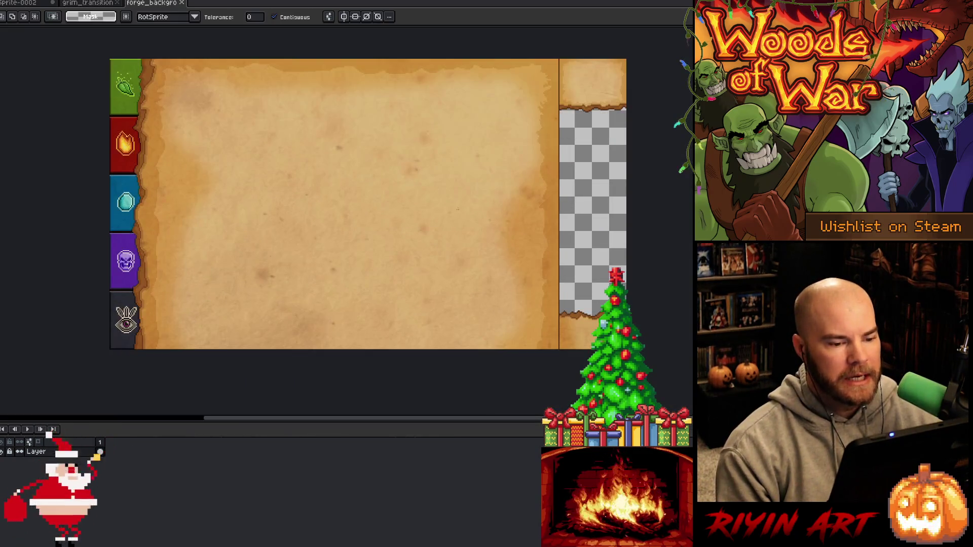